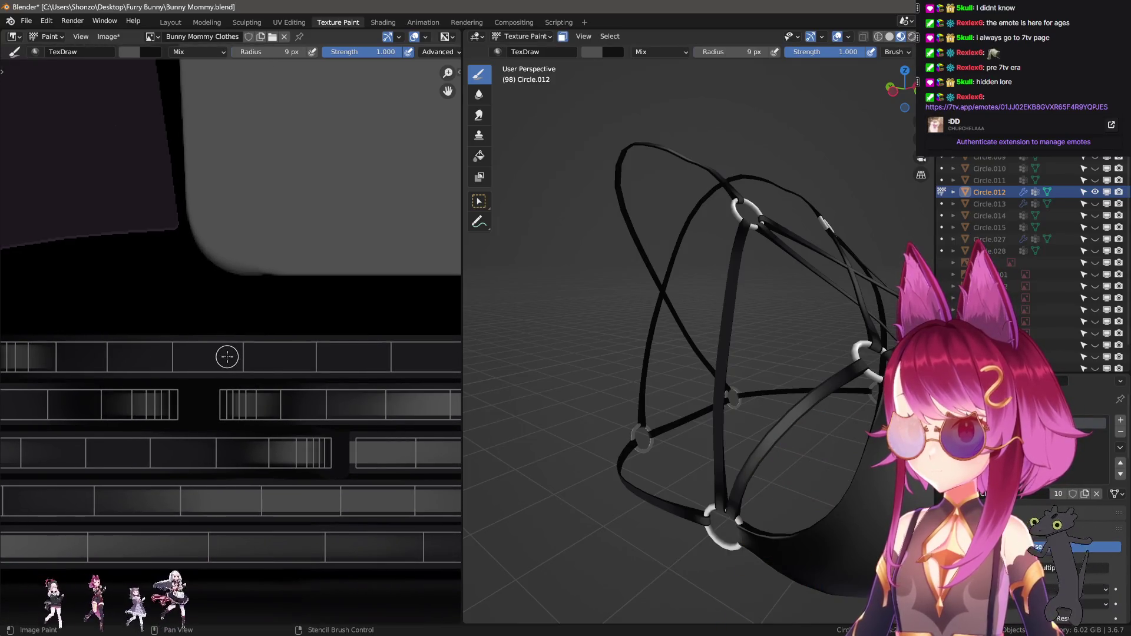
Paint a light grey stroke along the upper strap strip, undoing and redrawing until it starts far enough left
drag(222, 357, 459, 358)
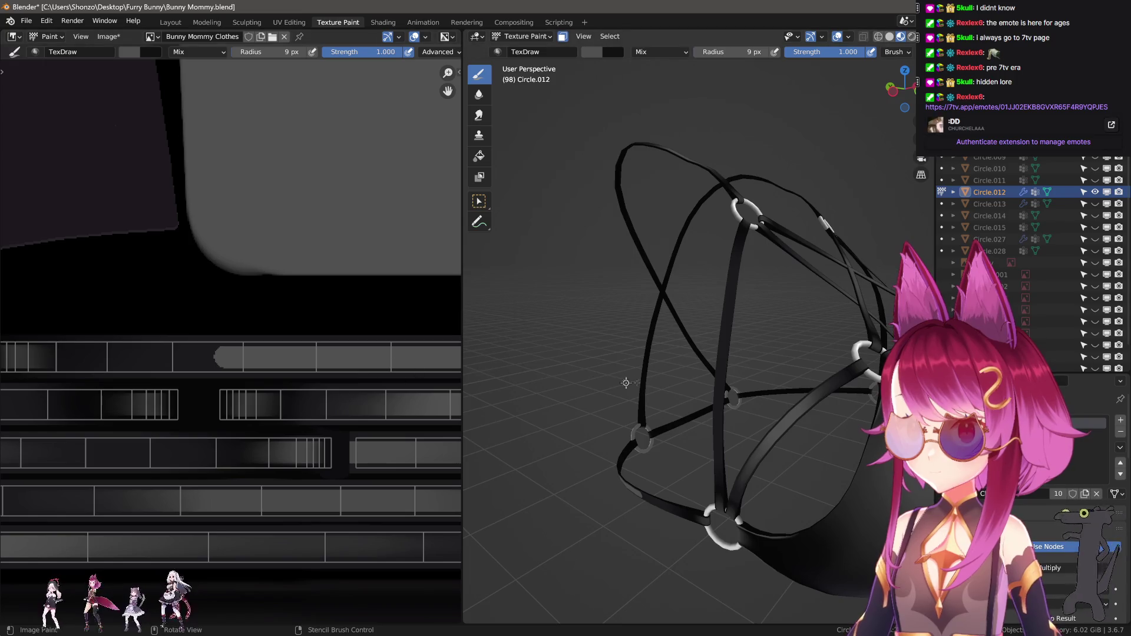
middle_drag(624, 384, 690, 397)
key(ctrl+z)
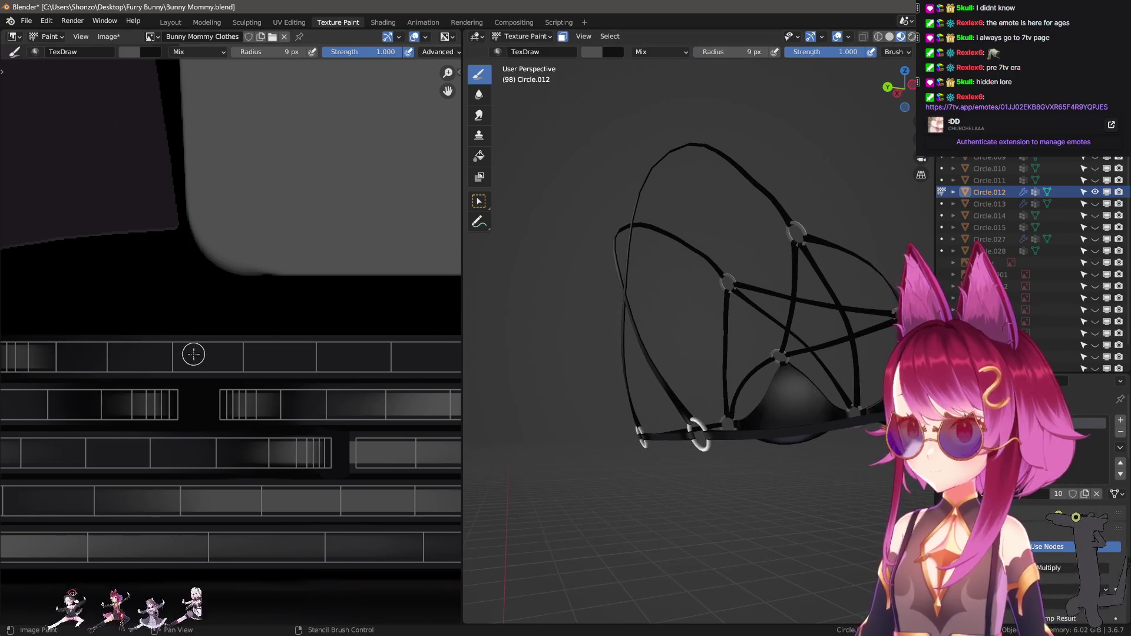
drag(184, 358, 446, 359)
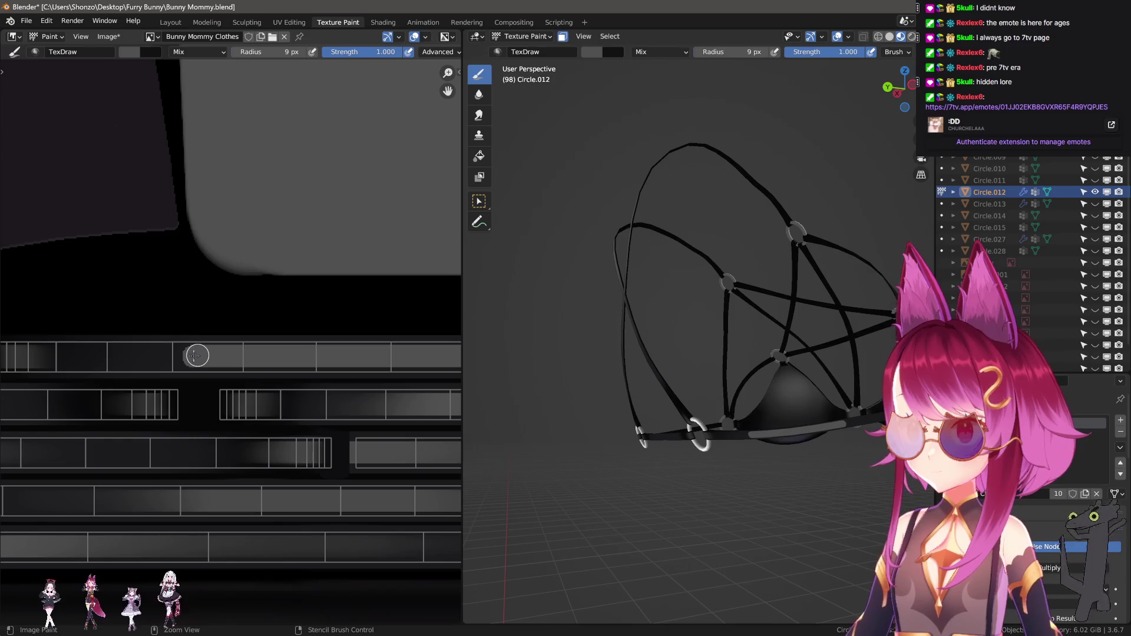
key(ctrl+z)
drag(189, 357, 461, 359)
key(ctrl+z)
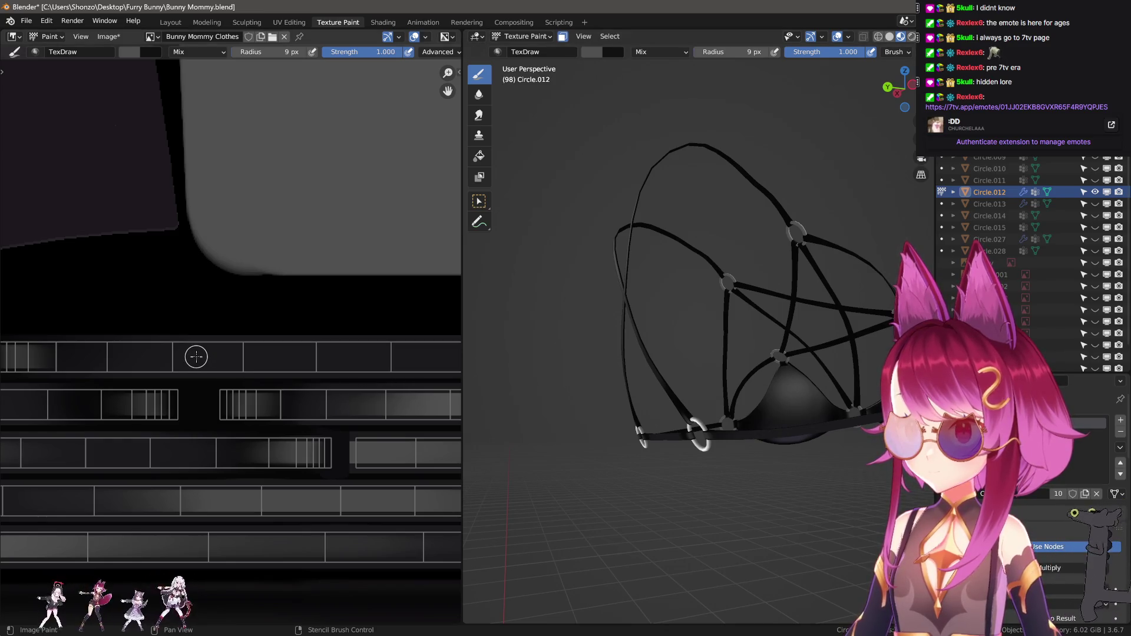
drag(188, 357, 460, 358)
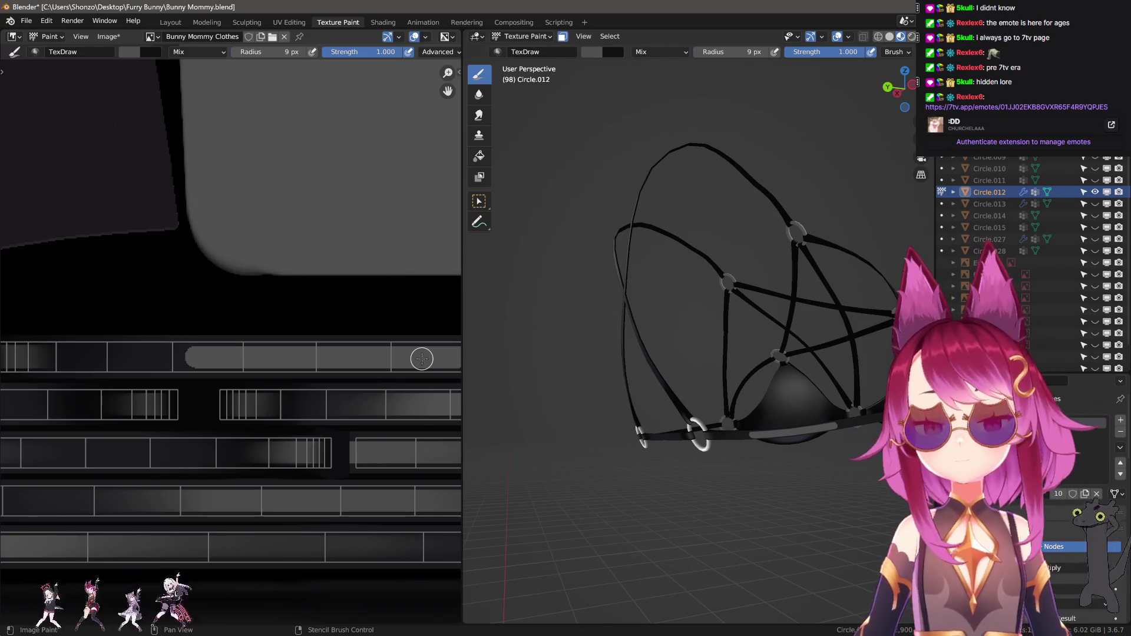
scroll(257, 327, up, 2)
With the Smear brush, blend the bright band's left edge into the dark of the strip
key(3)
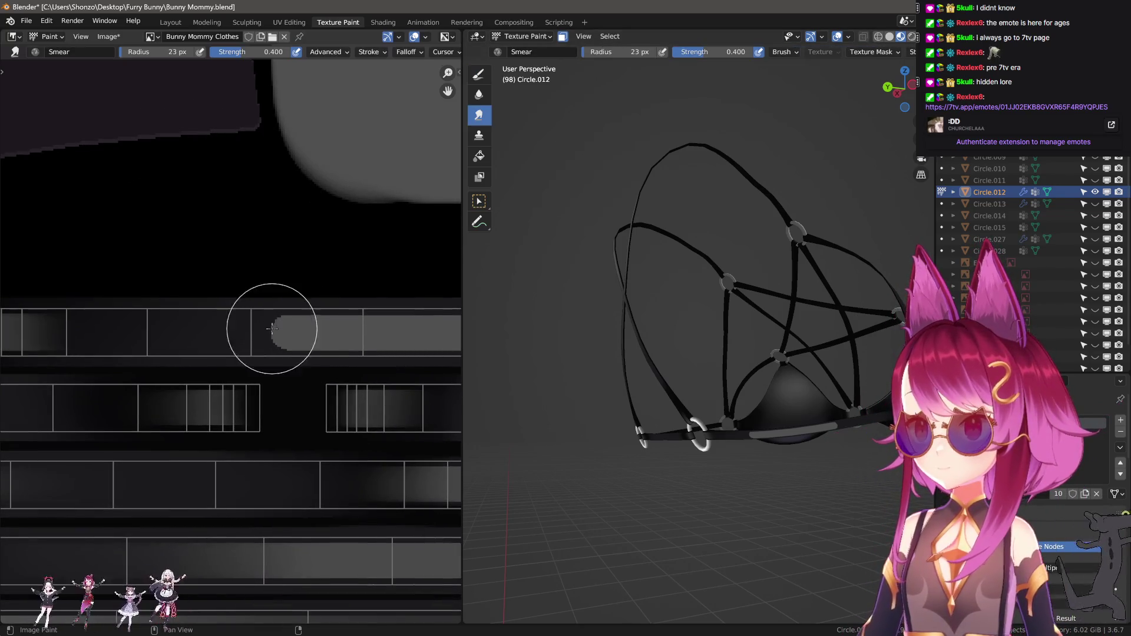
key(bracketleft)
drag(272, 328, 328, 329)
mouse_move(253, 328)
mouse_down()
mouse_move(336, 336)
mouse_move(166, 331)
mouse_up()
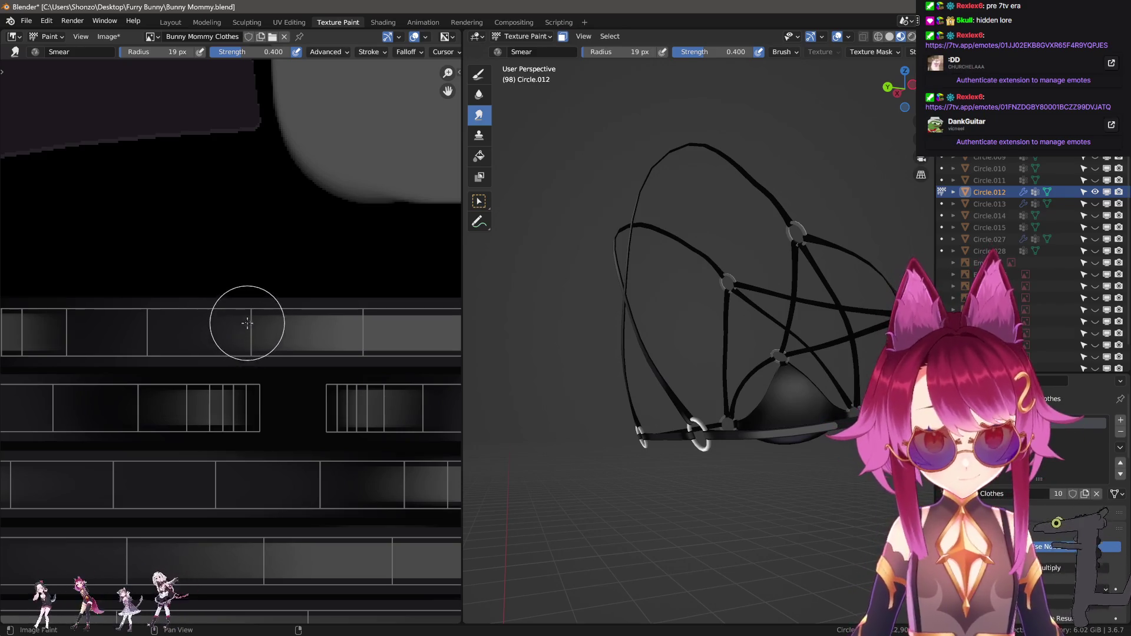
scroll(698, 337, up, 2)
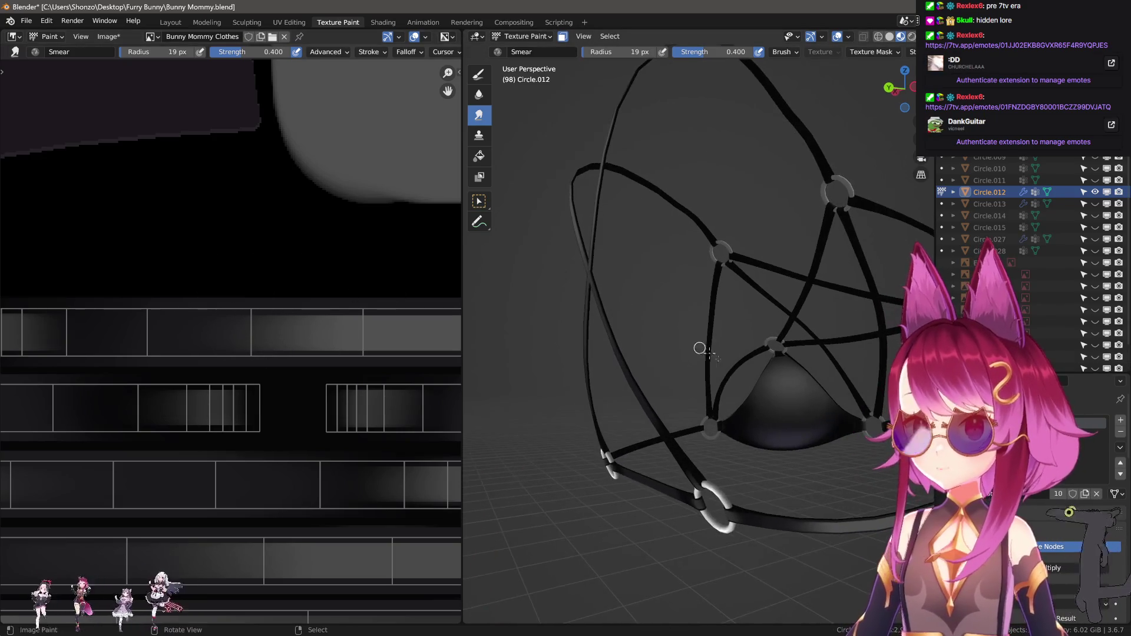
scroll(699, 348, up, 2)
Spread darker paint along the strip and even out the light gradient, checking it on the model
mouse_move(289, 344)
middle_down()
mouse_move(113, 333)
mouse_move(286, 336)
middle_up()
mouse_move(285, 335)
mouse_down()
mouse_move(186, 335)
mouse_move(401, 346)
mouse_up()
key(bracketright)
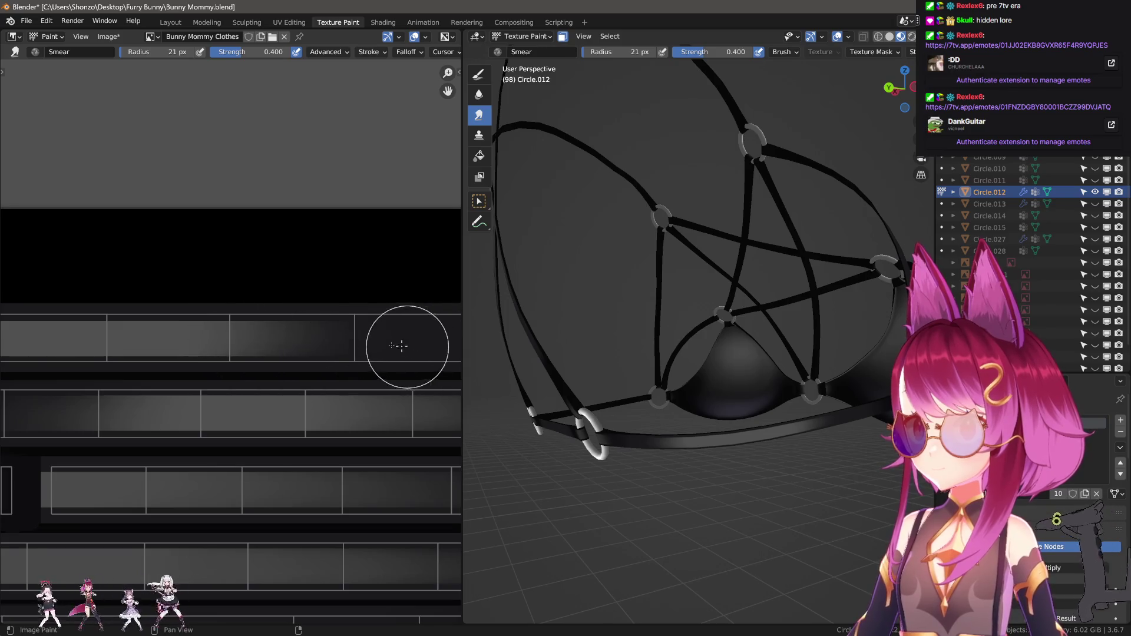
middle_drag(401, 346, 111, 336)
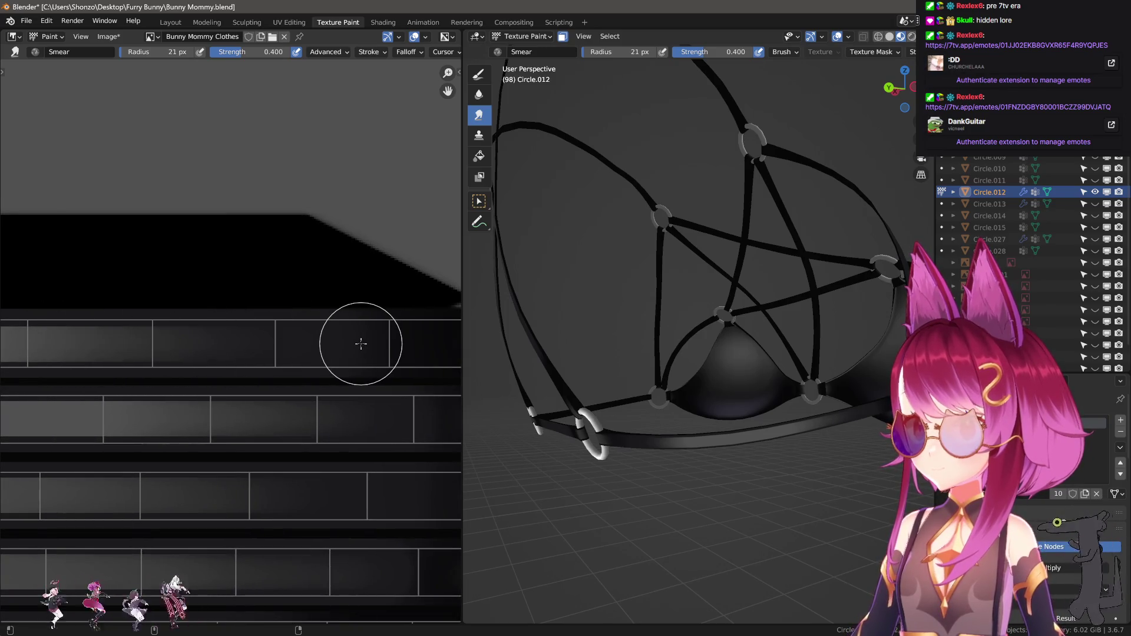
mouse_move(114, 337)
middle_down()
mouse_move(342, 332)
mouse_move(228, 334)
middle_up()
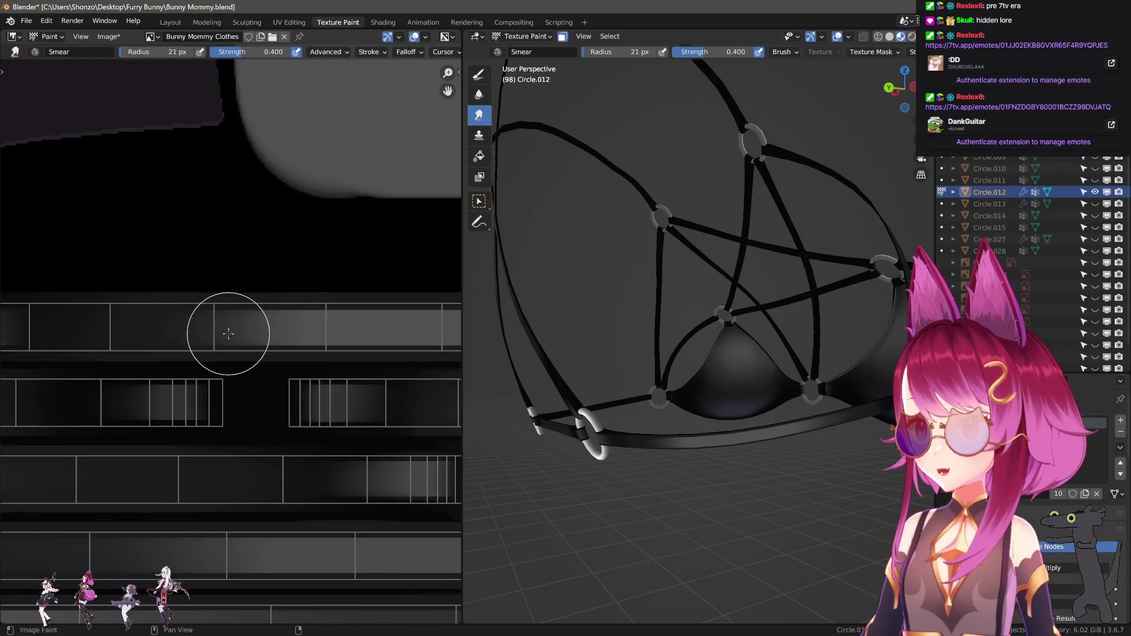
mouse_move(229, 333)
mouse_down()
mouse_move(397, 328)
mouse_move(296, 329)
mouse_up()
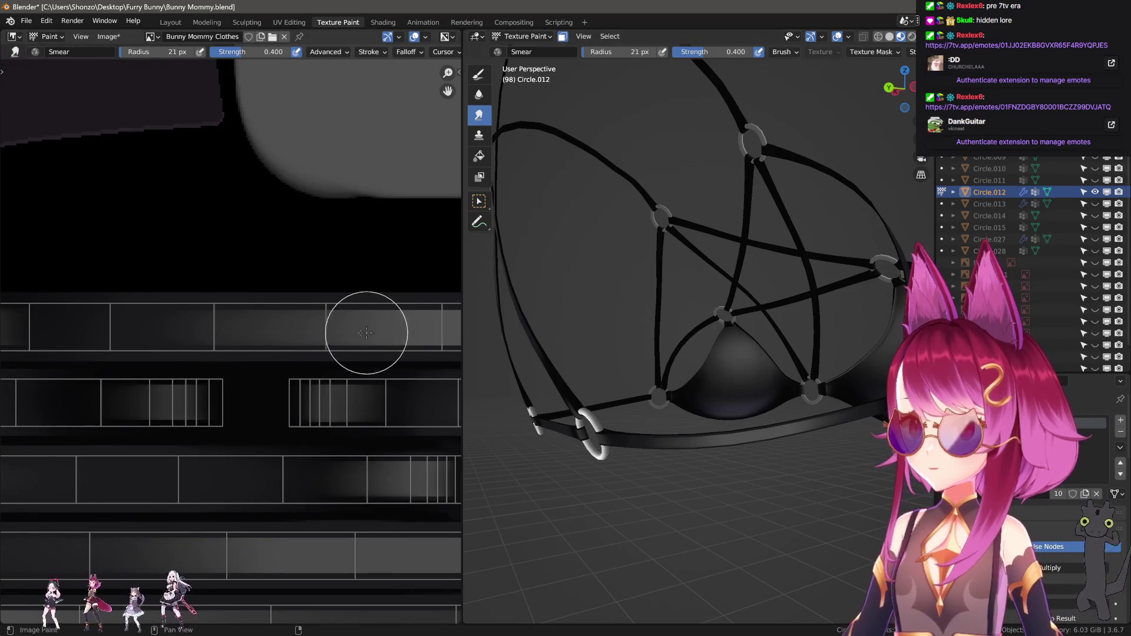
mouse_move(367, 332)
mouse_down()
mouse_move(94, 328)
mouse_move(365, 324)
mouse_up()
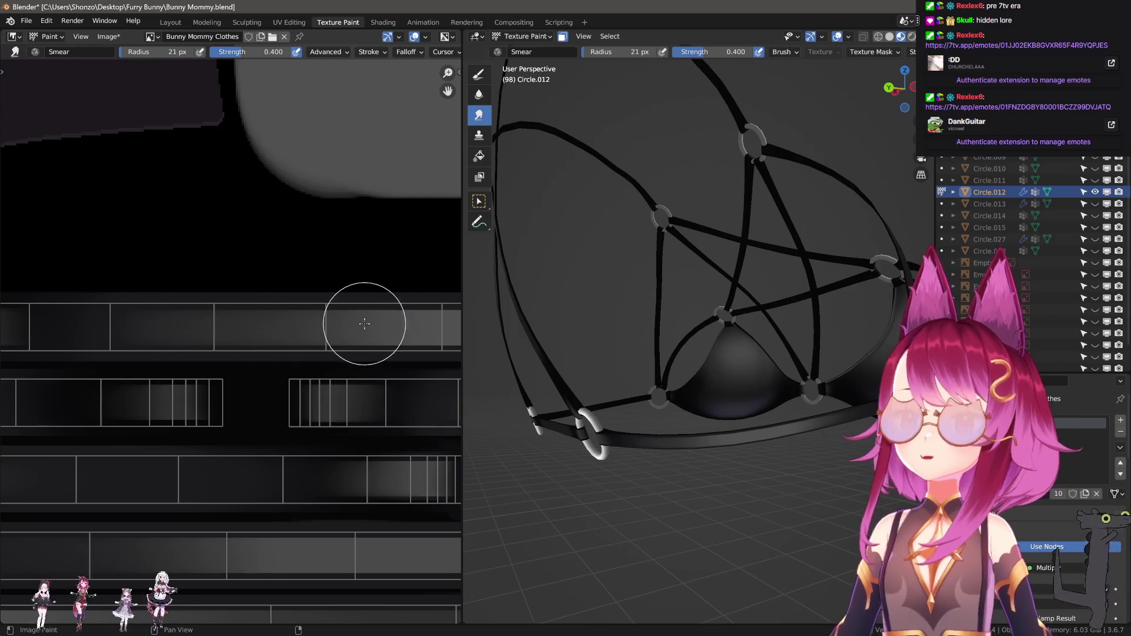
middle_drag(596, 313, 693, 289)
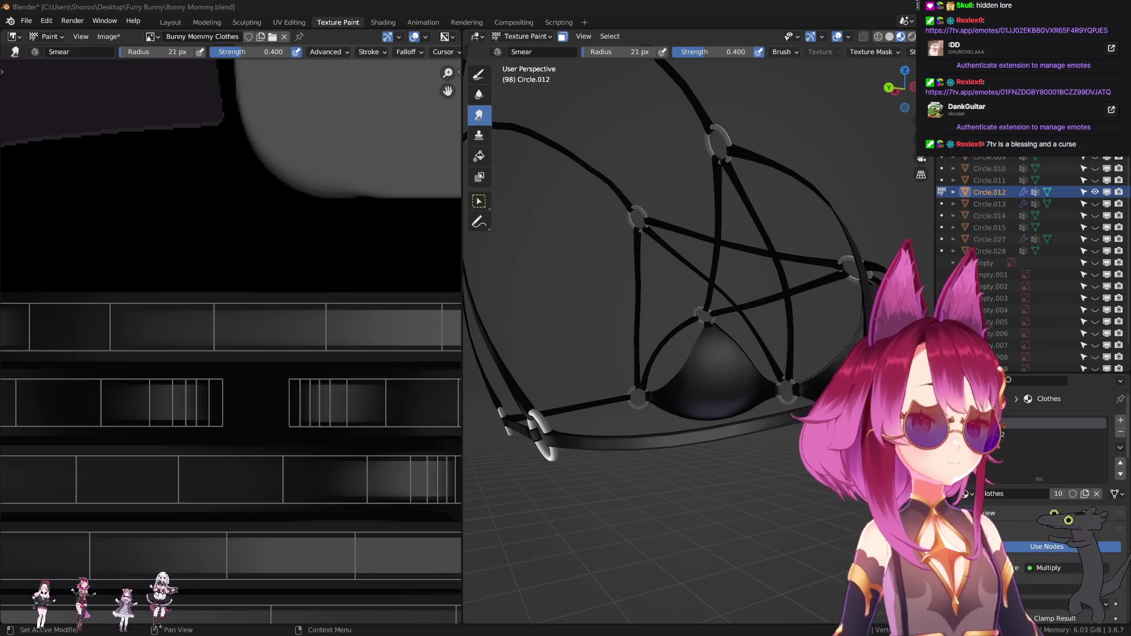
Return to smearing and line up a straight smear stroke along the strap strip
middle_drag(579, 321, 584, 356)
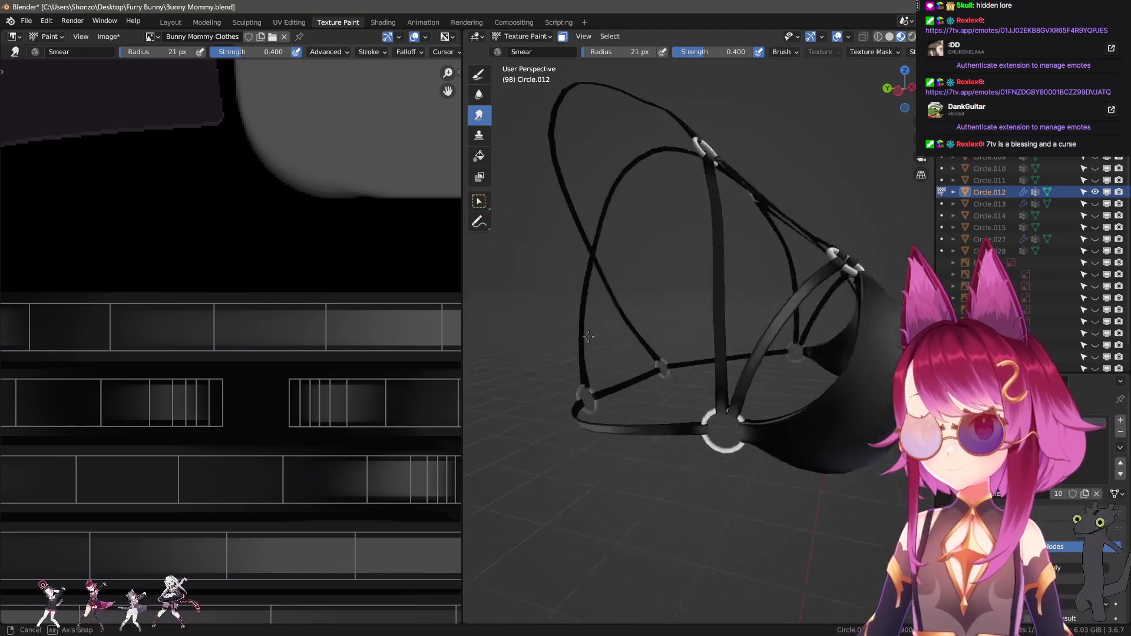
click(479, 74)
scroll(347, 357, down, 4)
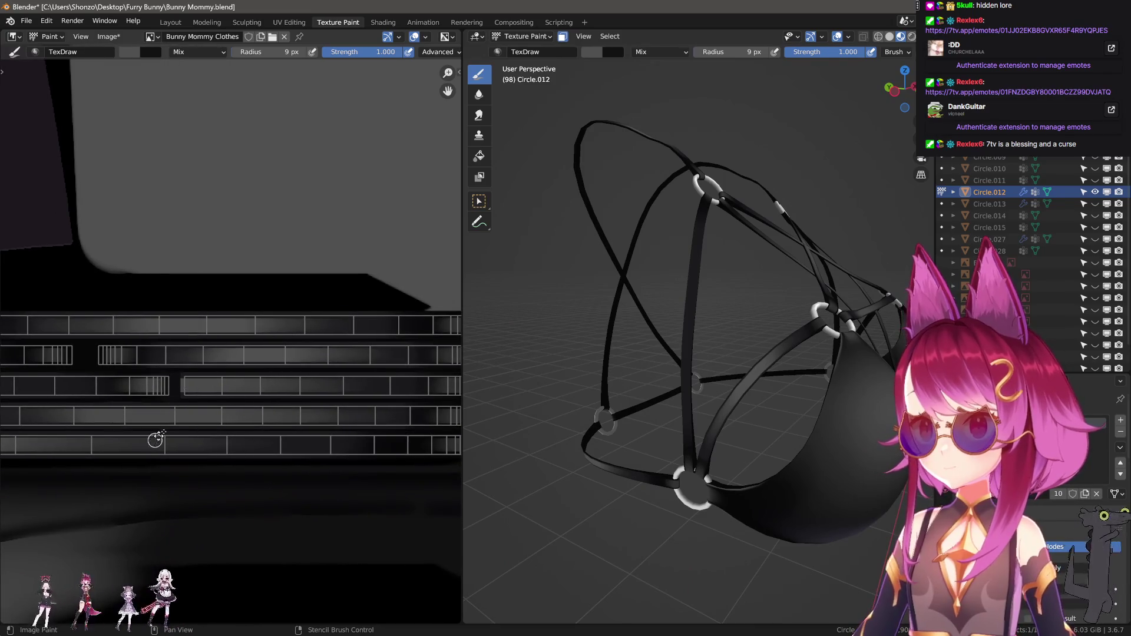
scroll(331, 379, down, 2)
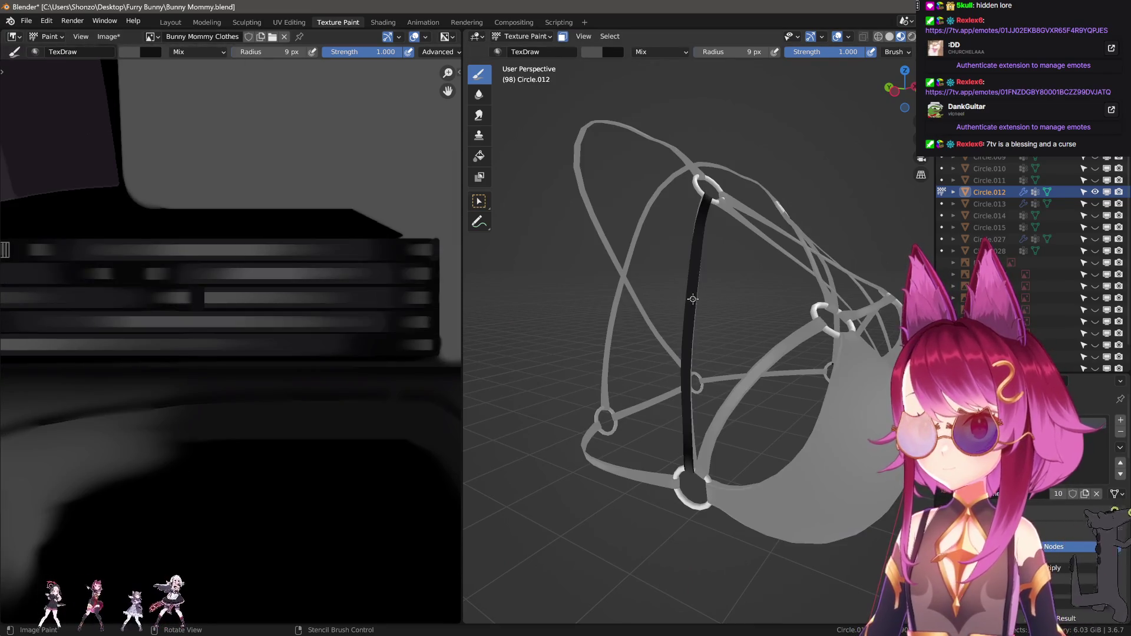
middle_drag(329, 297, 250, 303)
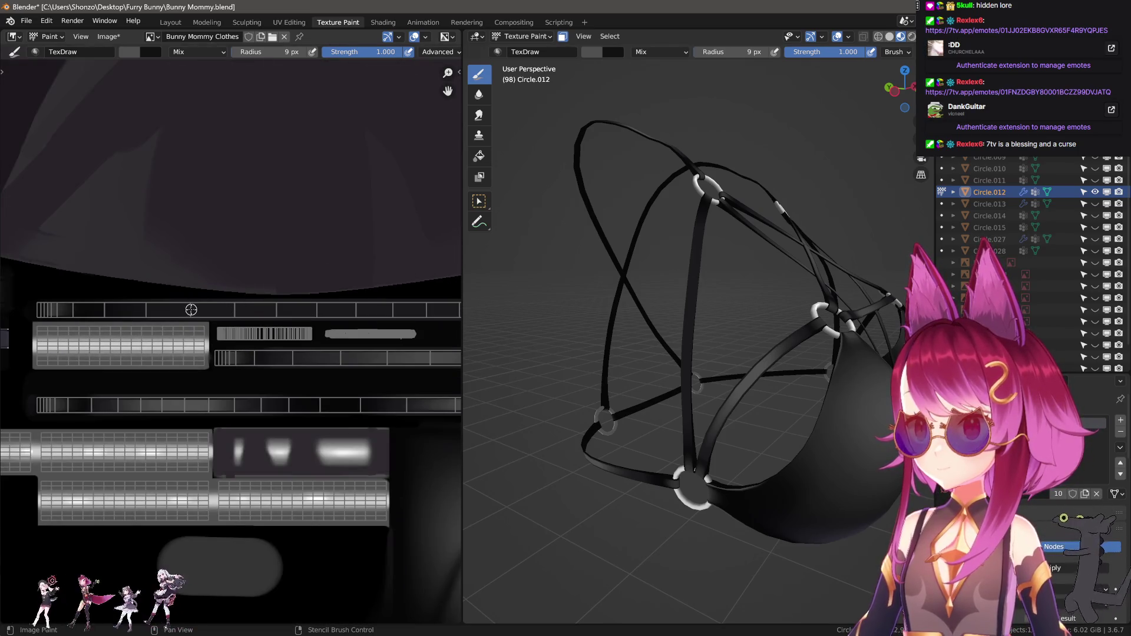
scroll(342, 309, up, 1)
scroll(232, 307, up, 2)
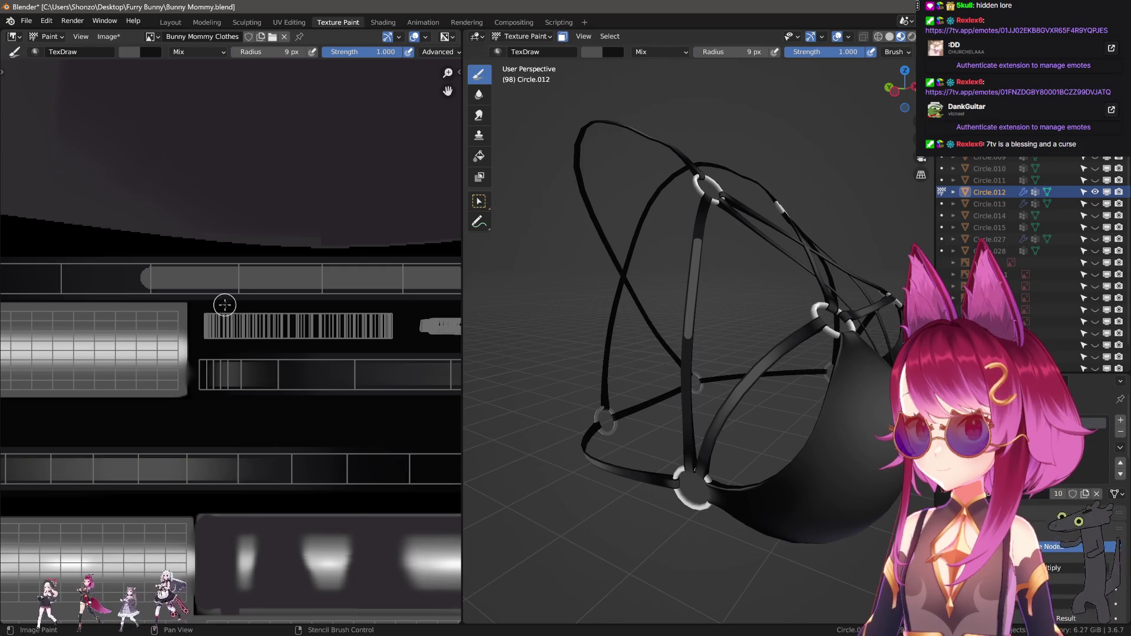
scroll(225, 304, up, 1)
scroll(228, 318, up, 1)
key(s)
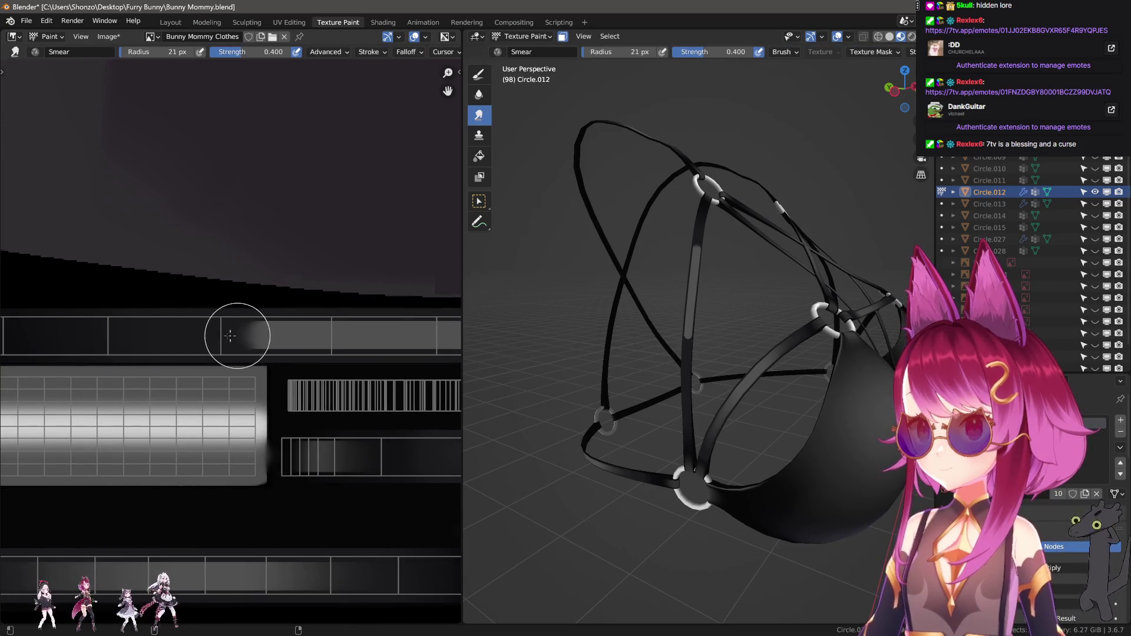
middle_drag(183, 328, 259, 334)
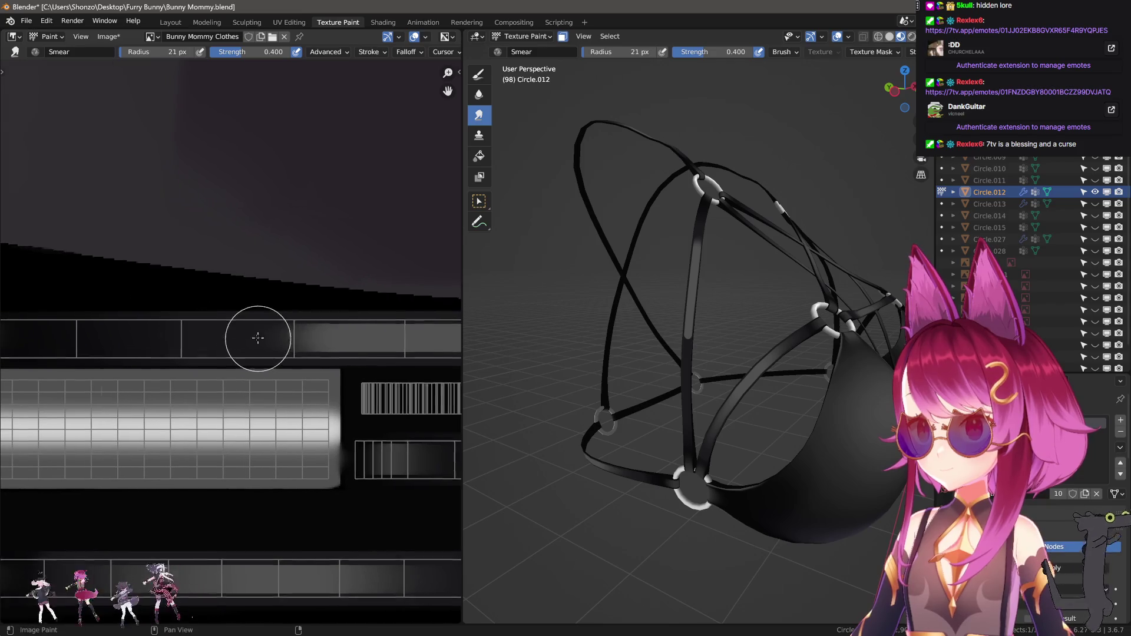
drag(298, 334, 114, 333)
middle_drag(205, 336, 298, 342)
mouse_move(286, 339)
mouse_down()
mouse_move(204, 338)
mouse_move(270, 334)
mouse_up()
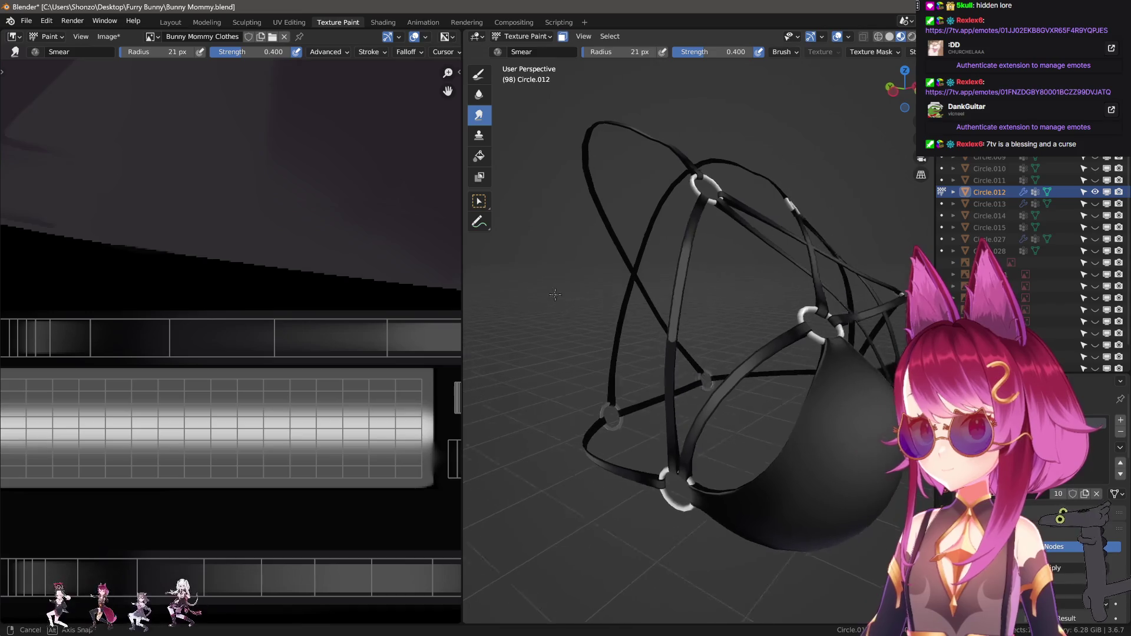
Shrink the smear brush and drag straight smear lines across the strip
middle_drag(578, 296, 619, 274)
key(f)
click(168, 343)
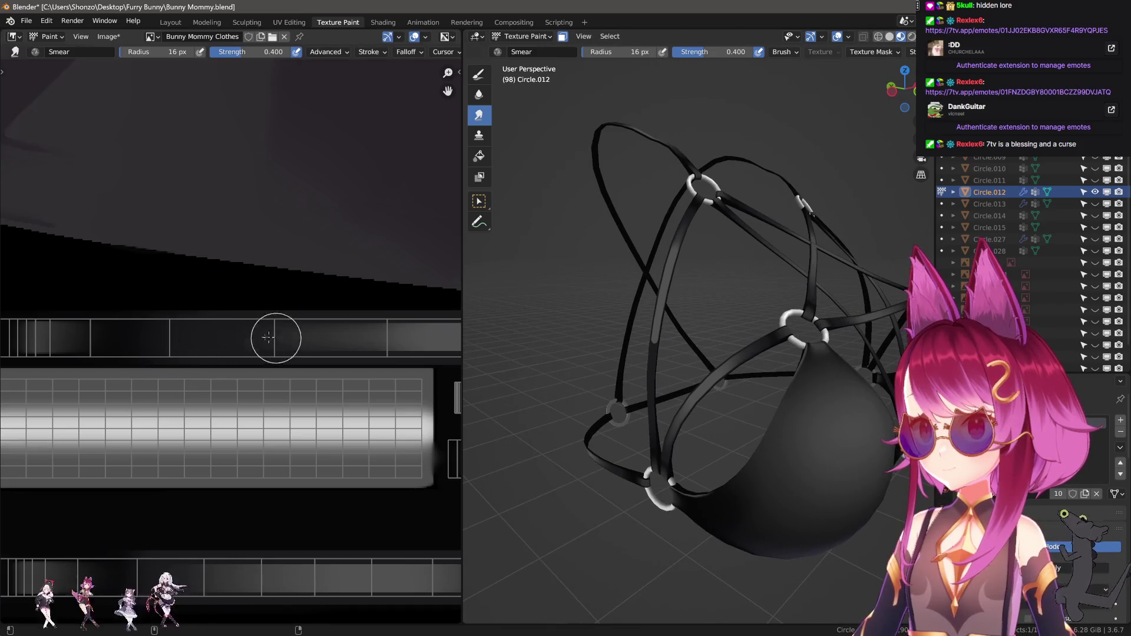
drag(241, 339, 328, 336)
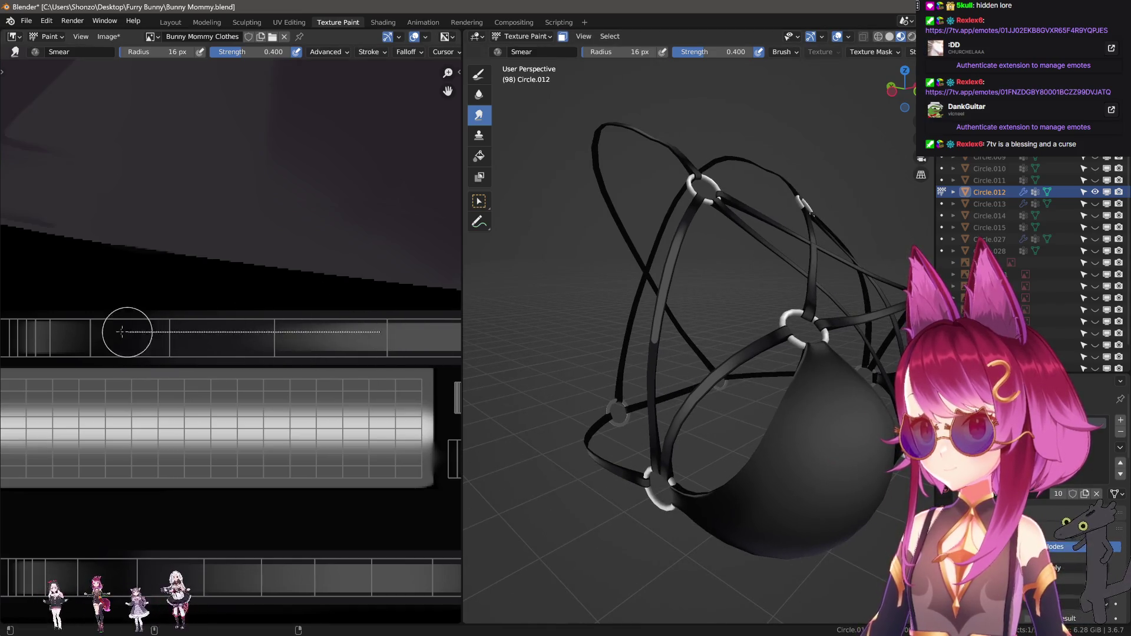
drag(138, 333, 394, 332)
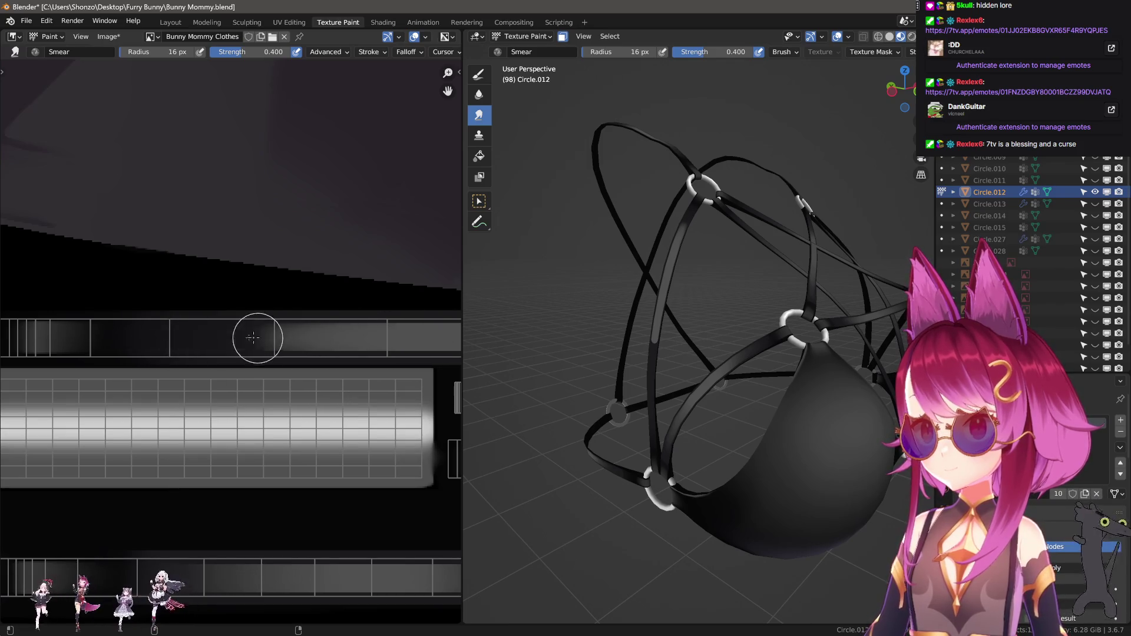
drag(352, 340, 222, 336)
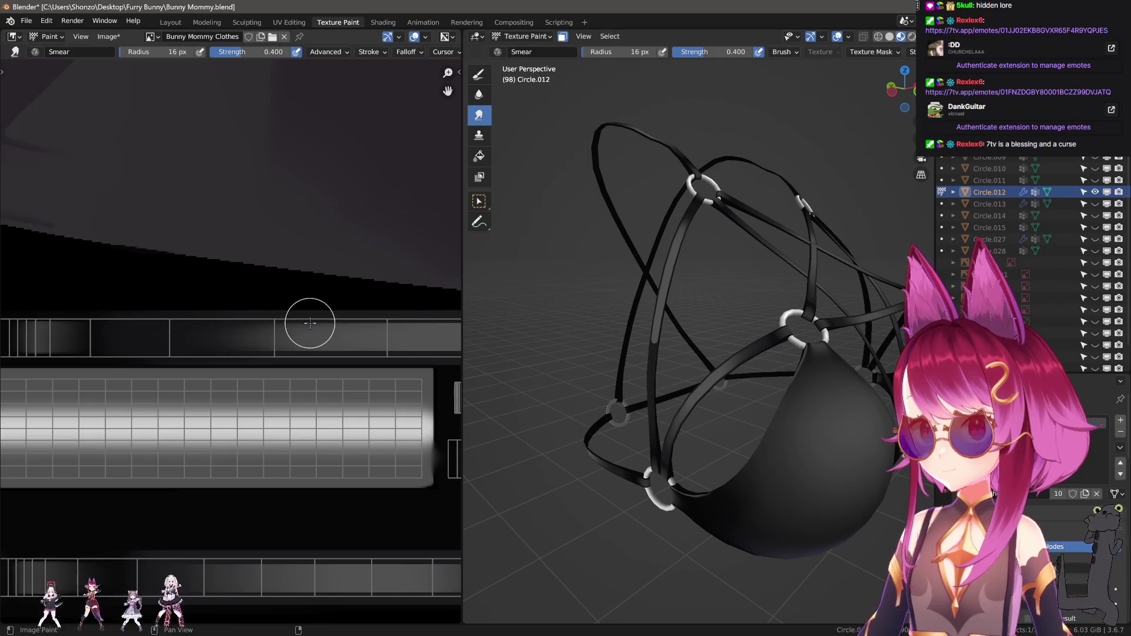
scroll(134, 327, down, 2)
scroll(101, 328, down, 2)
scroll(101, 329, down, 1)
Enlarge the brush, start another straight smear and bring the bright grid strip into view
key(f)
click(252, 326)
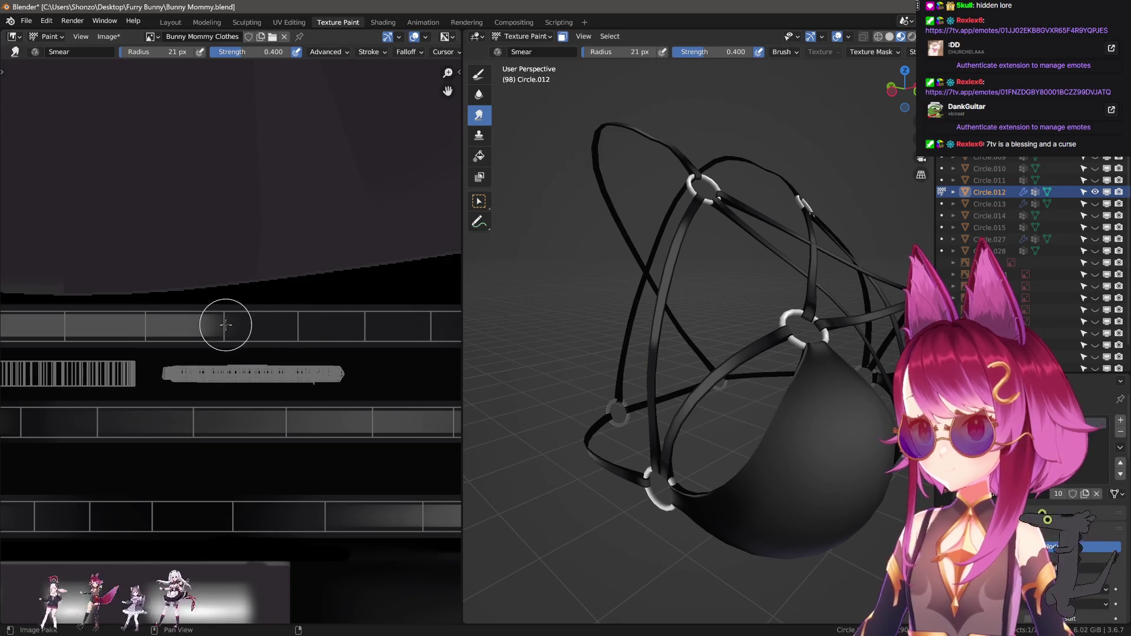
drag(233, 329, 390, 331)
middle_drag(391, 331, 197, 328)
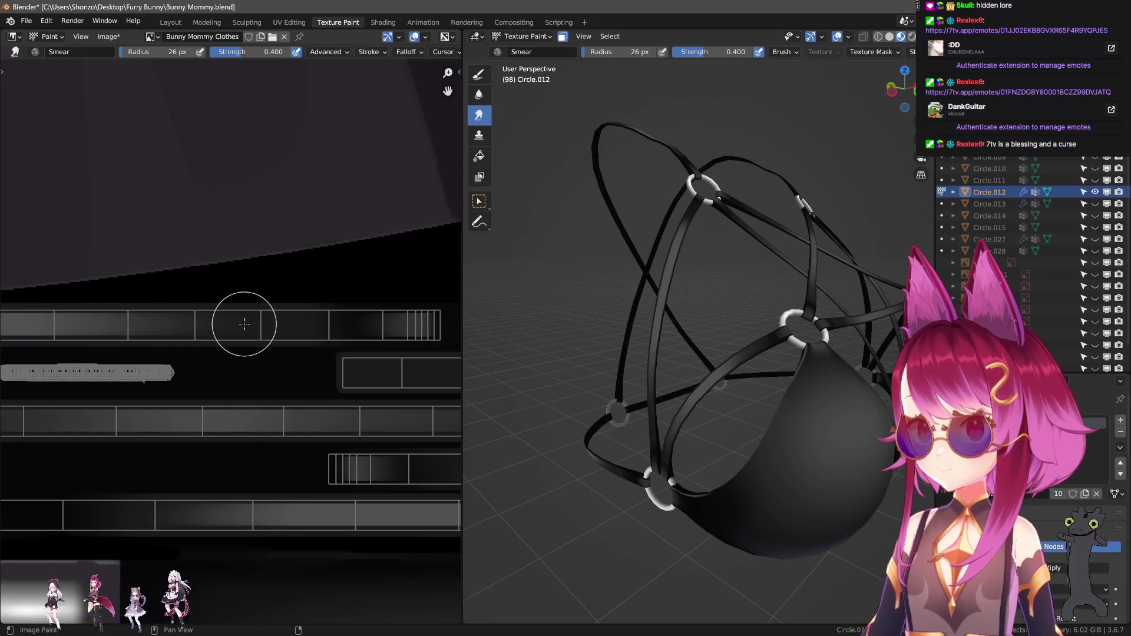
middle_drag(184, 323, 253, 345)
scroll(254, 345, up, 1)
Adjust the brush size and smear the bright band on the strap texture darker
key(bracketleft)
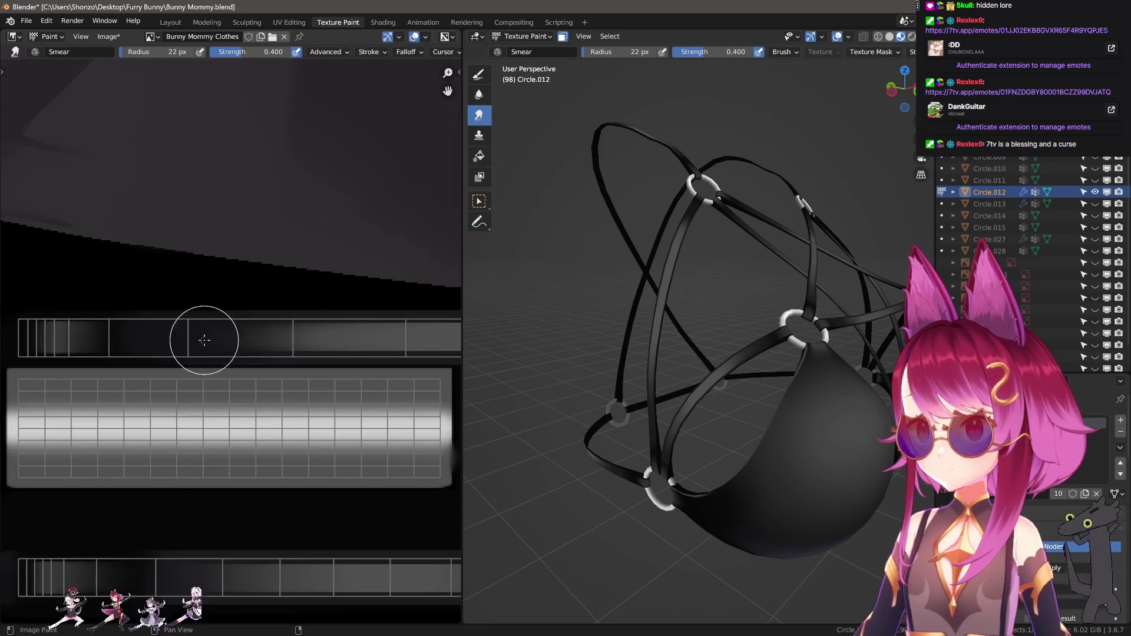
mouse_move(188, 334)
mouse_down()
mouse_move(321, 333)
mouse_move(303, 342)
mouse_up()
key(bracketright)
key(bracketright)
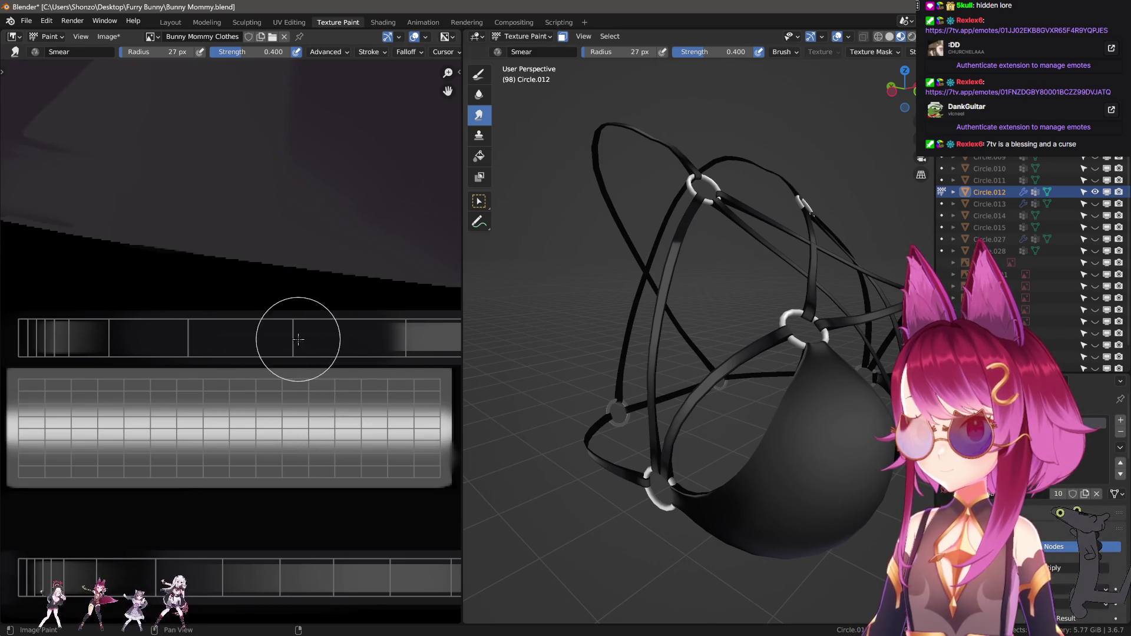
middle_drag(401, 342, 377, 333)
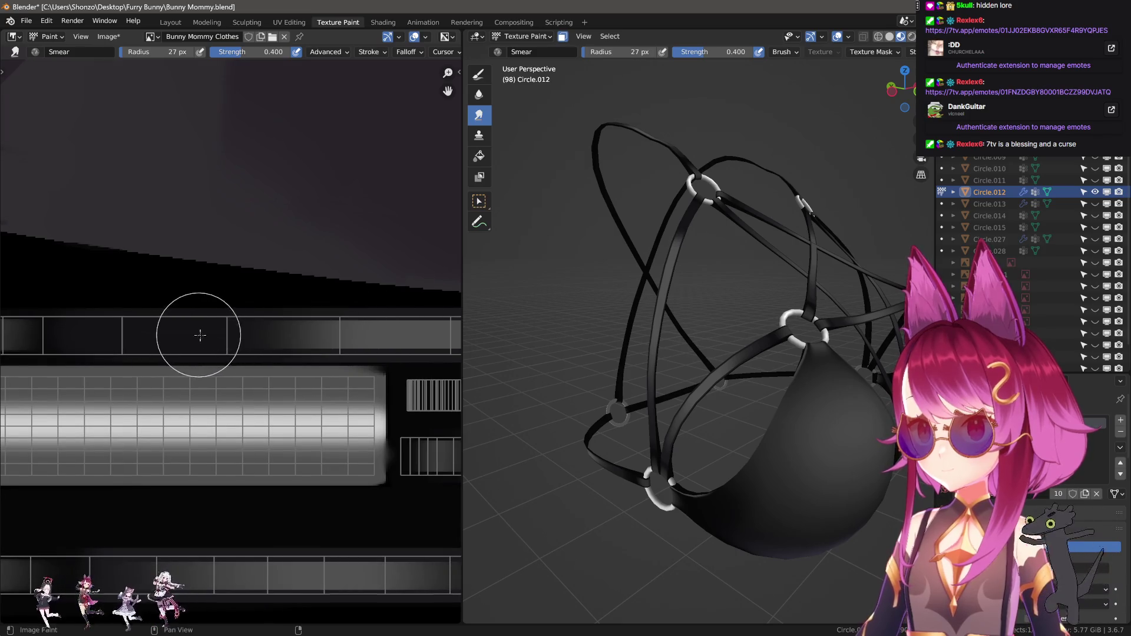
key(bracketleft)
key(bracketleft)
drag(366, 330, 202, 333)
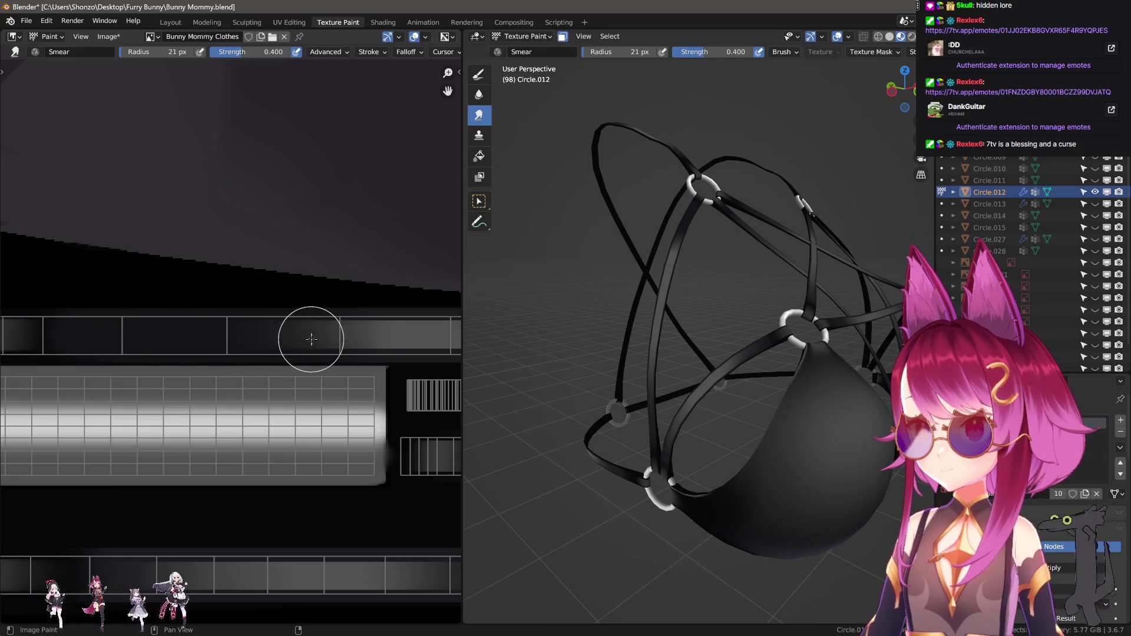
Orbit around the harness to check the strap shading and return to the regular paint brush
middle_drag(628, 265, 664, 299)
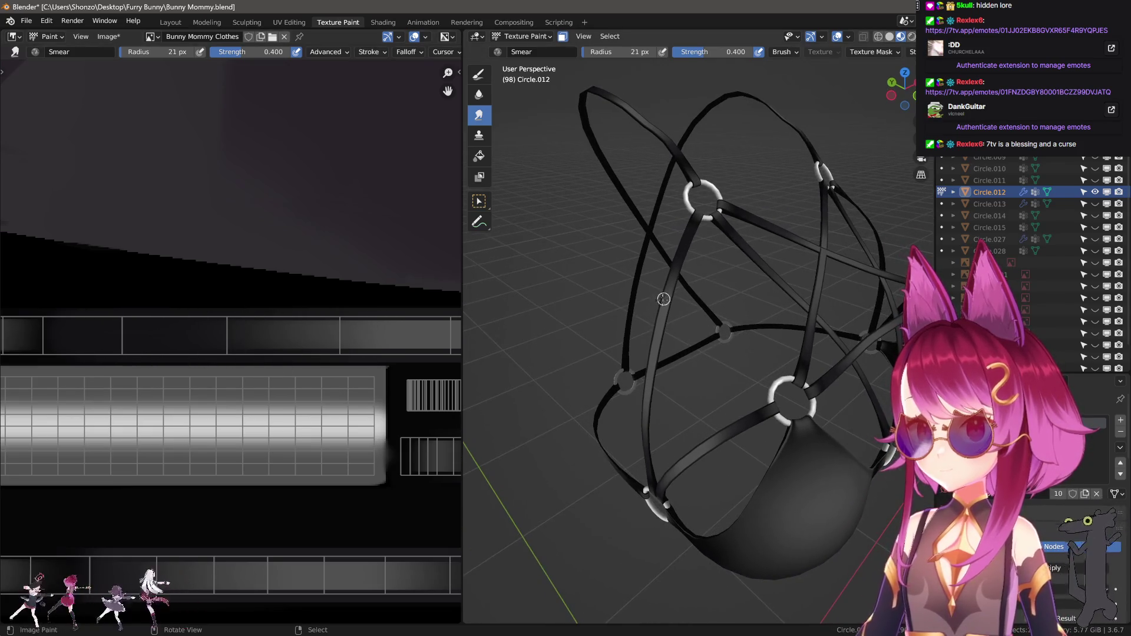
mouse_move(590, 312)
middle_down()
mouse_move(708, 280)
mouse_move(588, 344)
mouse_move(668, 325)
mouse_move(660, 351)
middle_up()
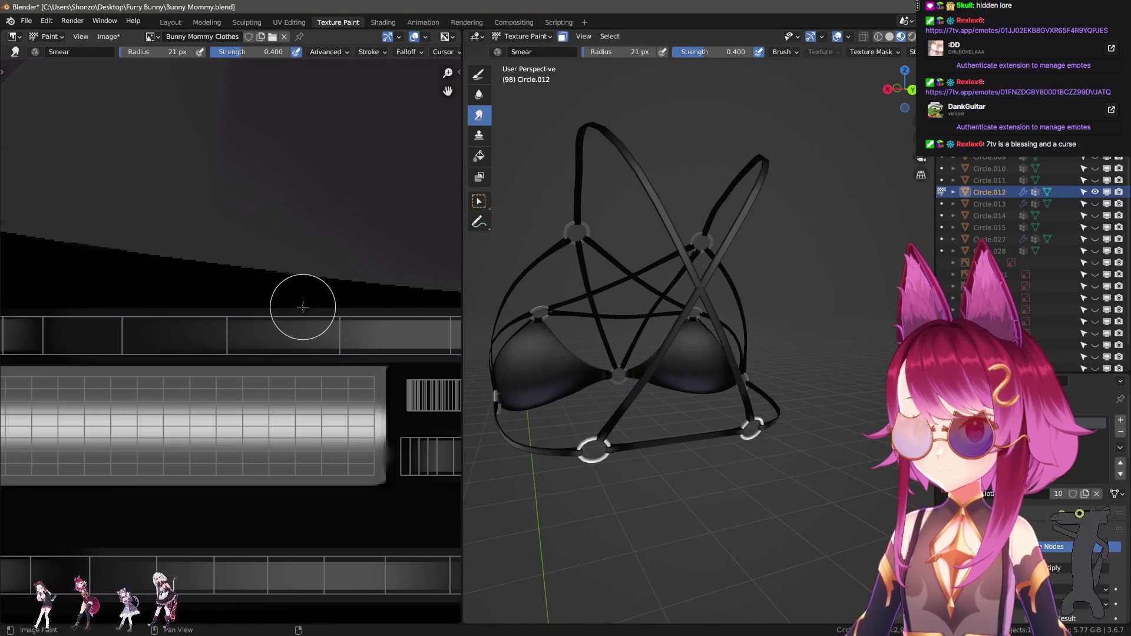
scroll(290, 304, down, 2)
middle_drag(291, 304, 332, 329)
scroll(332, 329, down, 2)
key(1)
scroll(216, 345, up, 3)
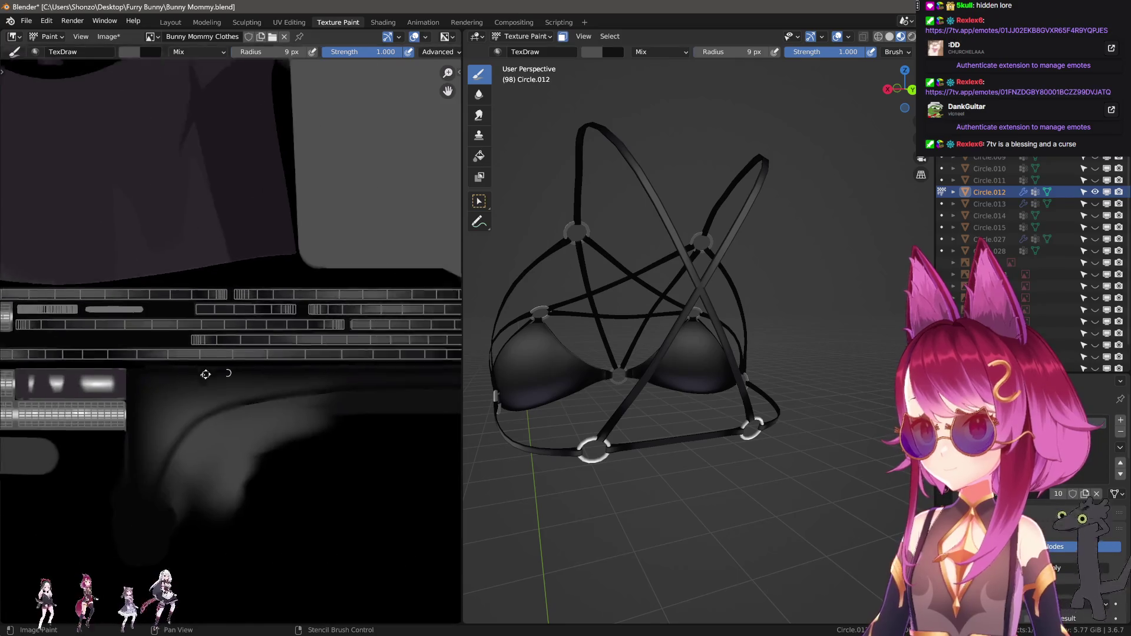
Paint a grey stroke along another strap strip and view it from the front
middle_drag(215, 346, 170, 383)
scroll(171, 383, up, 1)
scroll(222, 384, up, 2)
scroll(156, 329, up, 2)
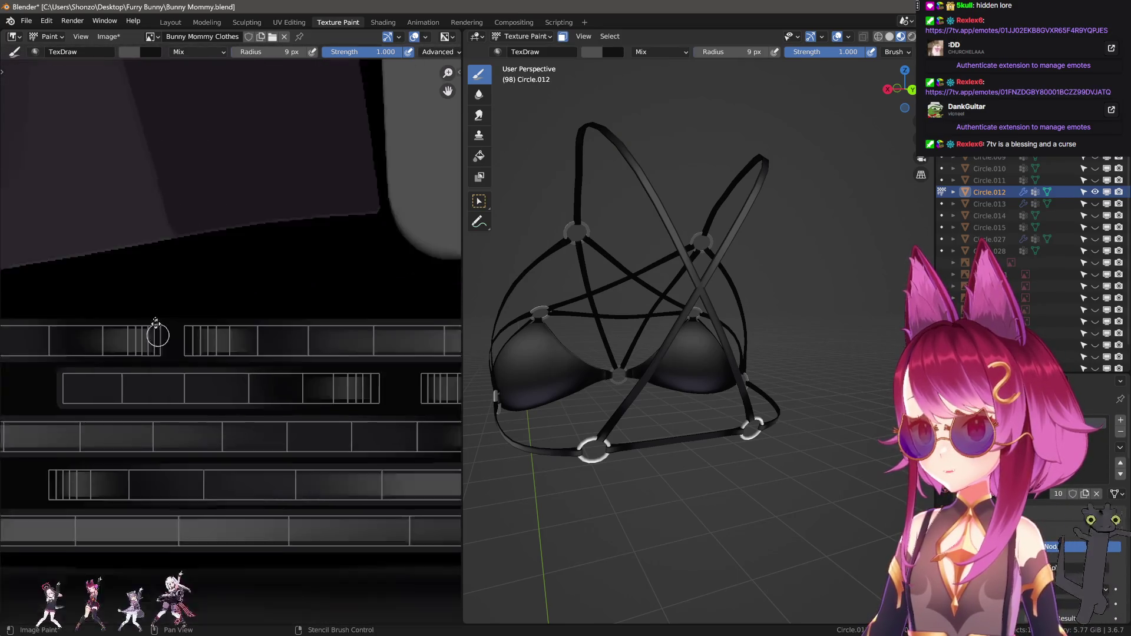
scroll(178, 346, up, 2)
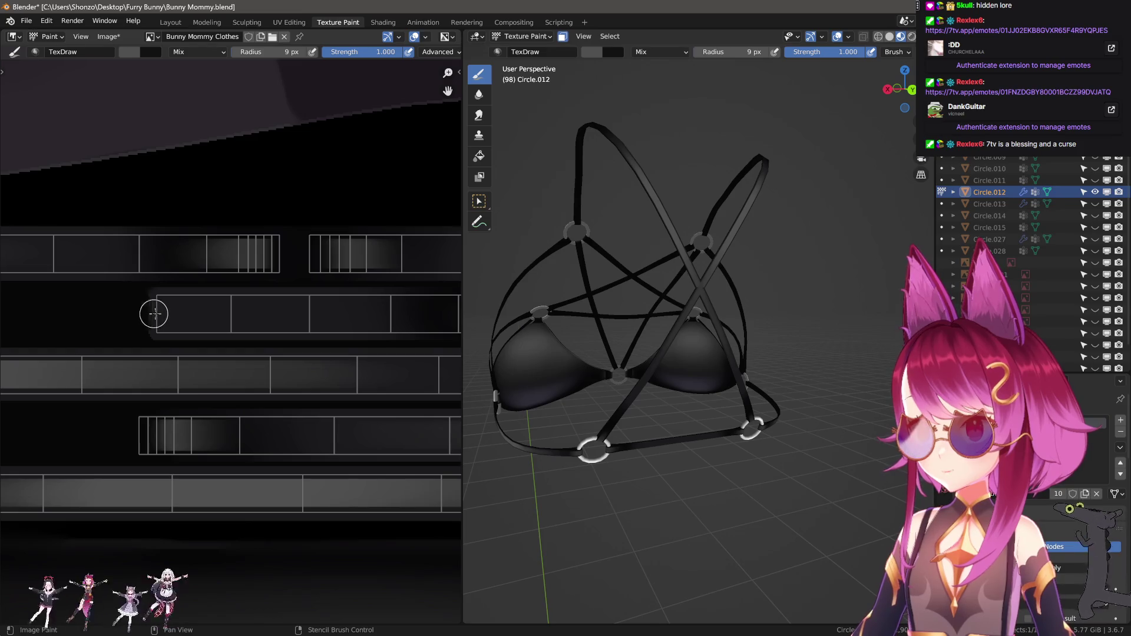
drag(154, 313, 395, 320)
middle_drag(619, 353, 575, 355)
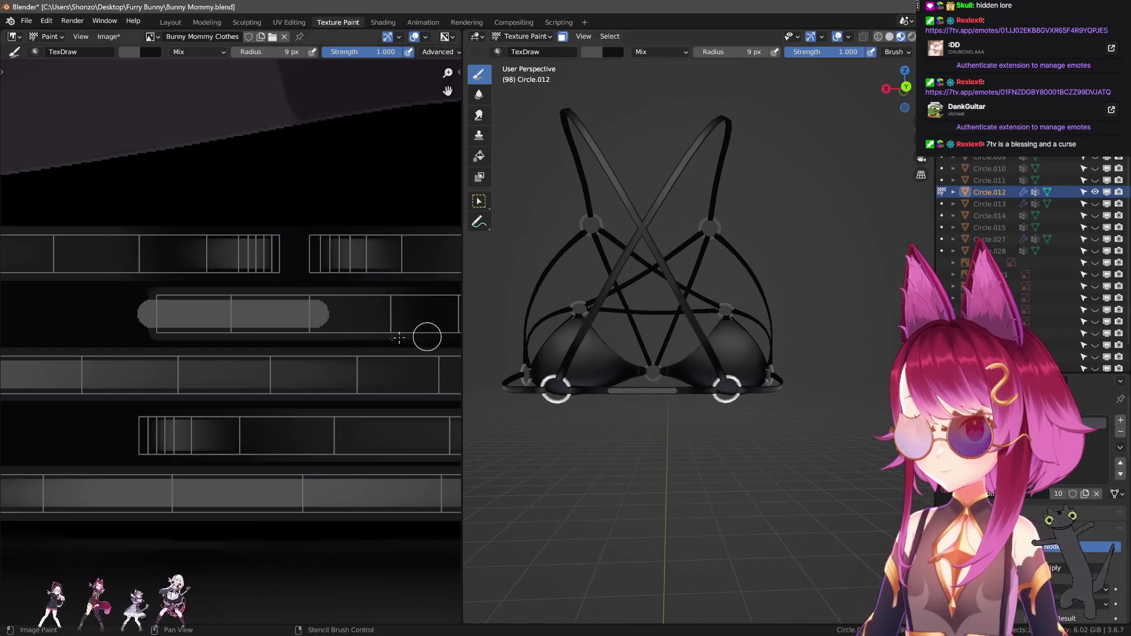
scroll(424, 336, up, 2)
Smear the grey strip into a soft gradient, then leave painting for Object Mode
key(shift+space)
key(3)
middle_drag(304, 328, 258, 337)
mouse_move(380, 324)
mouse_down()
mouse_move(143, 325)
mouse_move(416, 323)
mouse_up()
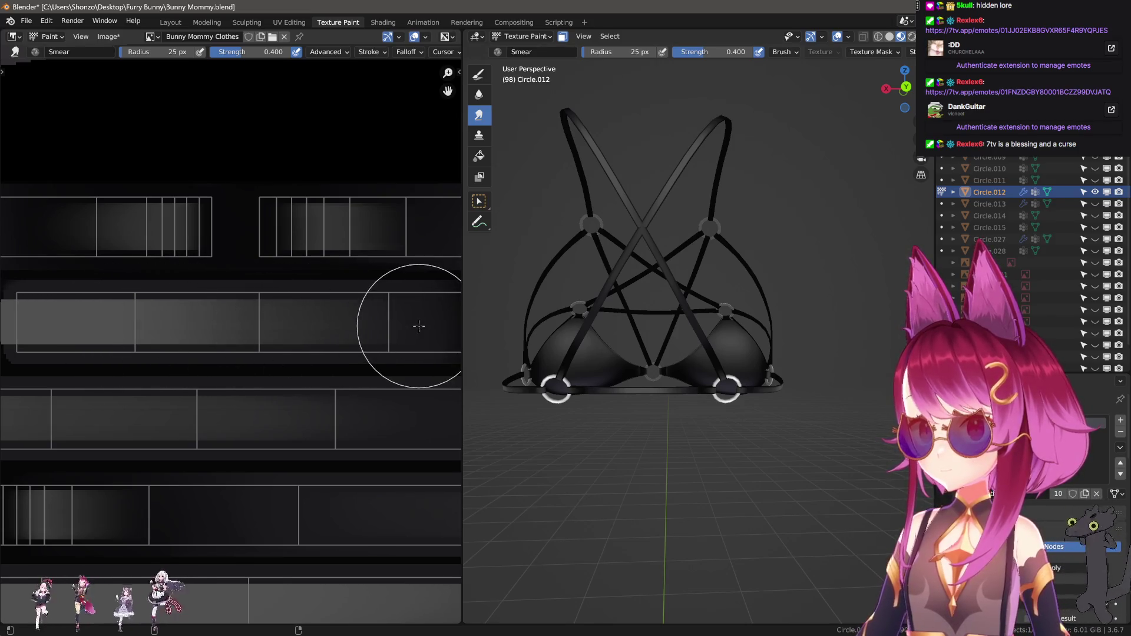
mouse_move(618, 328)
middle_down()
mouse_move(673, 329)
mouse_move(601, 344)
mouse_move(620, 341)
middle_up()
scroll(619, 341, up, 2)
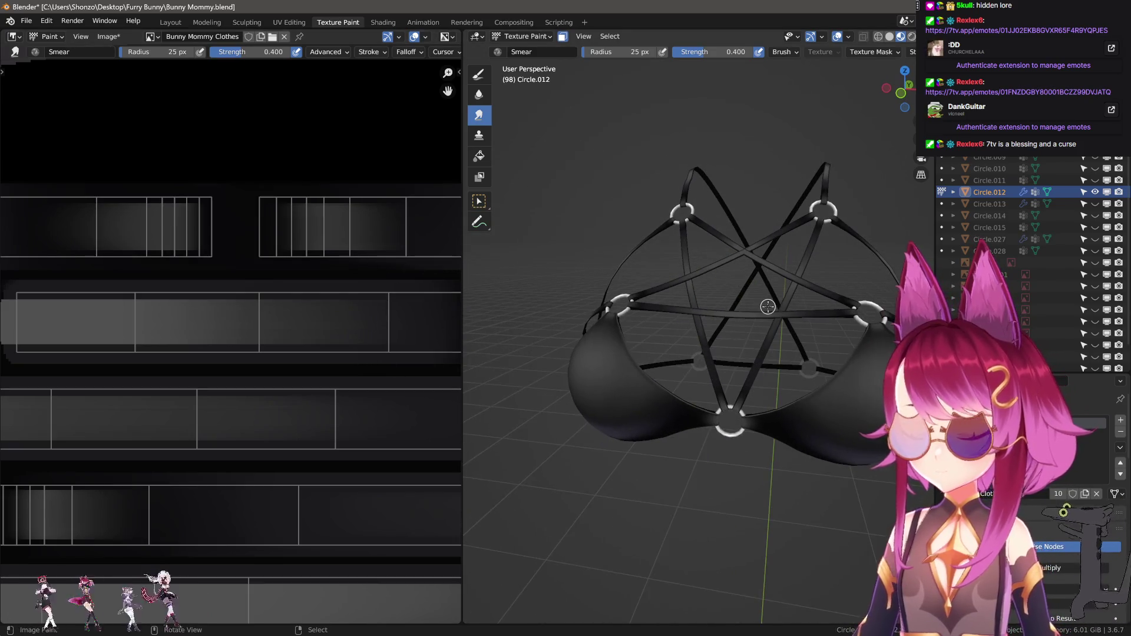
key(ctrl+Tab)
click(778, 311)
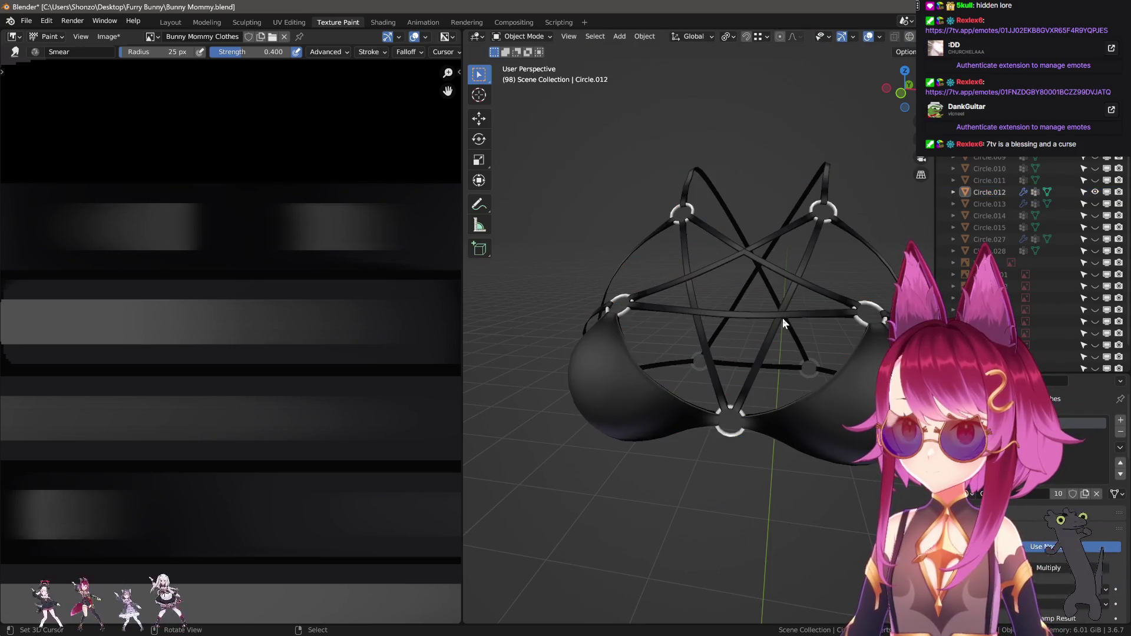
key(KP_Divide)
middle_drag(723, 321, 754, 297)
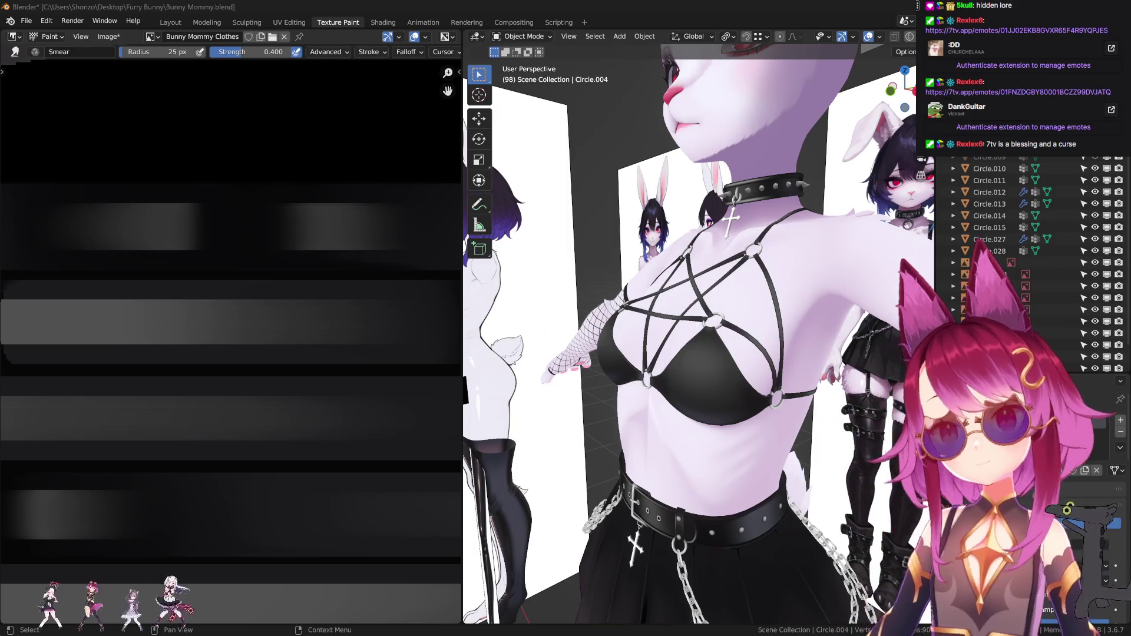
mouse_move(707, 328)
middle_down()
mouse_move(719, 333)
mouse_move(716, 353)
middle_up()
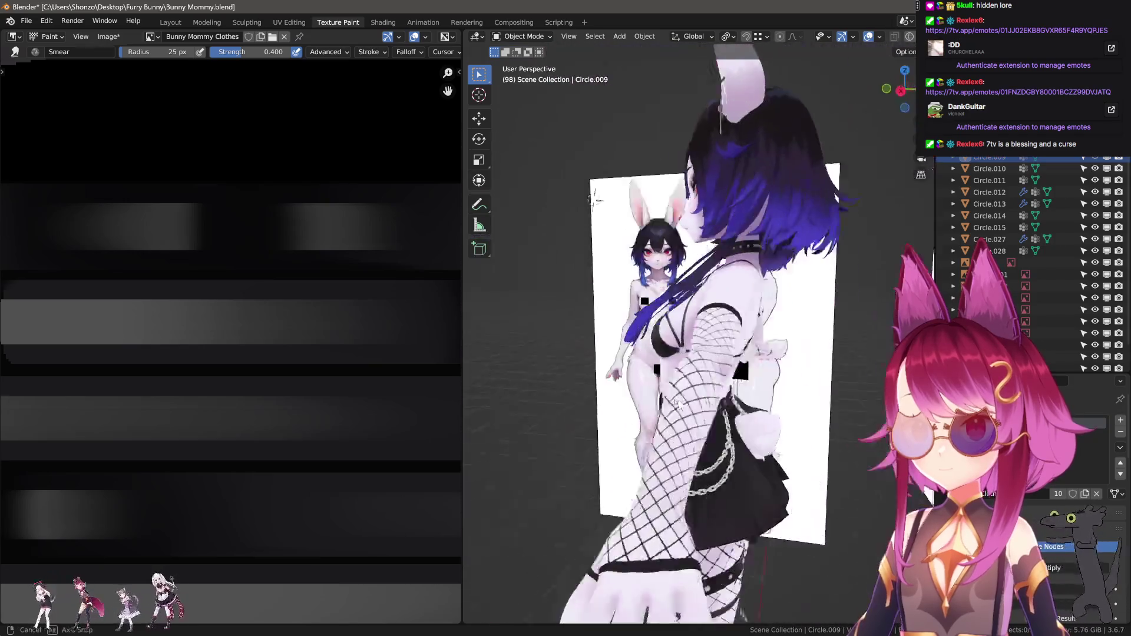
mouse_move(716, 354)
middle_down()
mouse_move(847, 409)
mouse_move(668, 411)
mouse_move(706, 446)
mouse_move(548, 212)
middle_up()
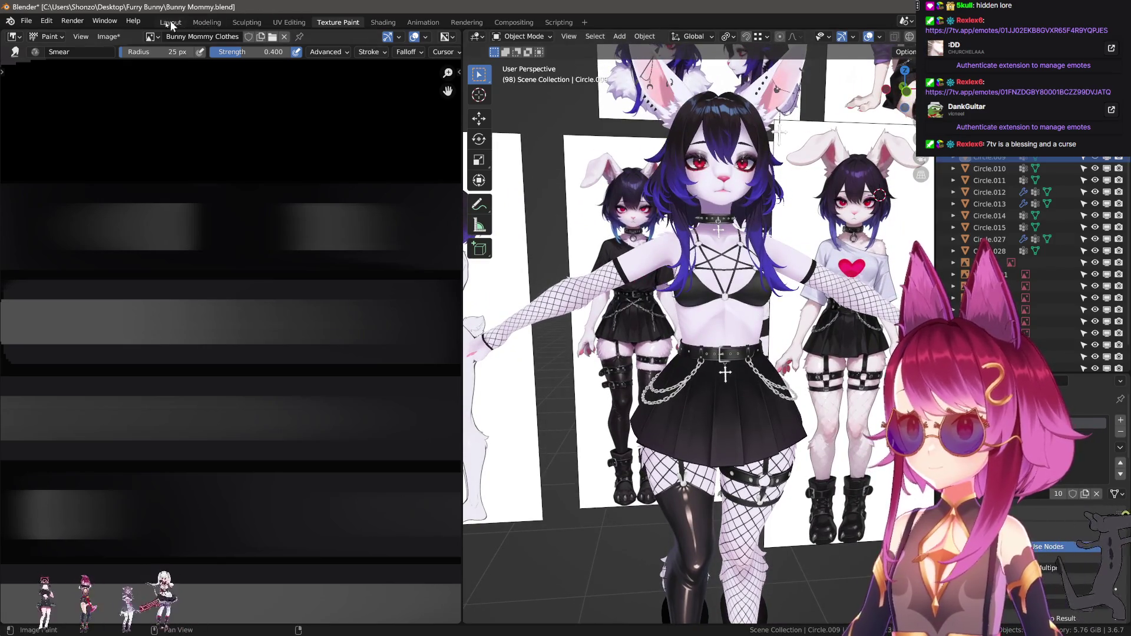
scroll(283, 200, up, 1)
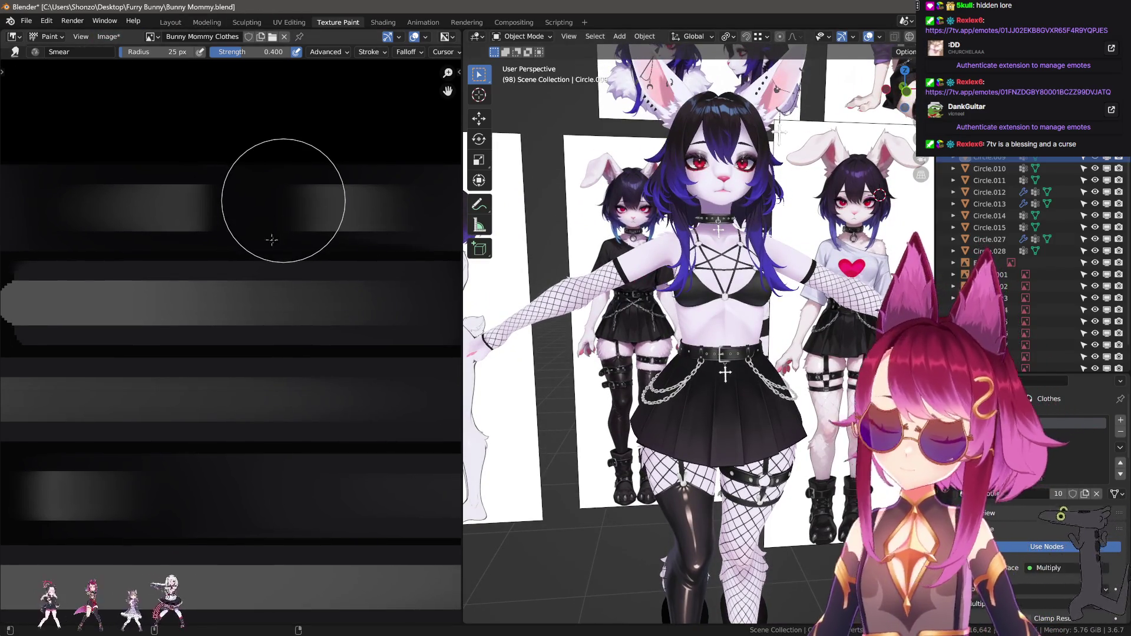
scroll(277, 237, up, 1)
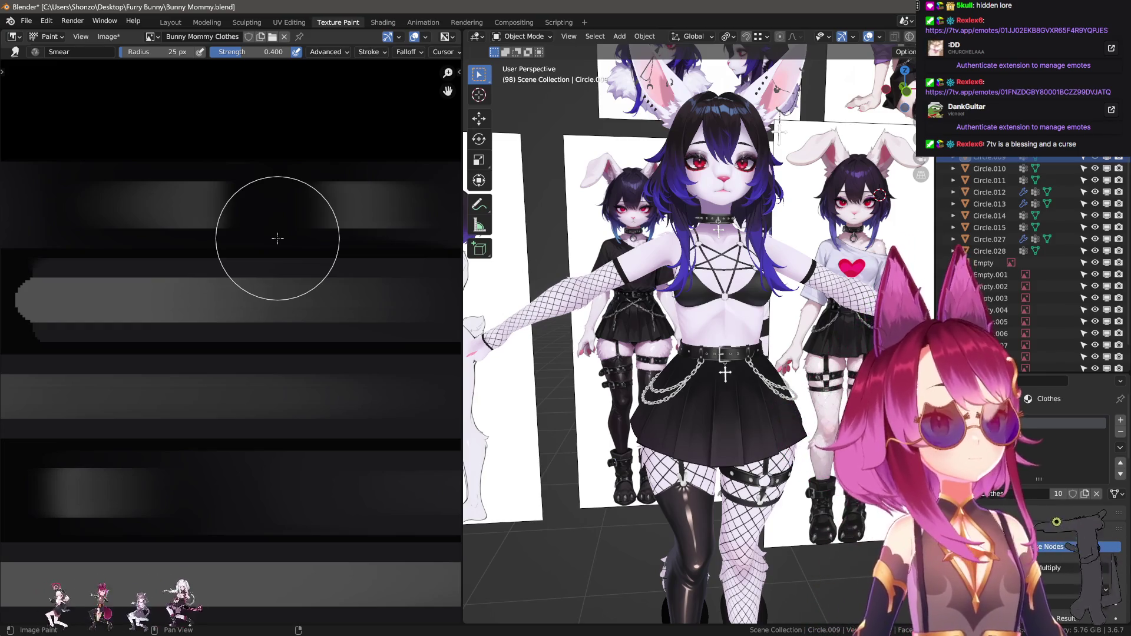
Switch from texture painting to the Layout workspace
click(171, 22)
scroll(547, 264, down, 3)
scroll(547, 263, down, 6)
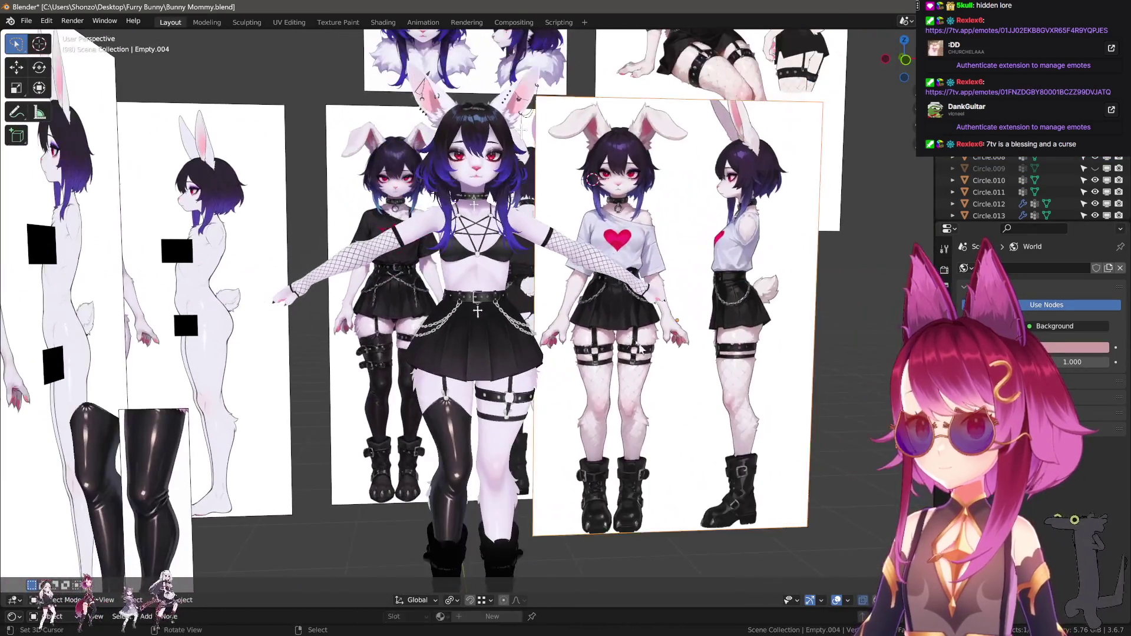
Hide the reference image empties one by one
click(630, 180)
key(h)
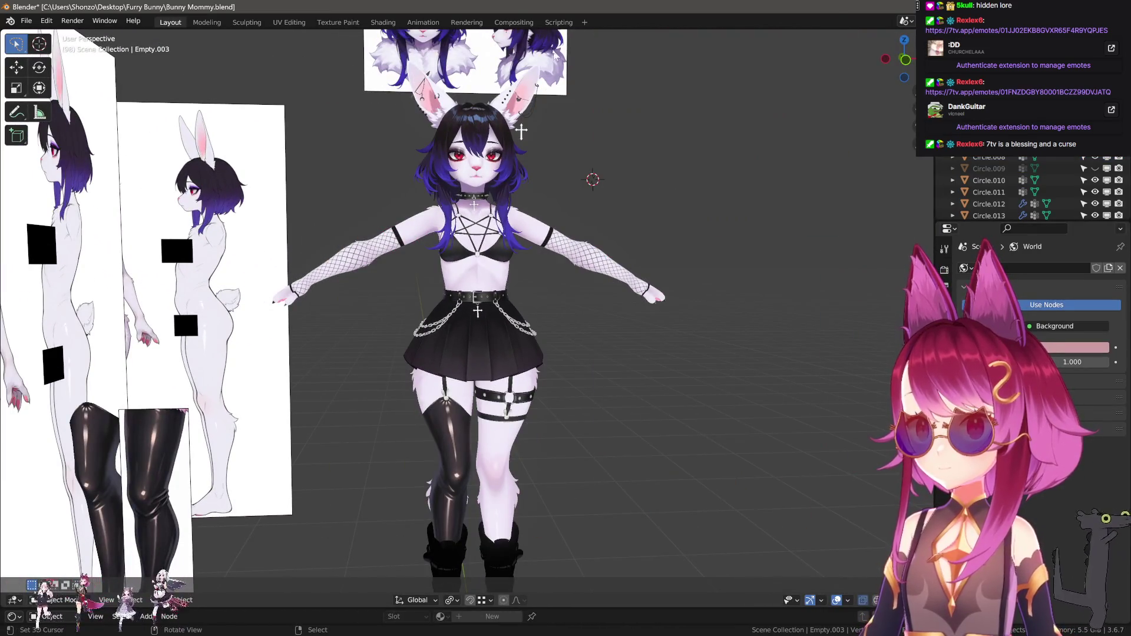
click(466, 62)
key(h)
click(203, 265)
key(h)
key(h)
key(h)
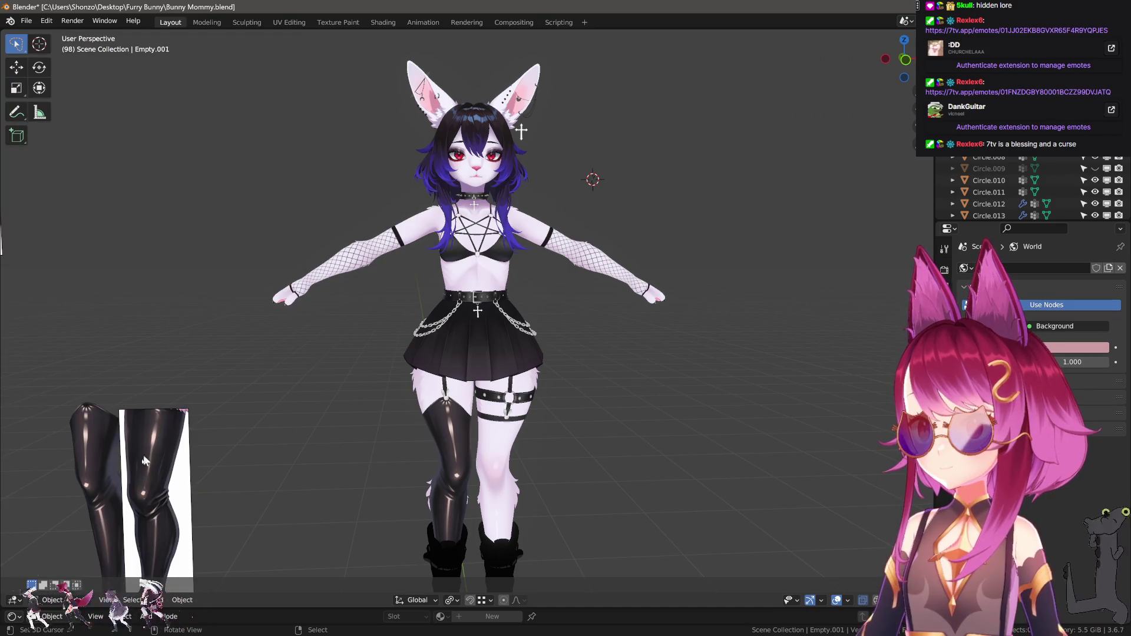
Select the loose stocking and slide it along the X axis onto the character's leg
click(155, 487)
key(h)
click(106, 455)
scroll(106, 455, down, 3)
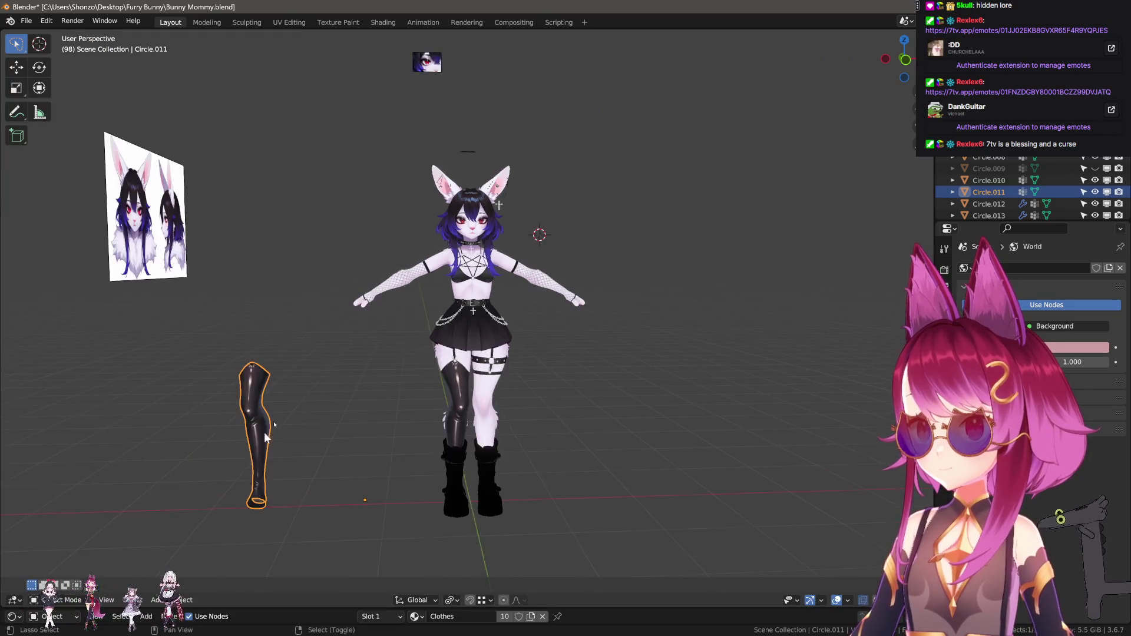
scroll(265, 397, down, 2)
key(h)
scroll(432, 375, up, 4)
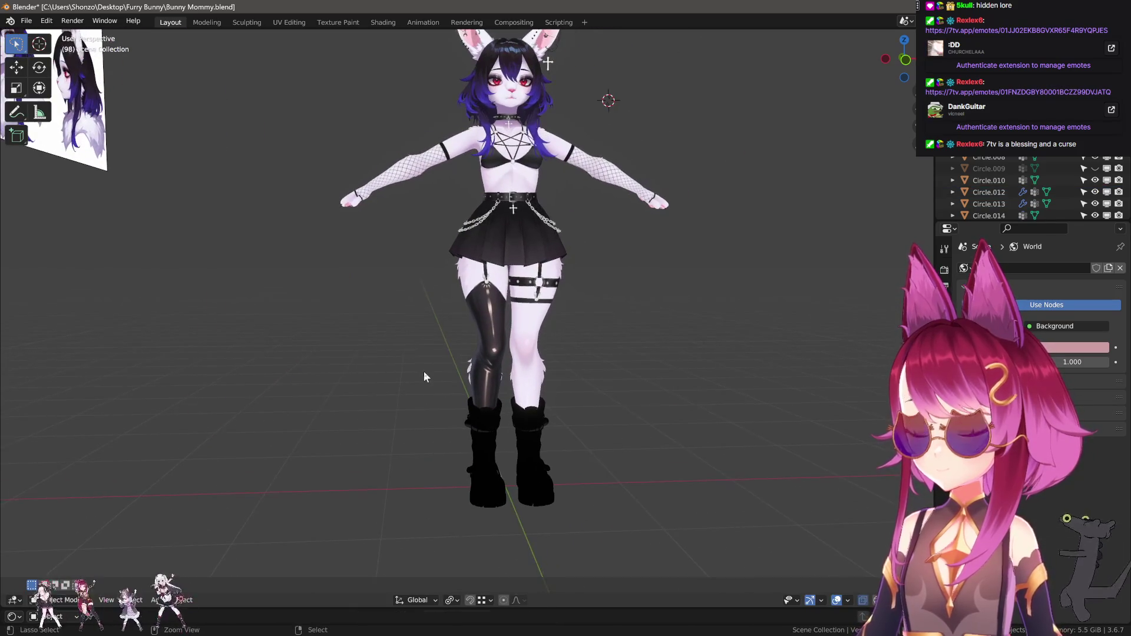
key(alt+h)
key(g)
key(x)
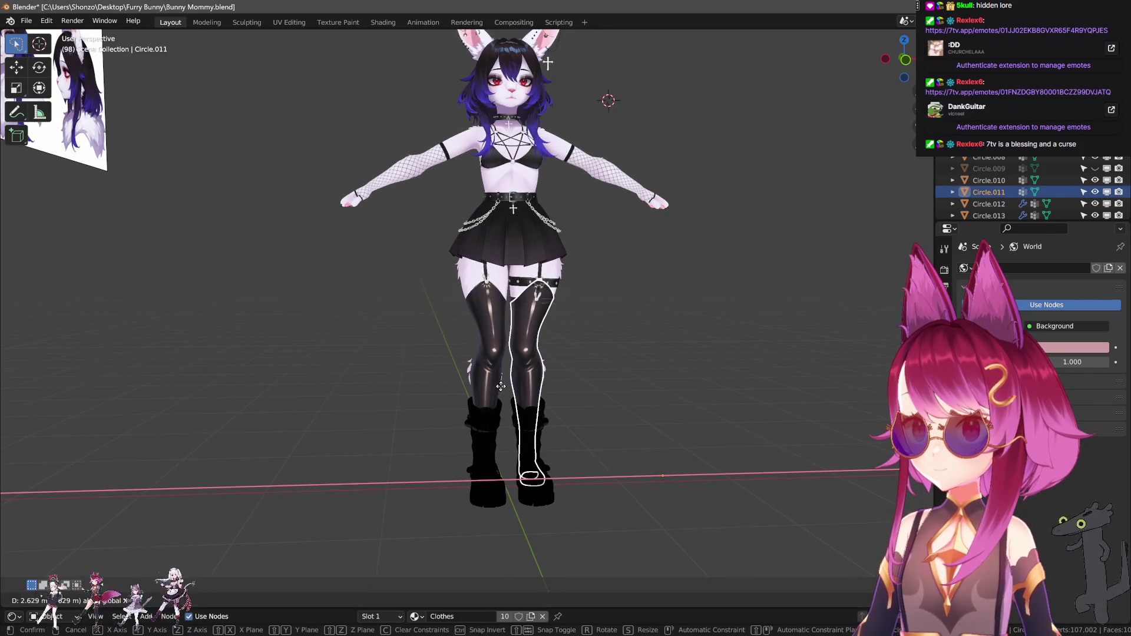
click(466, 384)
scroll(609, 429, up, 3)
key(g)
key(x)
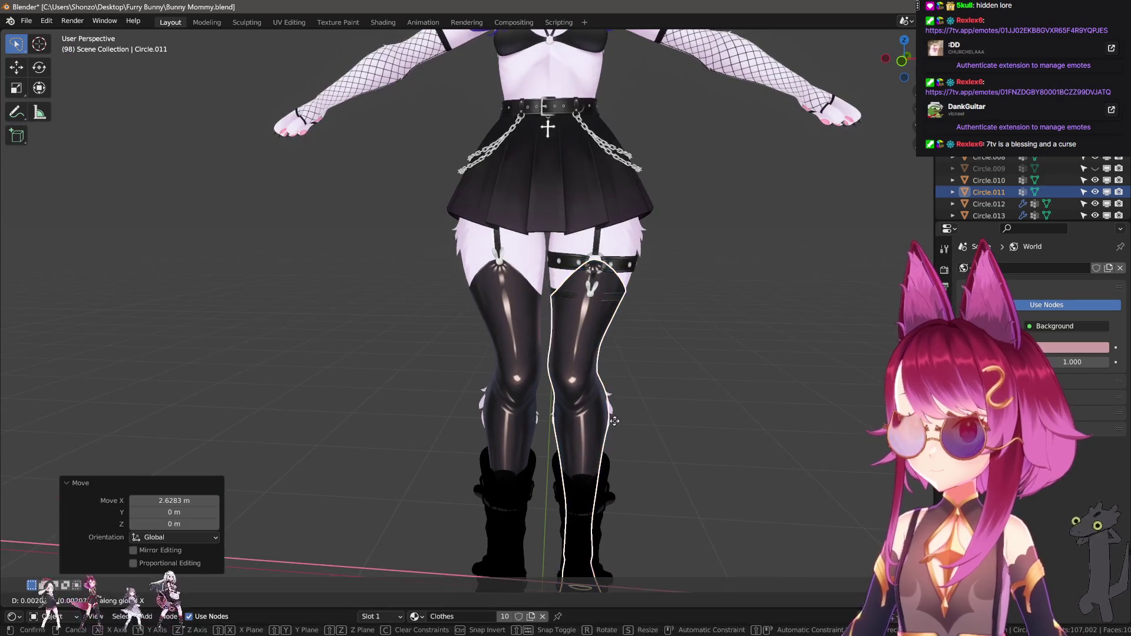
click(617, 426)
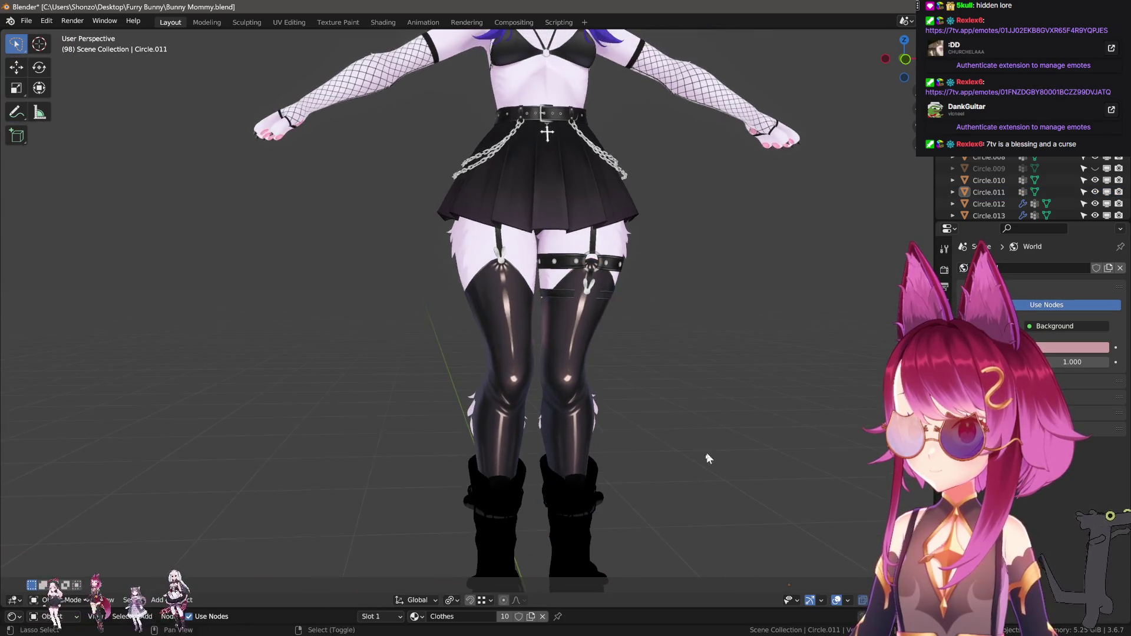
scroll(663, 386, down, 5)
Check the back view, hiding and revealing the Clothes object
mouse_move(604, 425)
middle_down()
mouse_move(278, 459)
mouse_move(544, 462)
mouse_move(692, 387)
mouse_move(634, 417)
middle_up()
scroll(544, 463, up, 2)
click(544, 460)
key(h)
scroll(634, 418, down, 3)
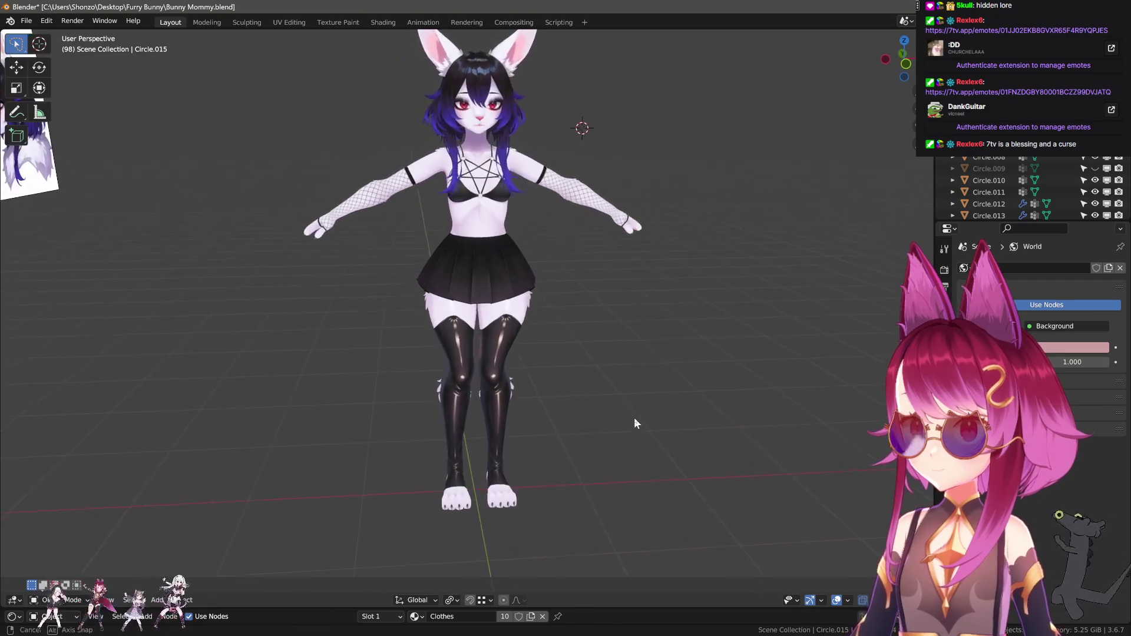
scroll(596, 416, up, 4)
key(alt+h)
Remove the stocking on that leg, leaving it bare
click(585, 409)
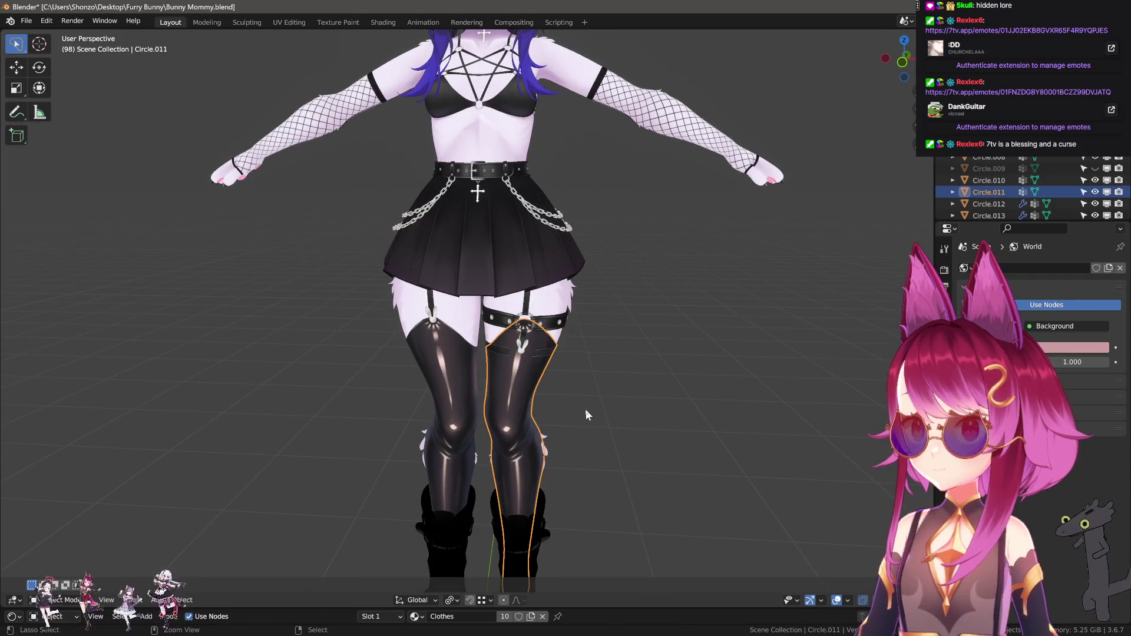
key(g)
click(89, 403)
scroll(278, 397, down, 3)
key(Delete)
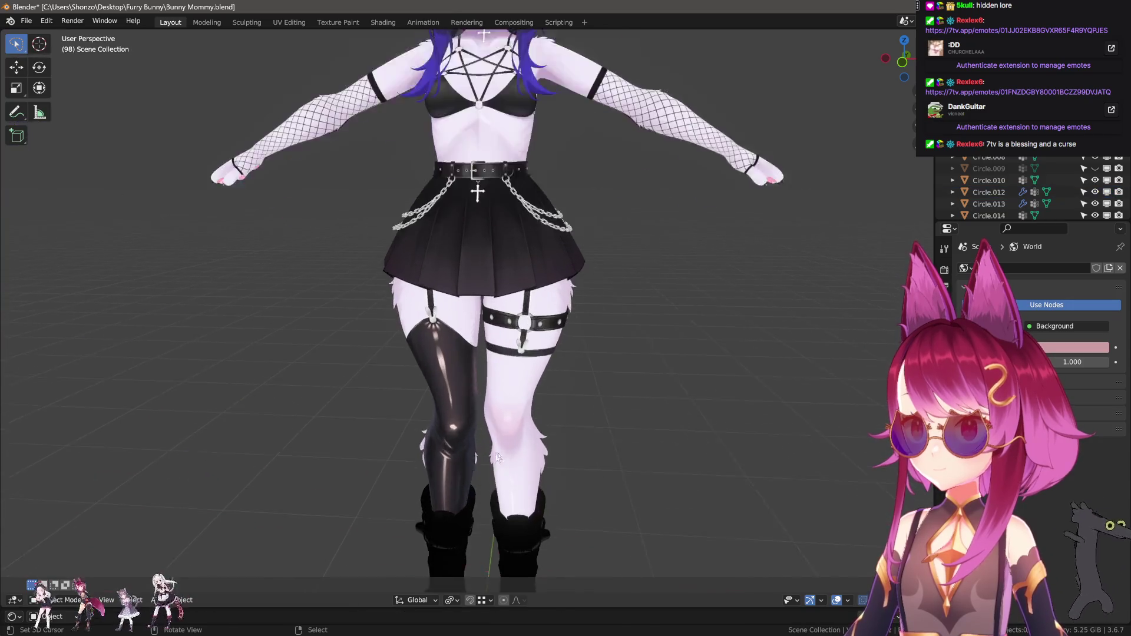
scroll(517, 374, up, 5)
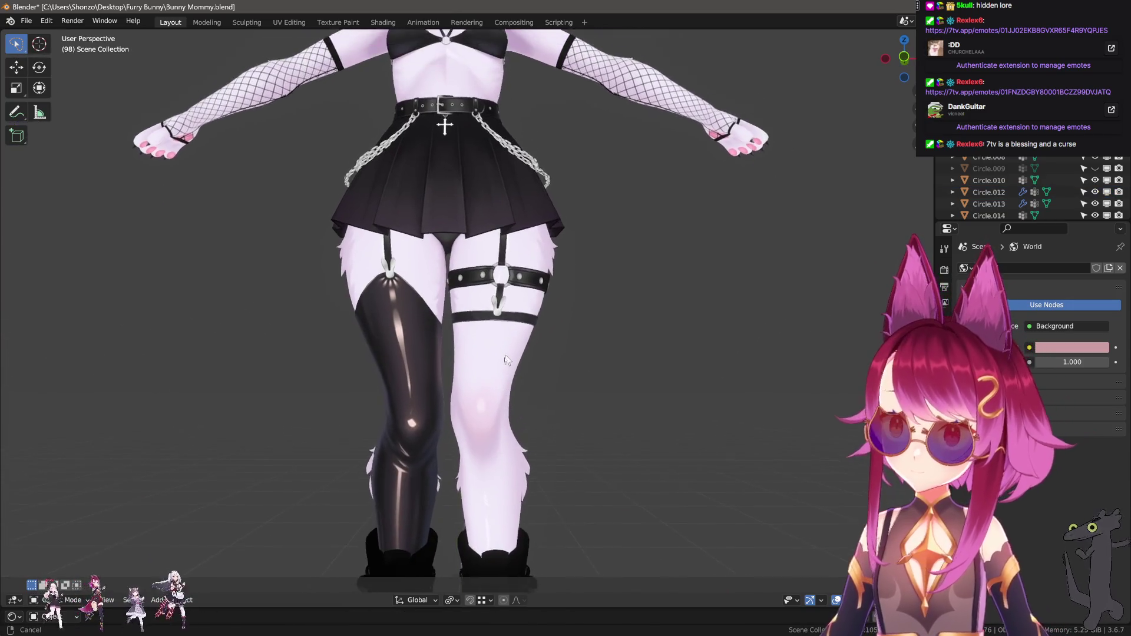
Select the other stocking, start a move and cancel it so it stays in place
shift+middle_drag(509, 371, 477, 422)
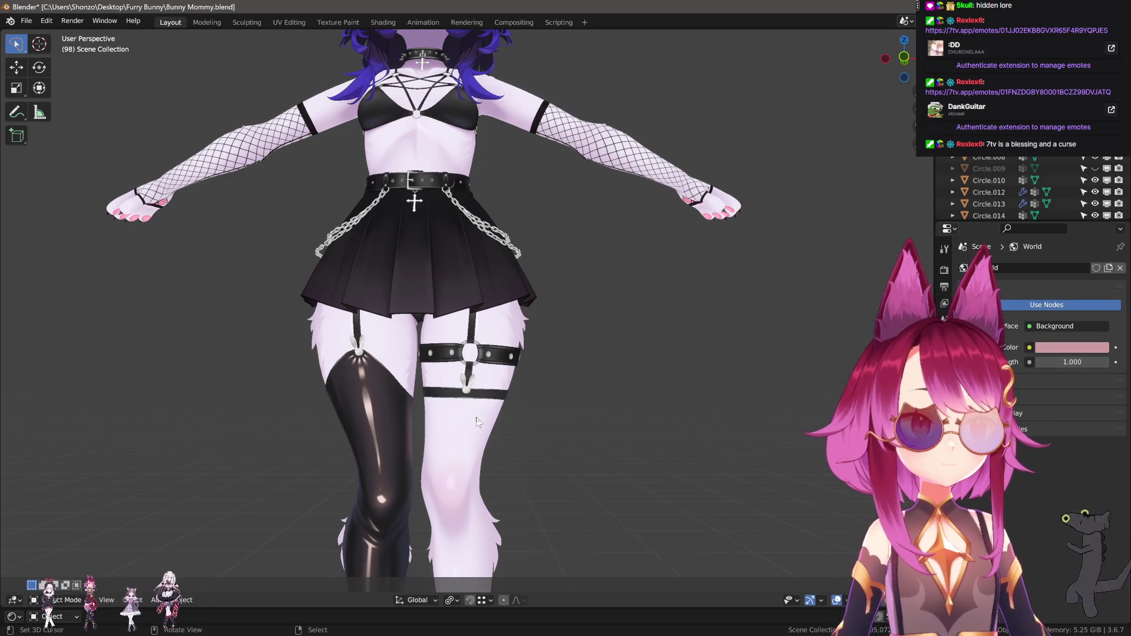
click(372, 393)
key(g)
key(Escape)
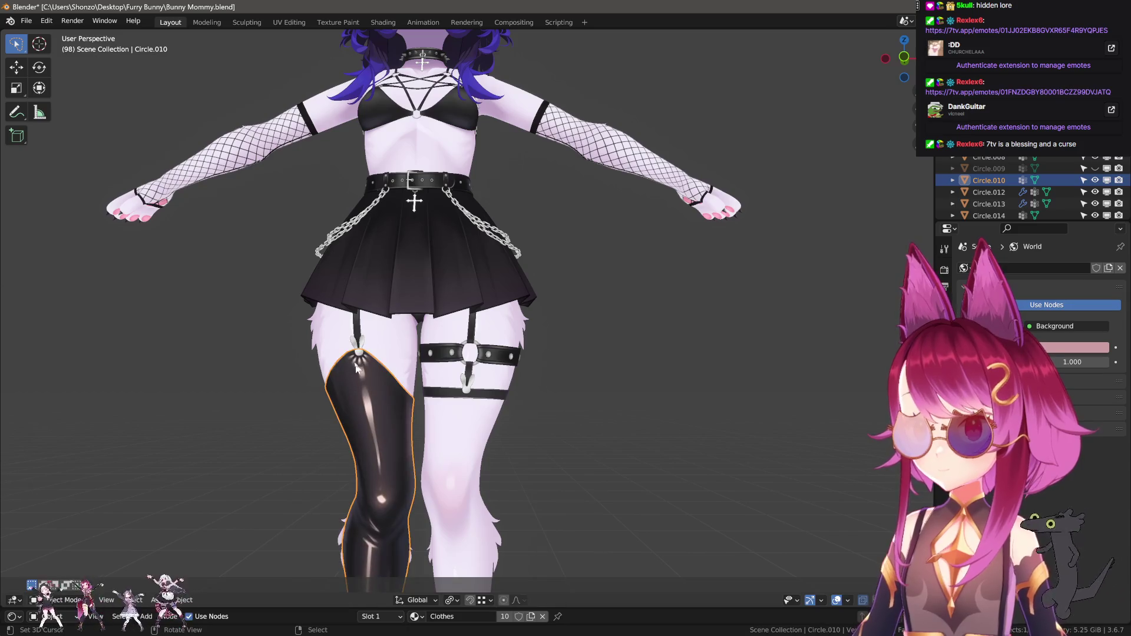
Orbit around the bunny, selecting the harness, body and skirt to pick out the skirt
click(356, 354)
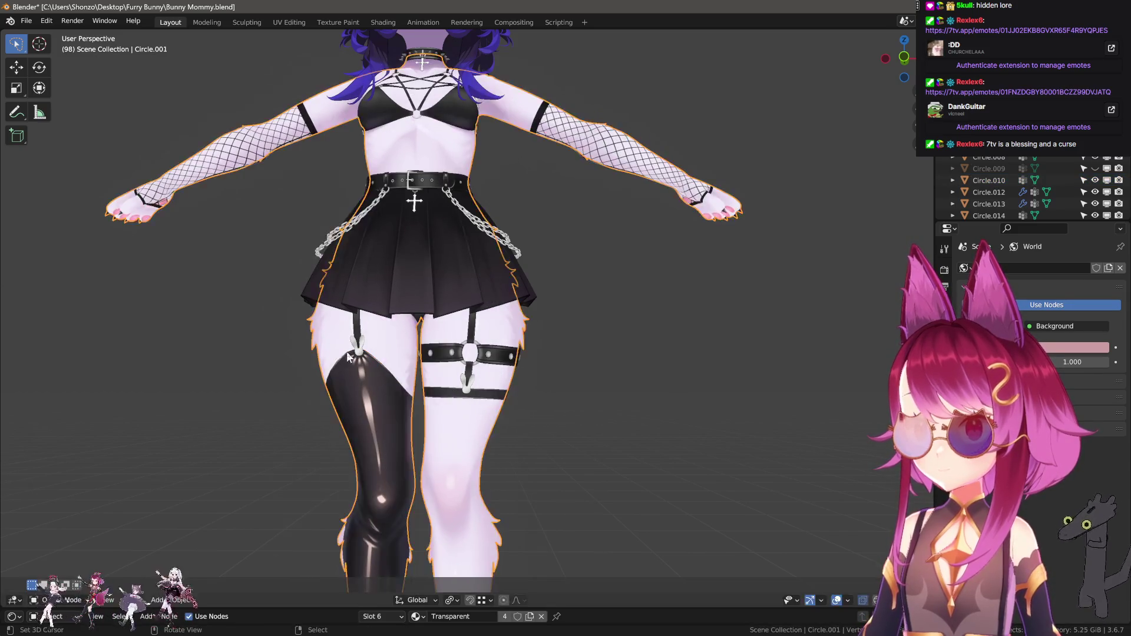
click(414, 393)
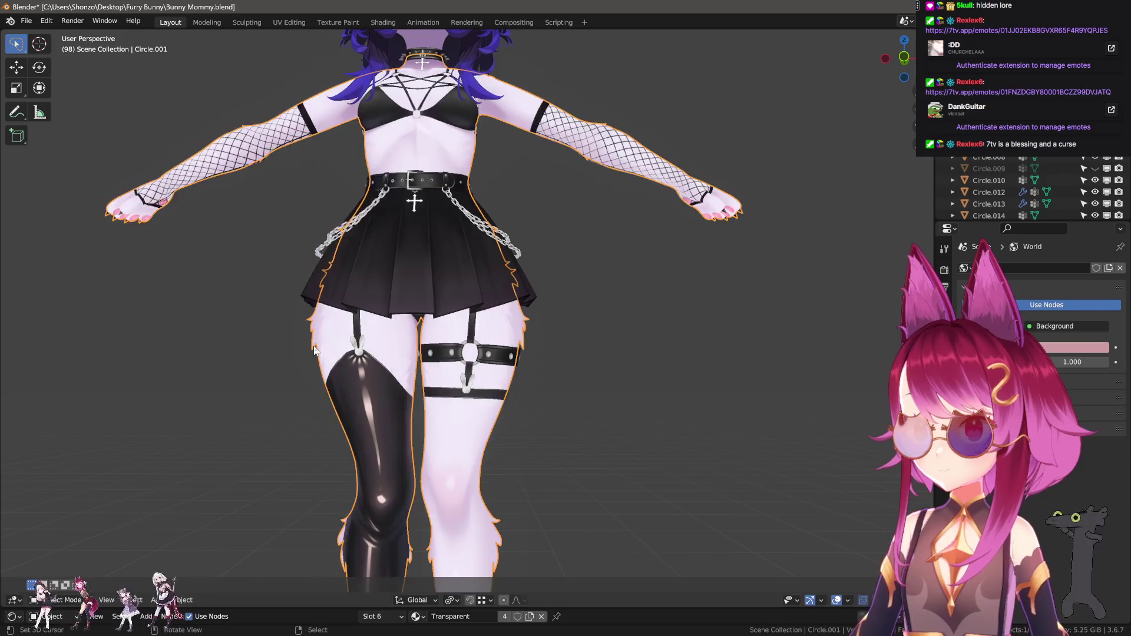
scroll(413, 393, down, 2)
scroll(414, 392, down, 2)
mouse_move(436, 424)
middle_down()
mouse_move(517, 428)
mouse_move(584, 404)
mouse_move(531, 482)
middle_up()
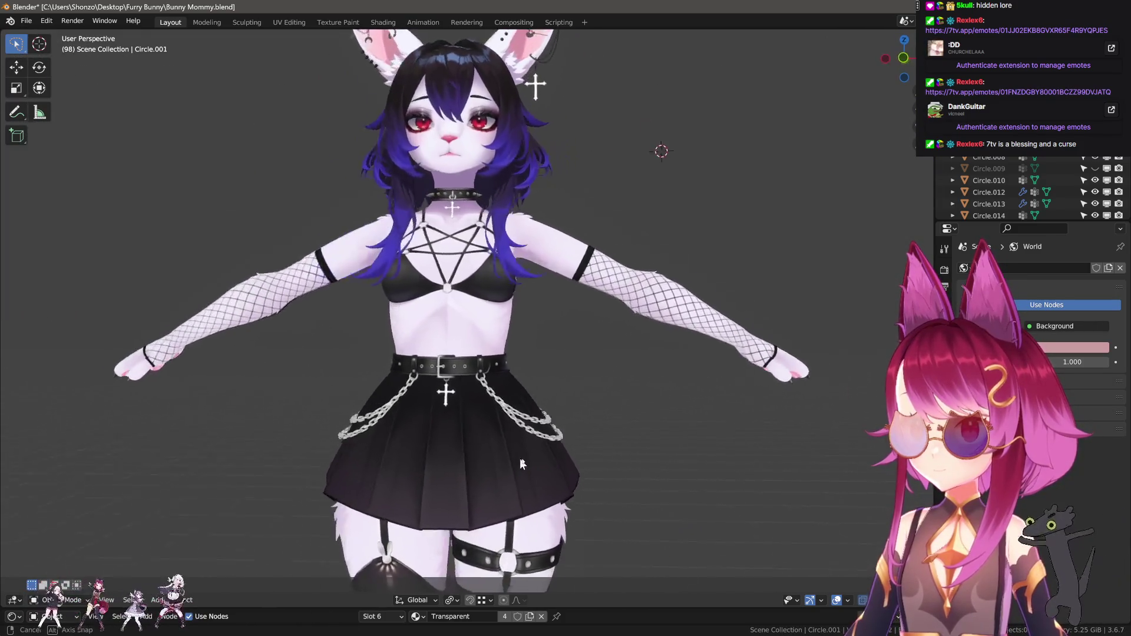
mouse_move(531, 482)
middle_down()
mouse_move(520, 398)
mouse_move(469, 422)
mouse_move(511, 435)
mouse_move(414, 449)
mouse_move(427, 436)
middle_up()
click(517, 395)
click(511, 434)
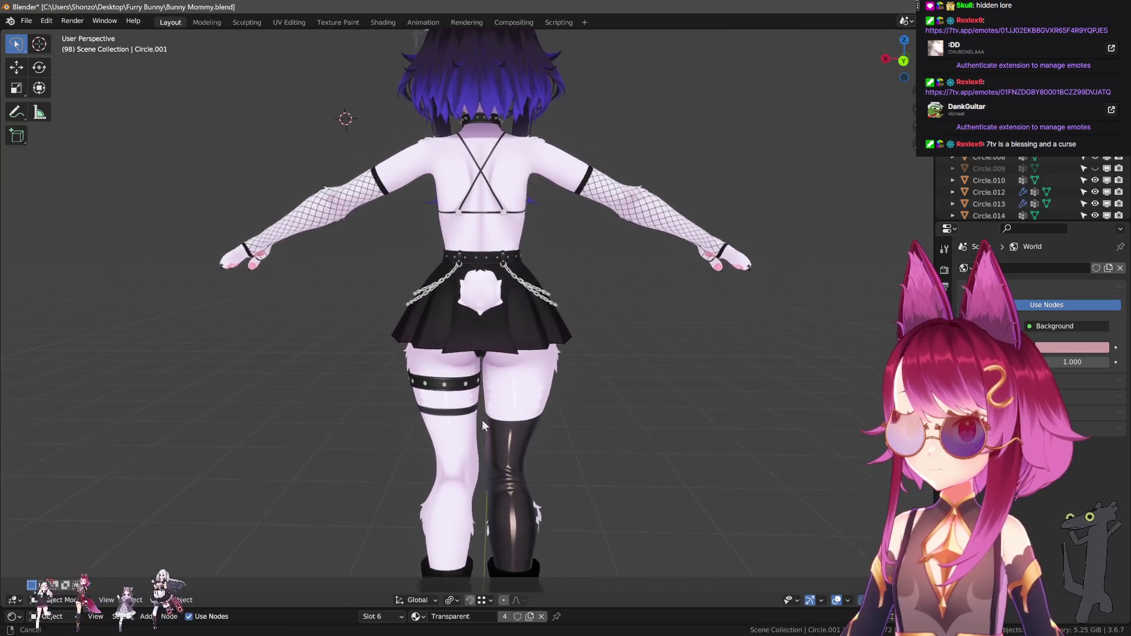
scroll(482, 421, up, 3)
Hide the skirt and the underwear
click(473, 405)
key(h)
mouse_move(473, 405)
middle_down()
mouse_move(541, 440)
mouse_move(568, 434)
mouse_move(545, 340)
mouse_move(600, 432)
mouse_move(422, 433)
middle_up()
click(495, 318)
key(h)
scroll(532, 359, up, 2)
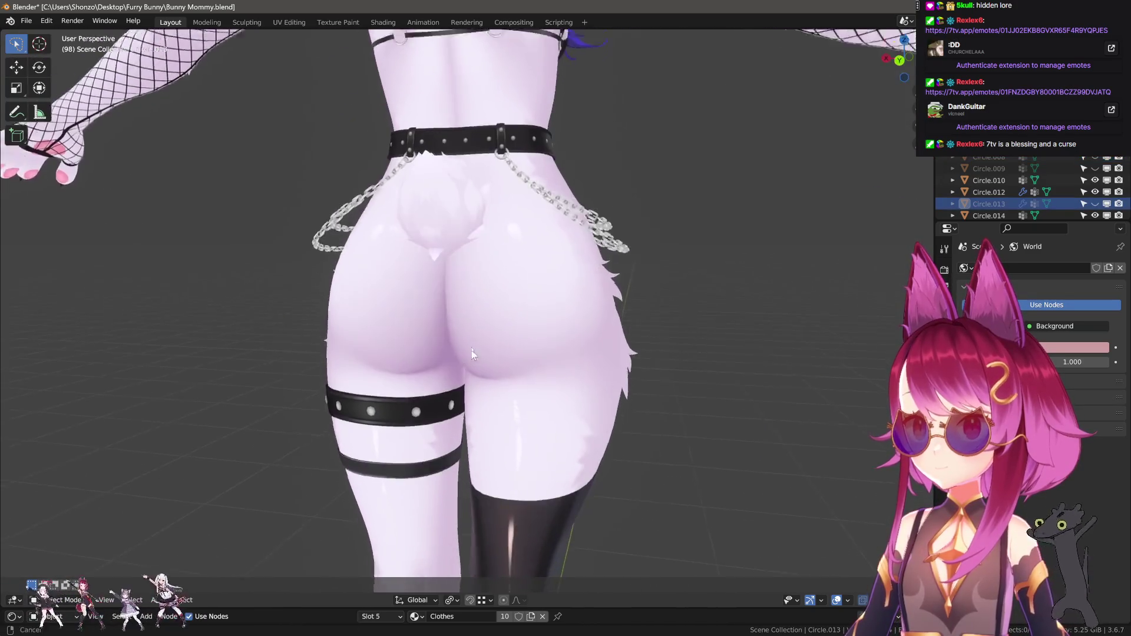
scroll(471, 351, down, 1)
Frame the legs and switch to the Texture Paint workspace with the draw brush and sidebar shown
middle_drag(513, 358, 354, 4)
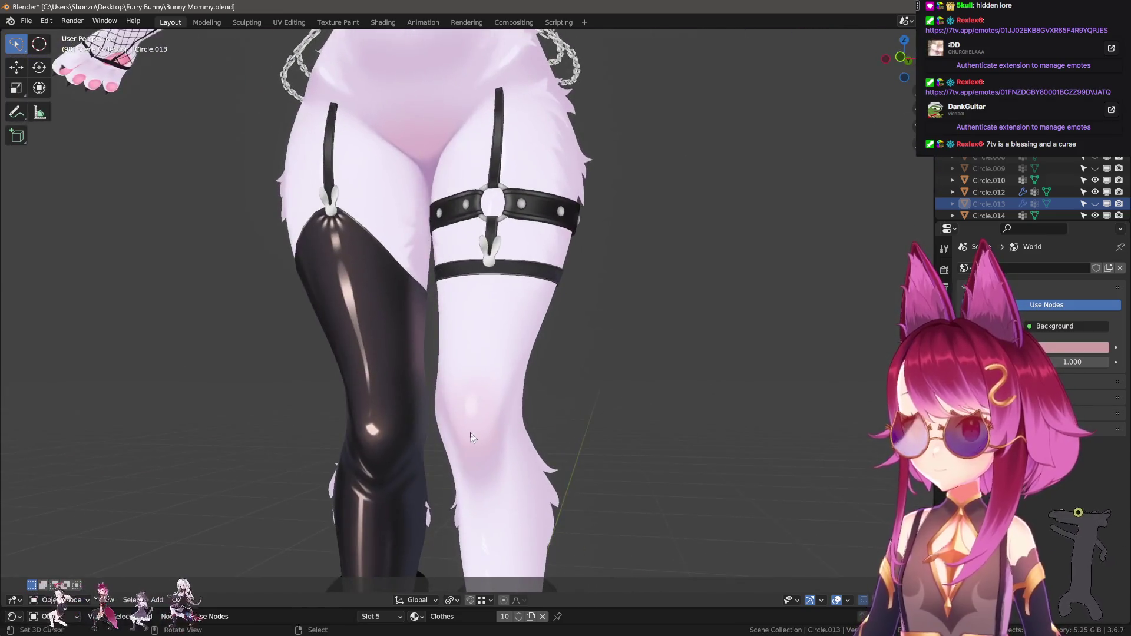
click(338, 22)
scroll(325, 97, down, 3)
scroll(324, 98, down, 2)
click(478, 74)
key(n)
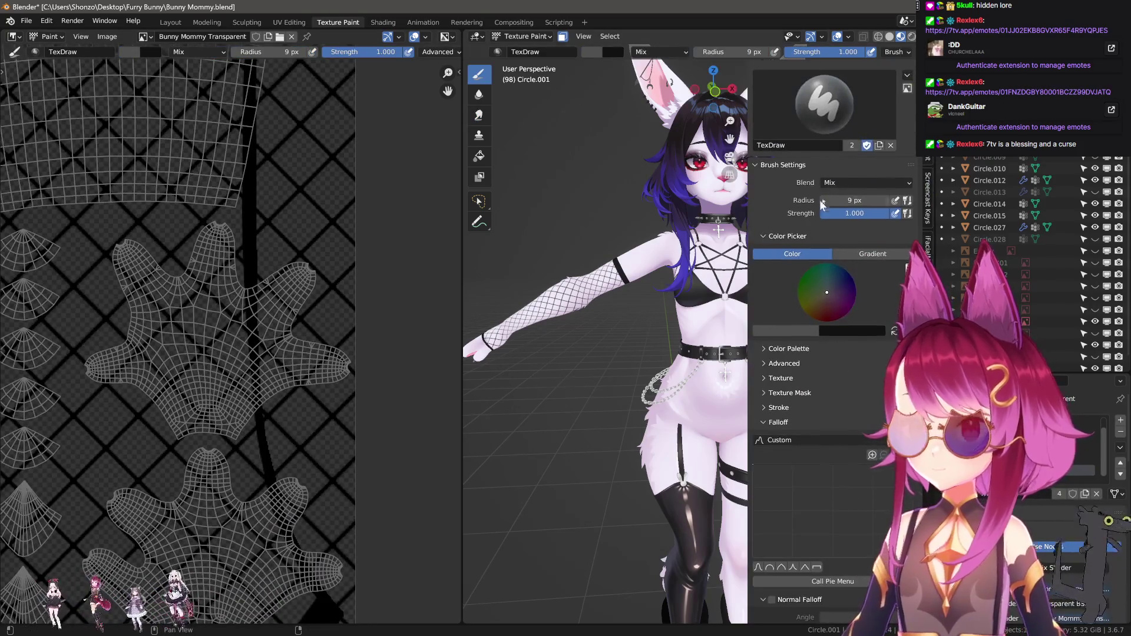
scroll(823, 210, up, 4)
scroll(825, 164, up, 3)
scroll(814, 161, up, 2)
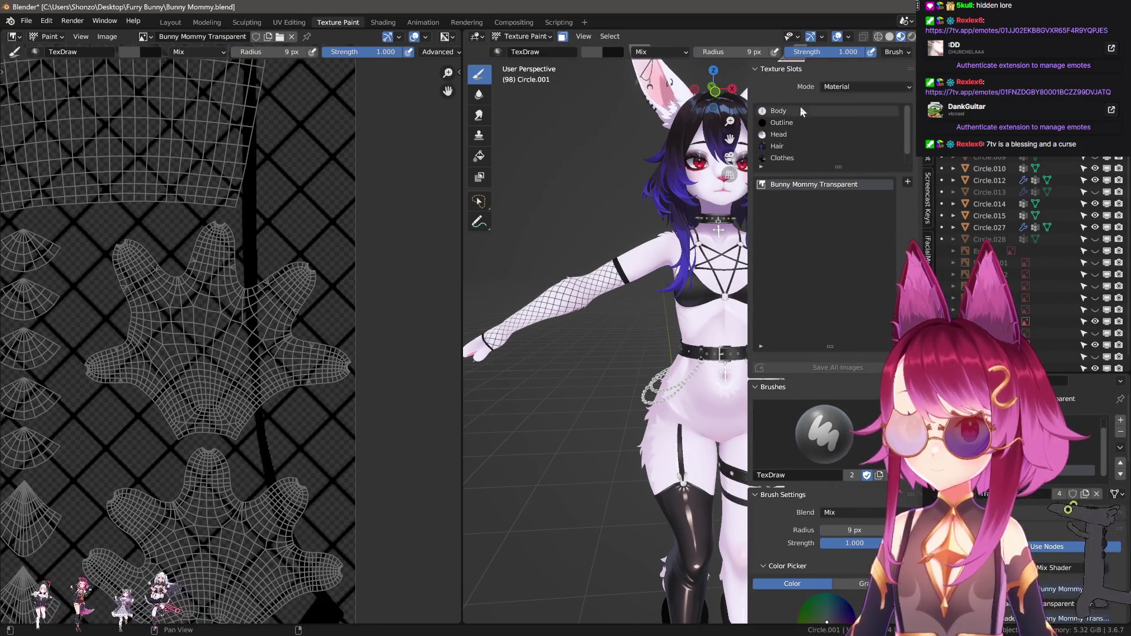
scroll(225, 398, down, 5)
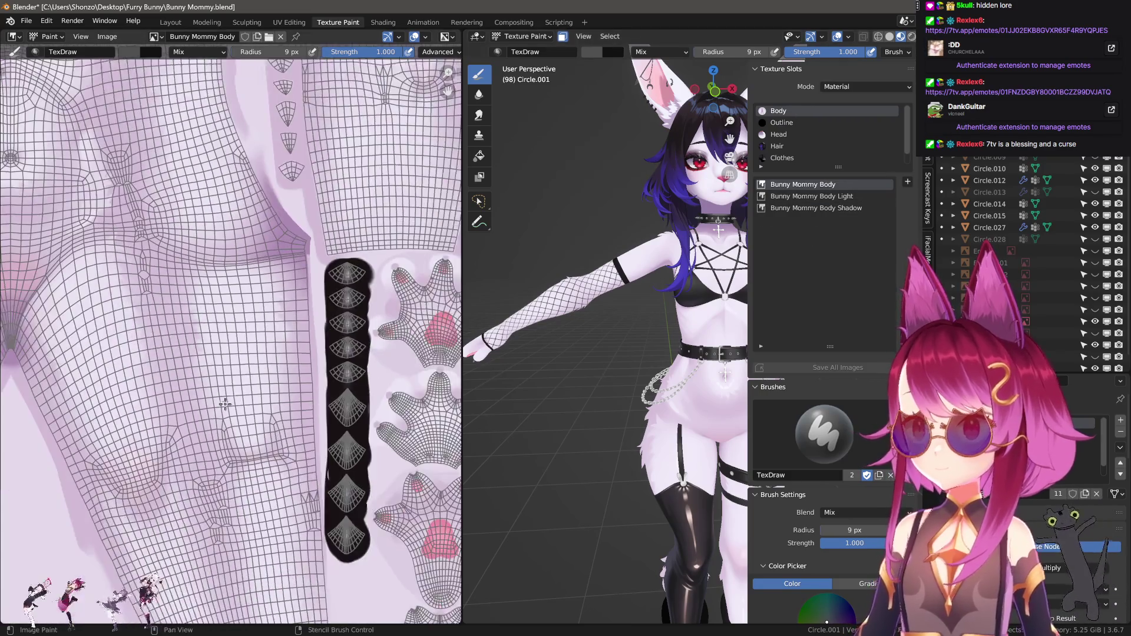
Show the tool settings, orbit to the model's back and set the brush radius to 250 px
key(n)
key(n)
scroll(225, 396, up, 2)
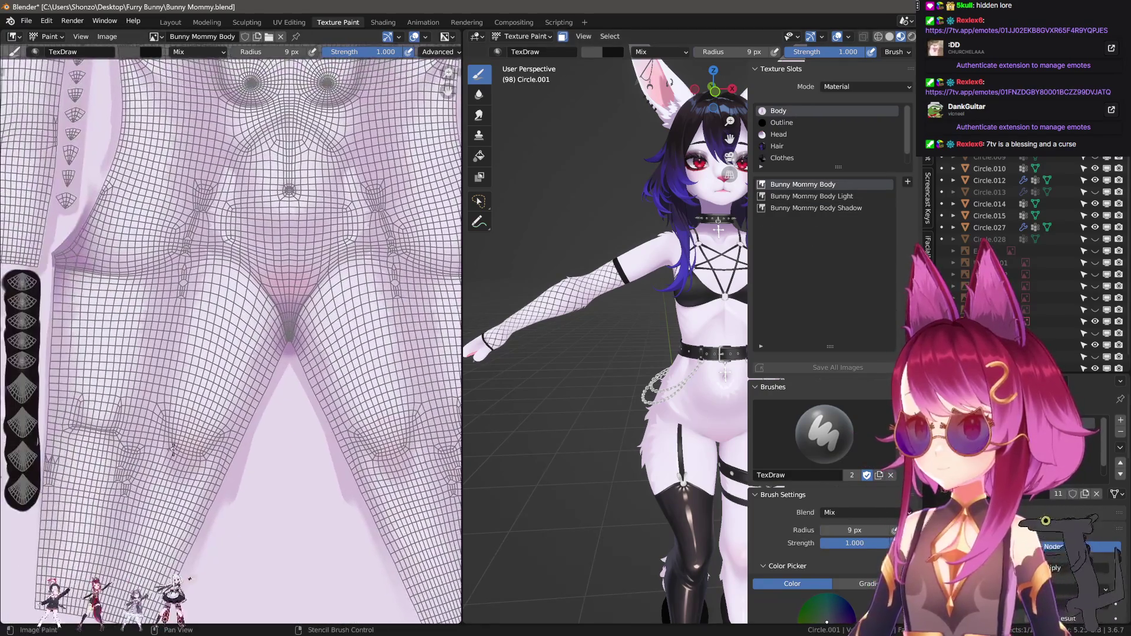
scroll(225, 397, up, 2)
scroll(226, 397, up, 2)
scroll(226, 397, up, 1)
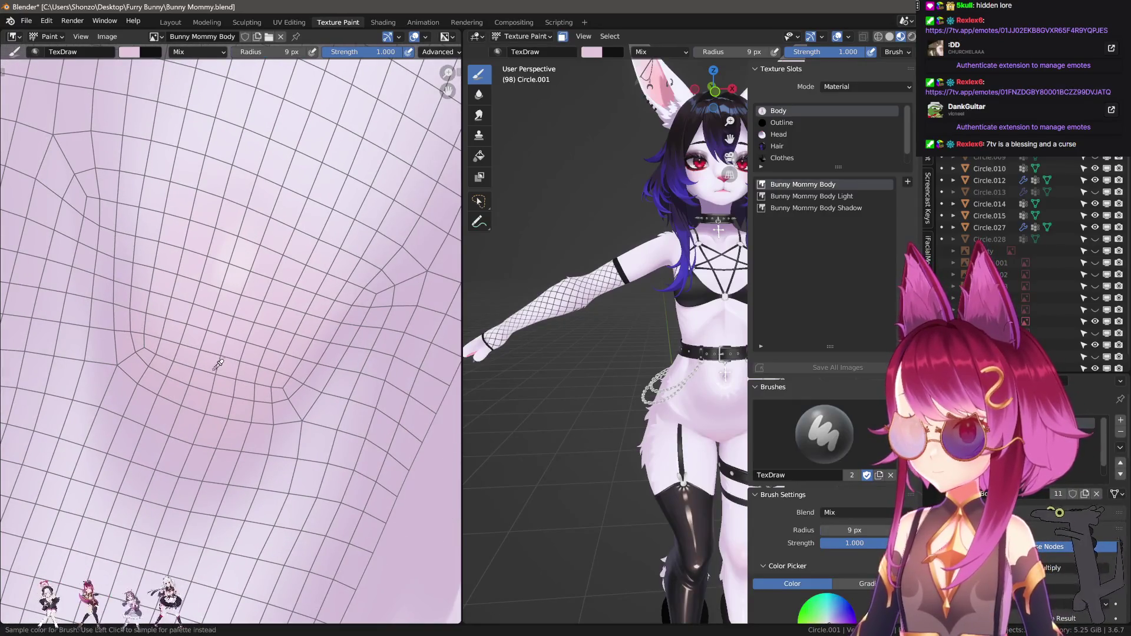
key(n)
middle_drag(619, 353, 715, 397)
scroll(692, 381, up, 3)
key(n)
scroll(715, 397, up, 3)
key(f)
click(735, 396)
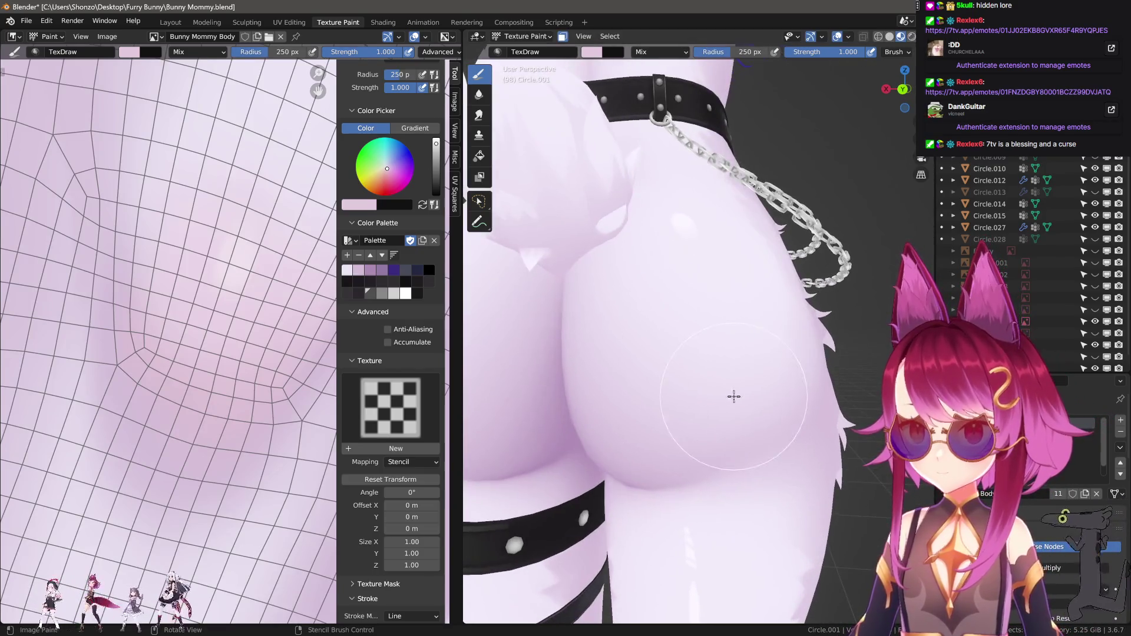
After an undone test dab, set the stroke method to Space and the falloff to Sharper
drag(672, 349, 728, 361)
key(ctrl+z)
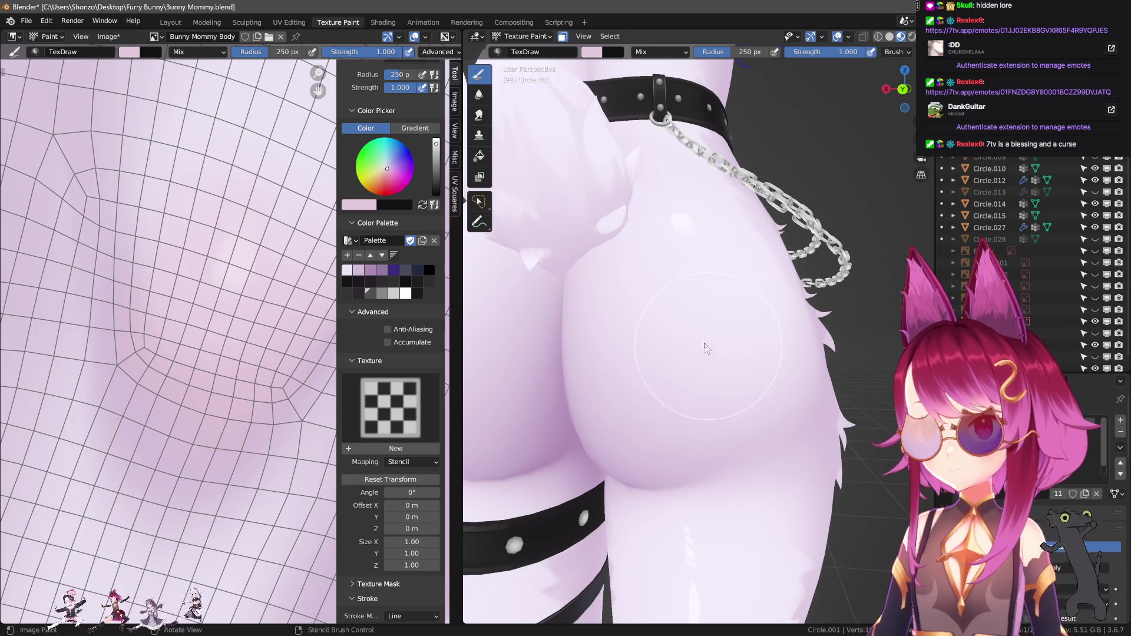
key(e)
click(686, 354)
scroll(850, 53, down, 3)
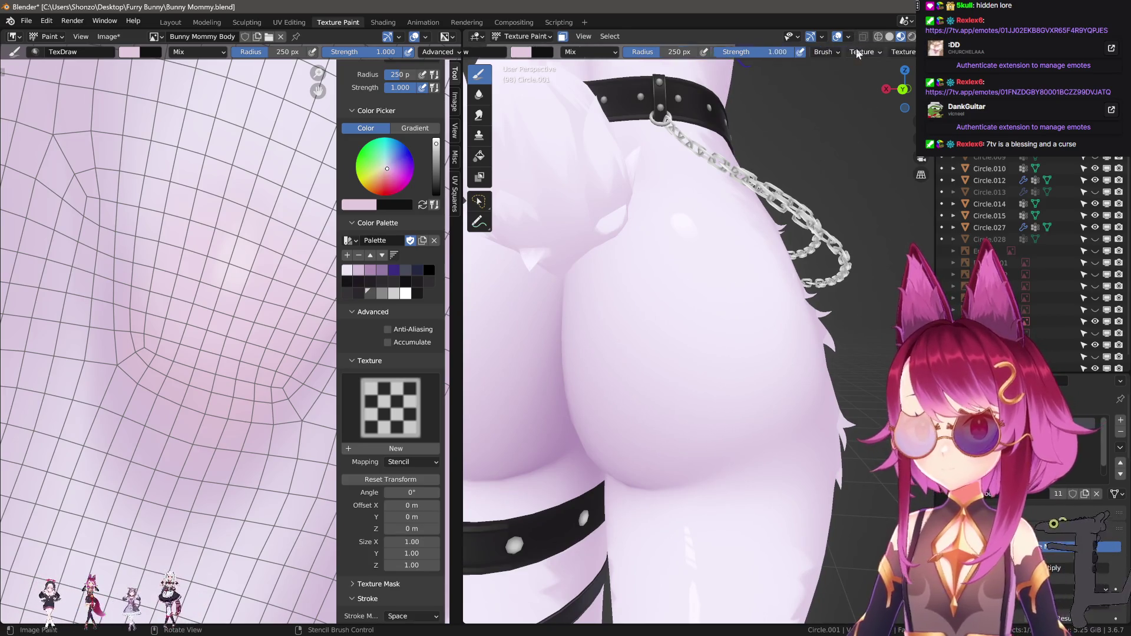
scroll(850, 53, down, 3)
scroll(848, 66, down, 1)
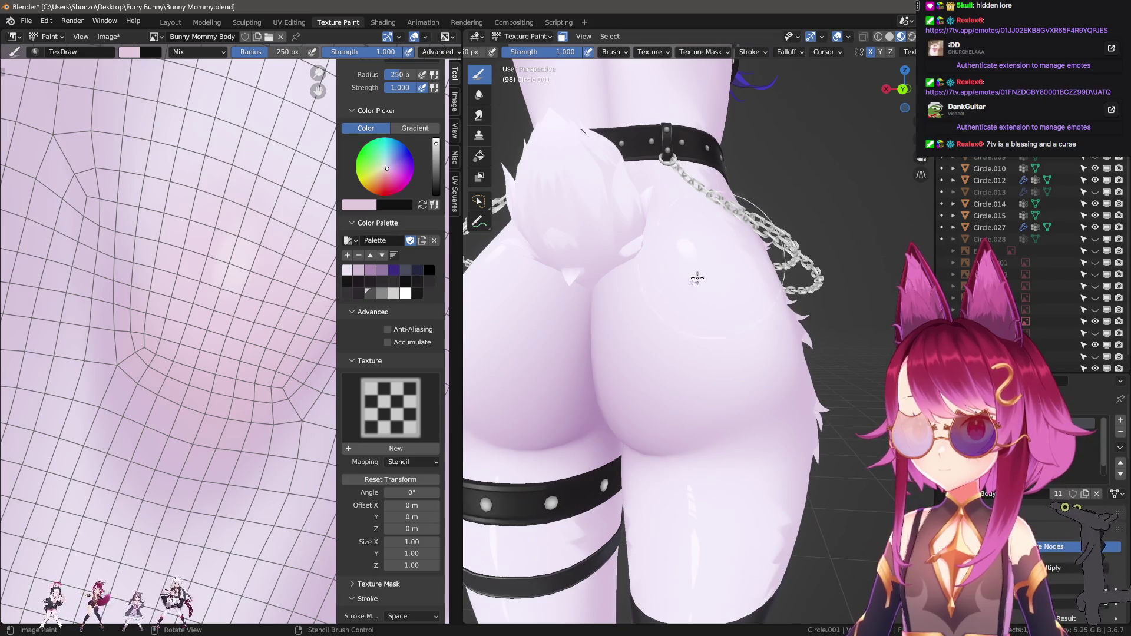
scroll(698, 279, up, 2)
key(shift+f)
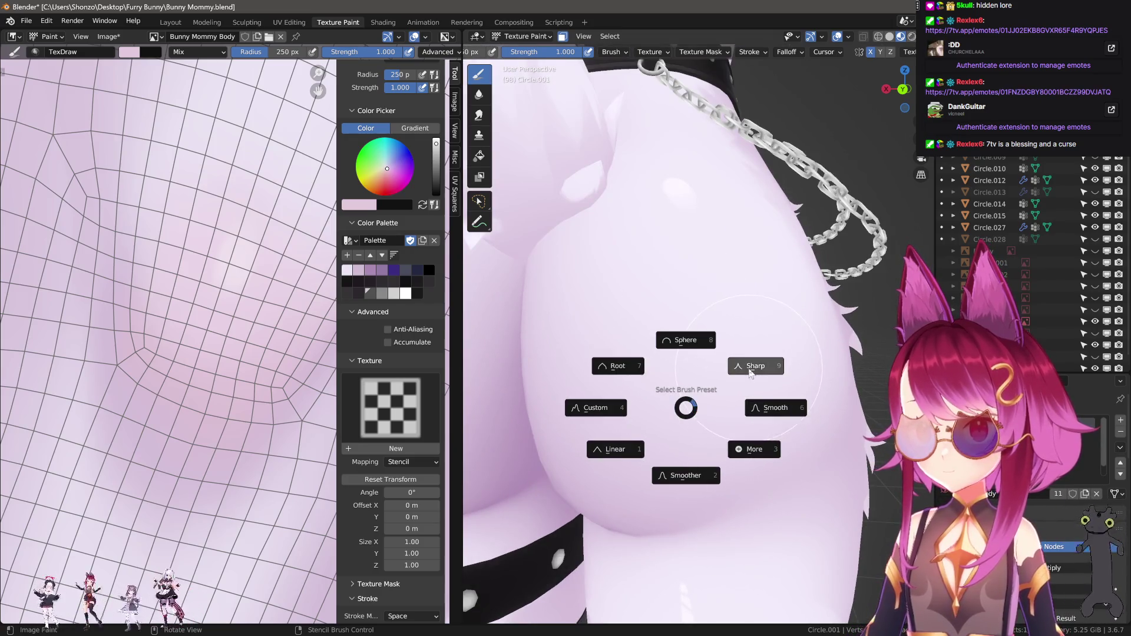
click(754, 449)
click(622, 403)
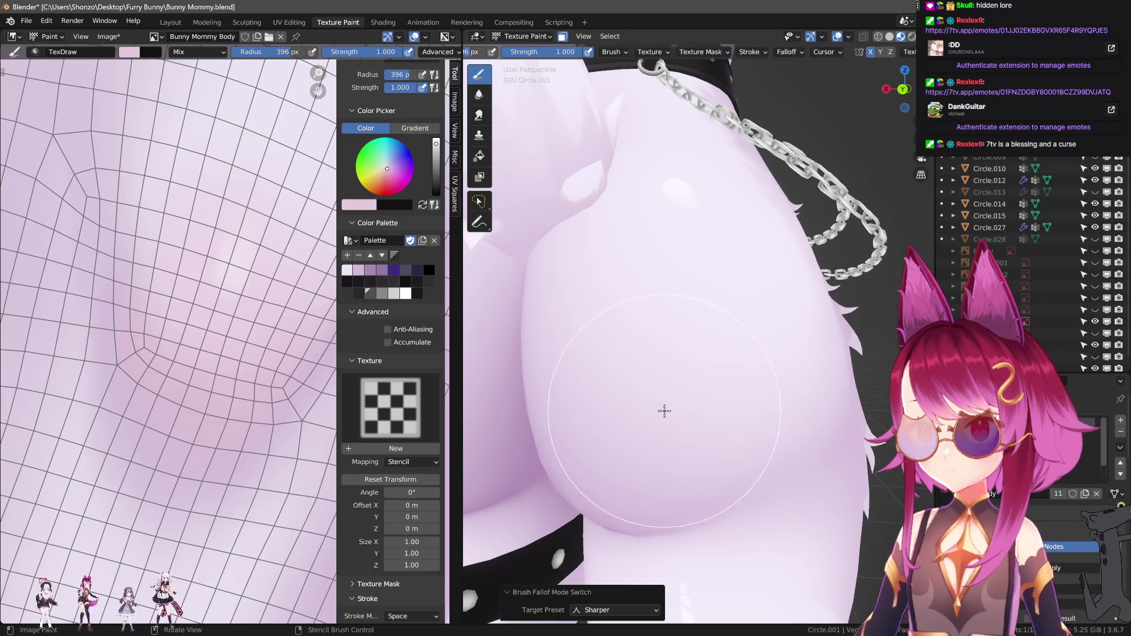
Paint pink blush dabs on the hips, undoing misplaced ones, then switch to the smear brush
drag(664, 411, 663, 392)
key(ctrl+z)
mouse_move(652, 374)
shift+middle_down()
mouse_move(622, 400)
mouse_move(664, 381)
shift+middle_up()
key(ctrl+z)
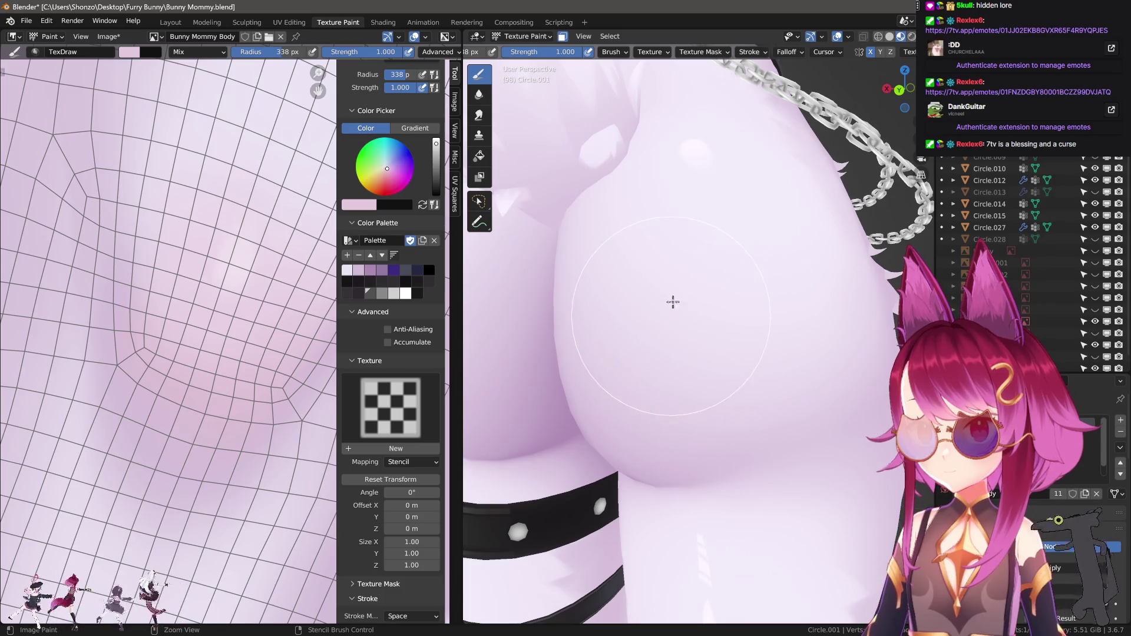
click(676, 307)
scroll(688, 303, down, 4)
middle_drag(752, 369, 699, 374)
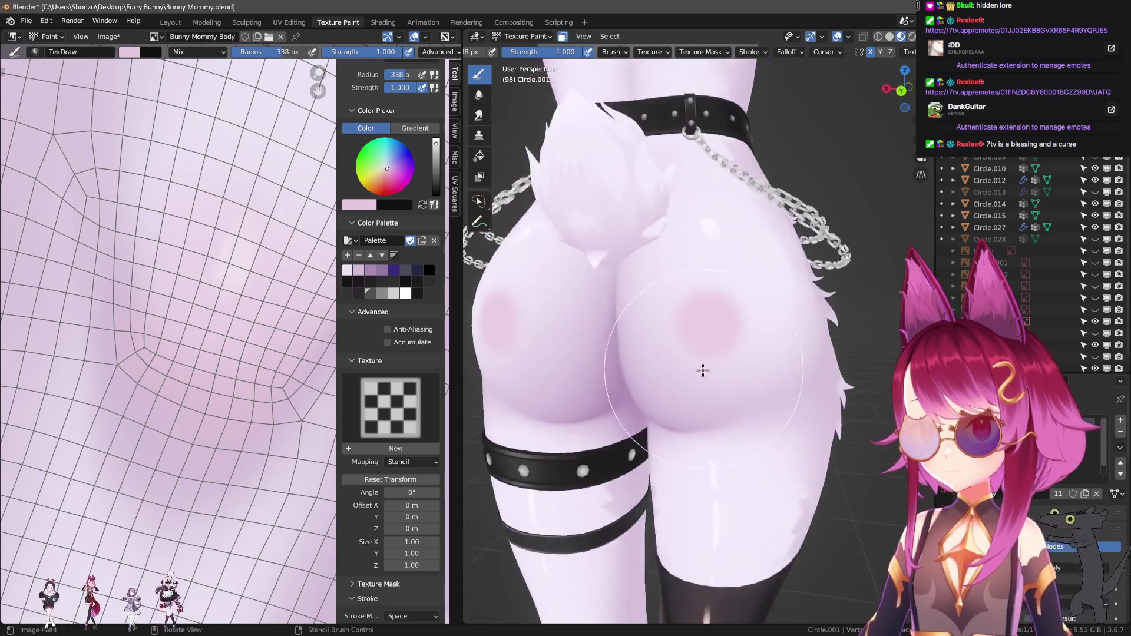
scroll(690, 357, up, 4)
key(shift+space)
key(n)
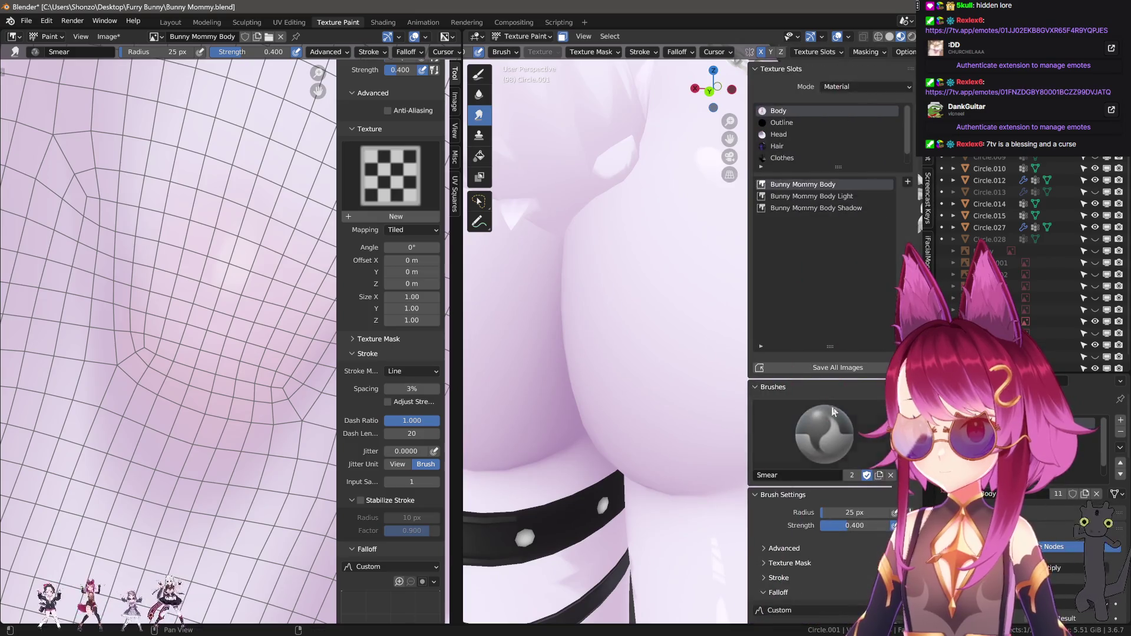
scroll(822, 495, down, 3)
scroll(831, 531, down, 3)
scroll(843, 568, down, 3)
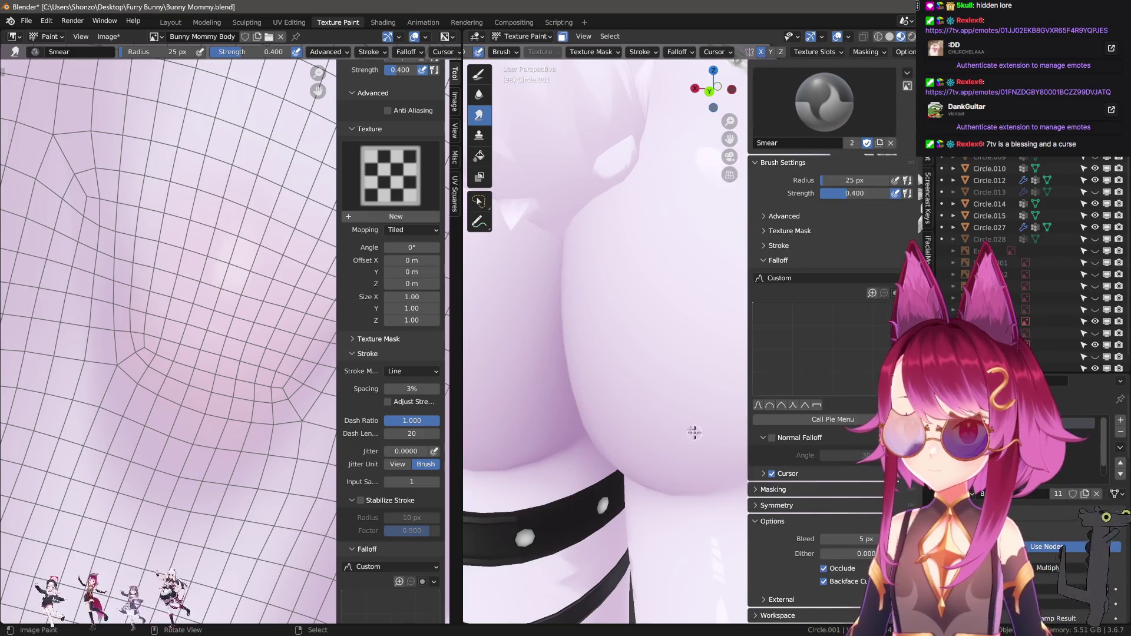
Dab a touch more soft pink blush on the hip with the draw brush
key(n)
key(shift+space)
drag(714, 326, 703, 314)
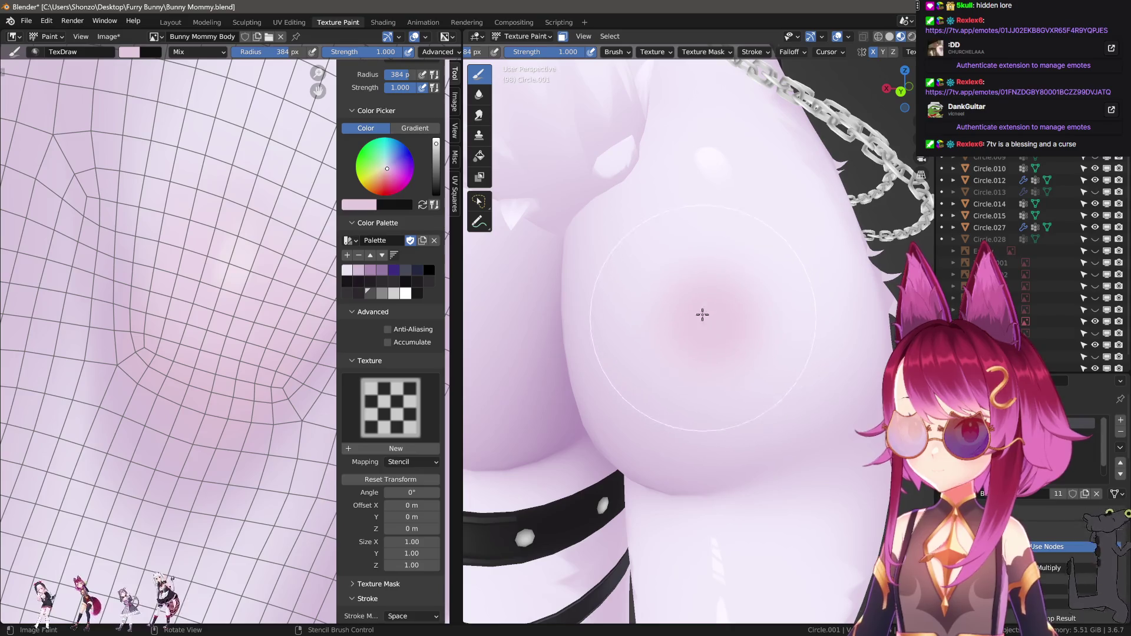
Set up the Smear brush with Space stroke, no stabilizing, strength 0.300 and Sphere falloff
key(shift+space)
key(f)
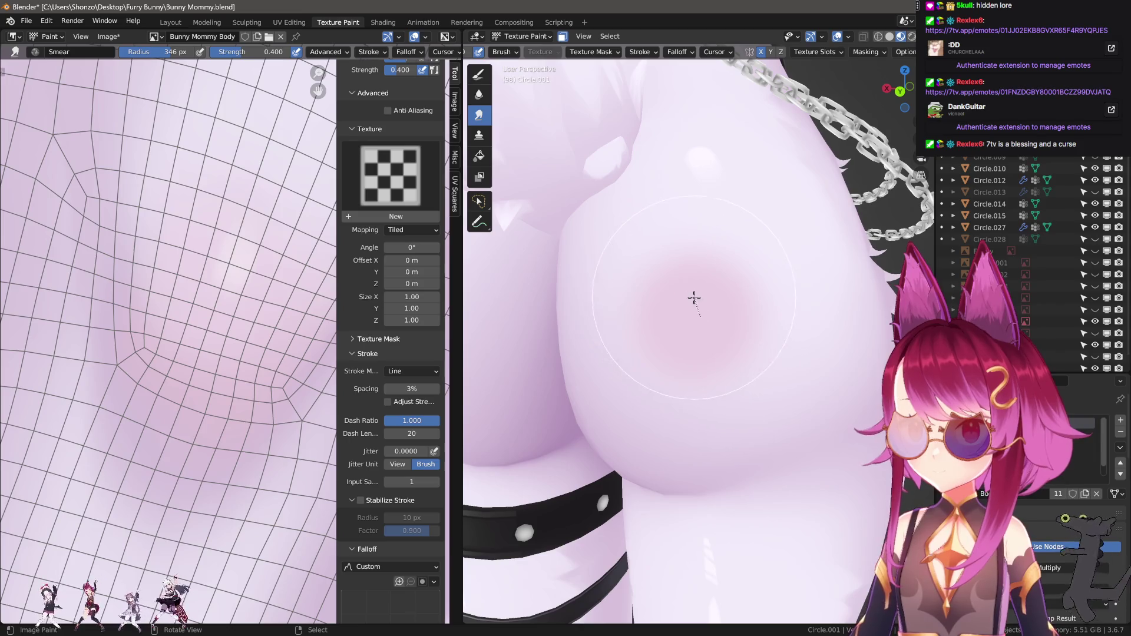
key(e)
click(694, 304)
key(shift+s)
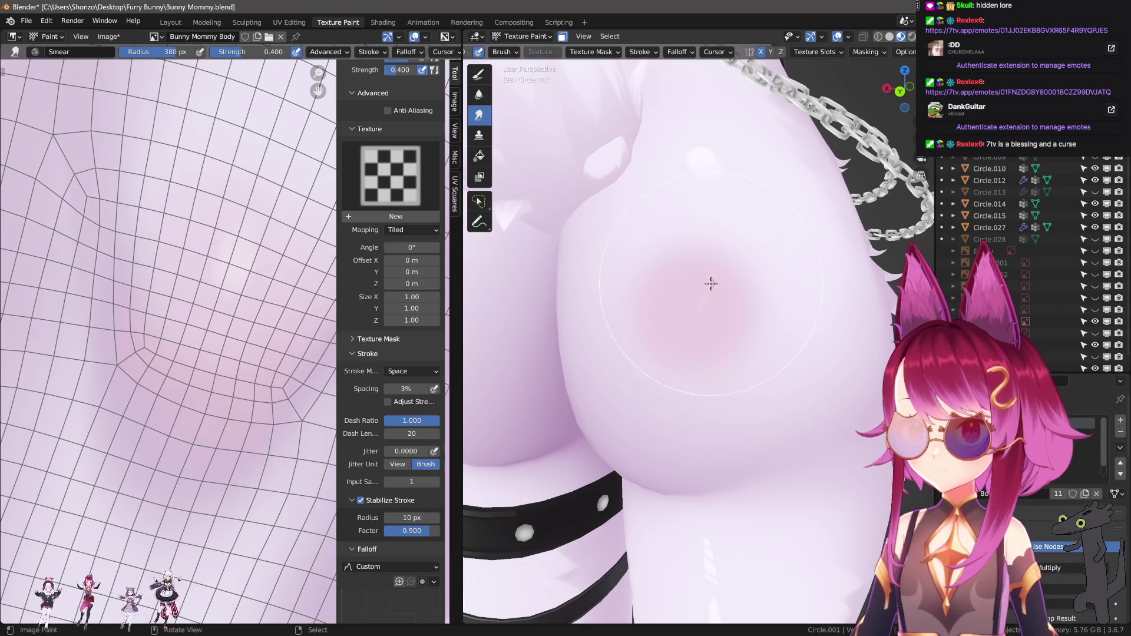
key(e)
click(720, 303)
key(shift+s)
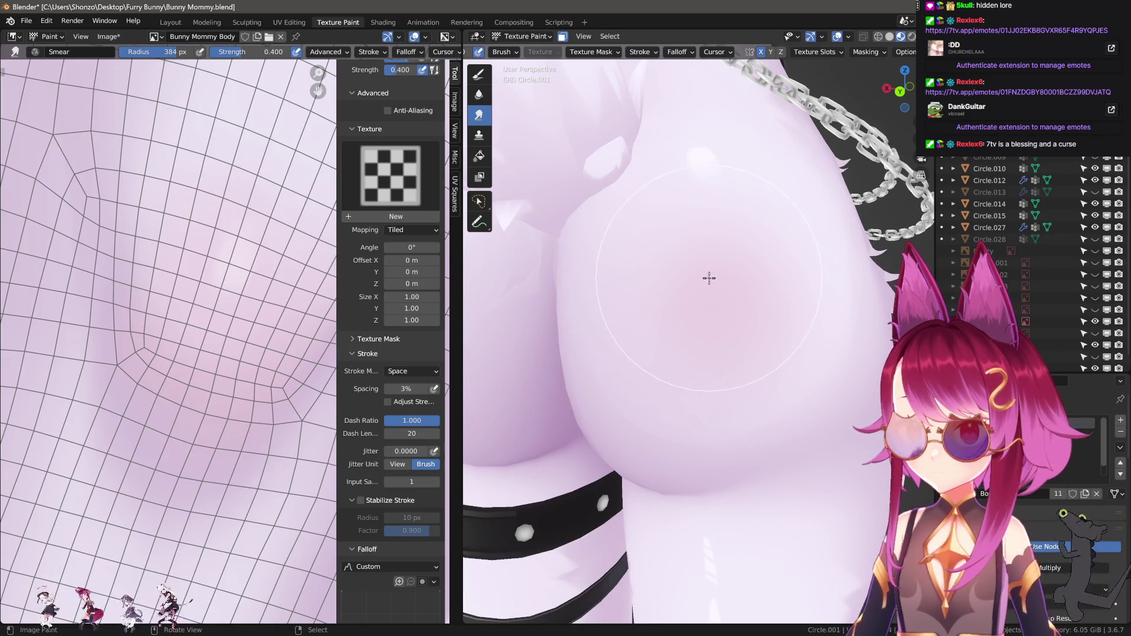
key(shift+f)
click(705, 273)
key(shift+e)
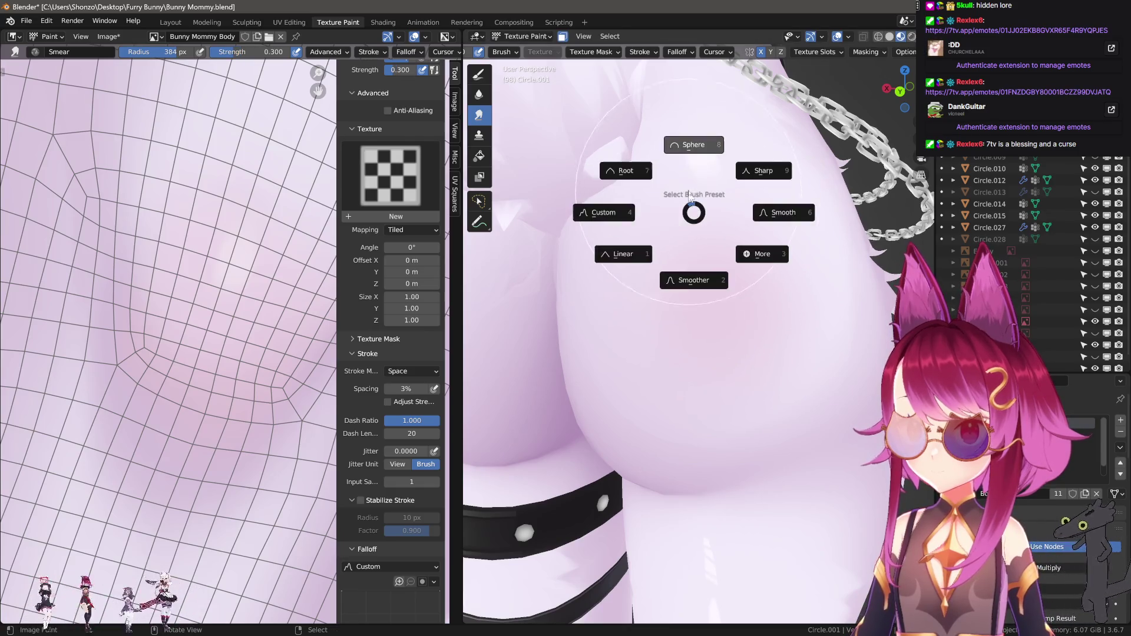
click(693, 152)
Smear the blush to soften it, inspect it from behind and the side, then return to Object Mode
drag(661, 264, 716, 262)
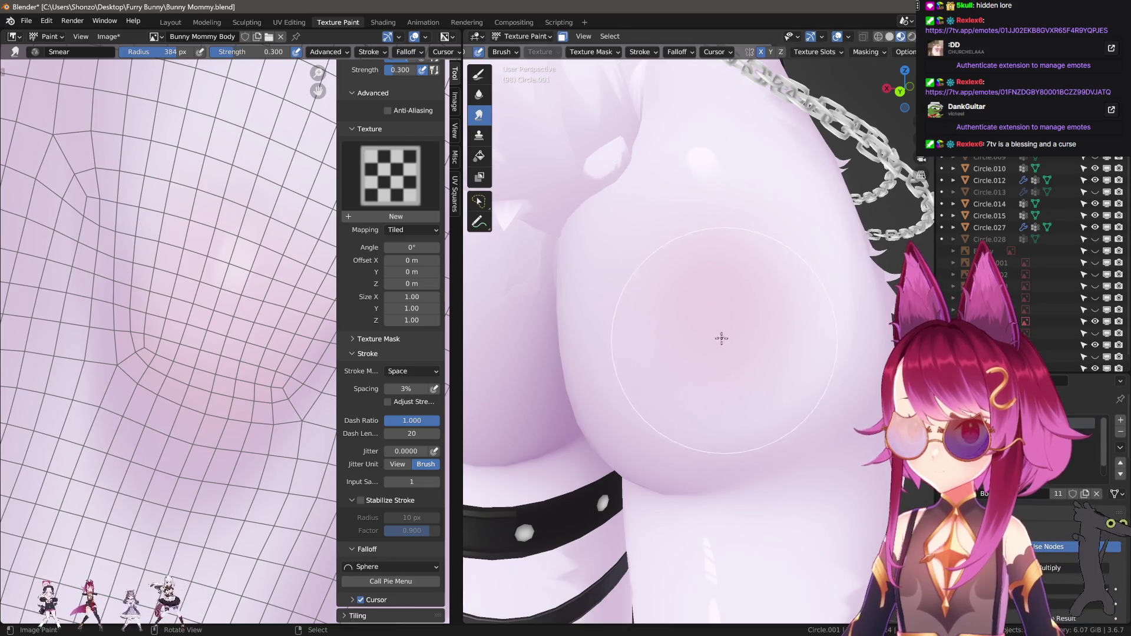
middle_drag(733, 345, 709, 346)
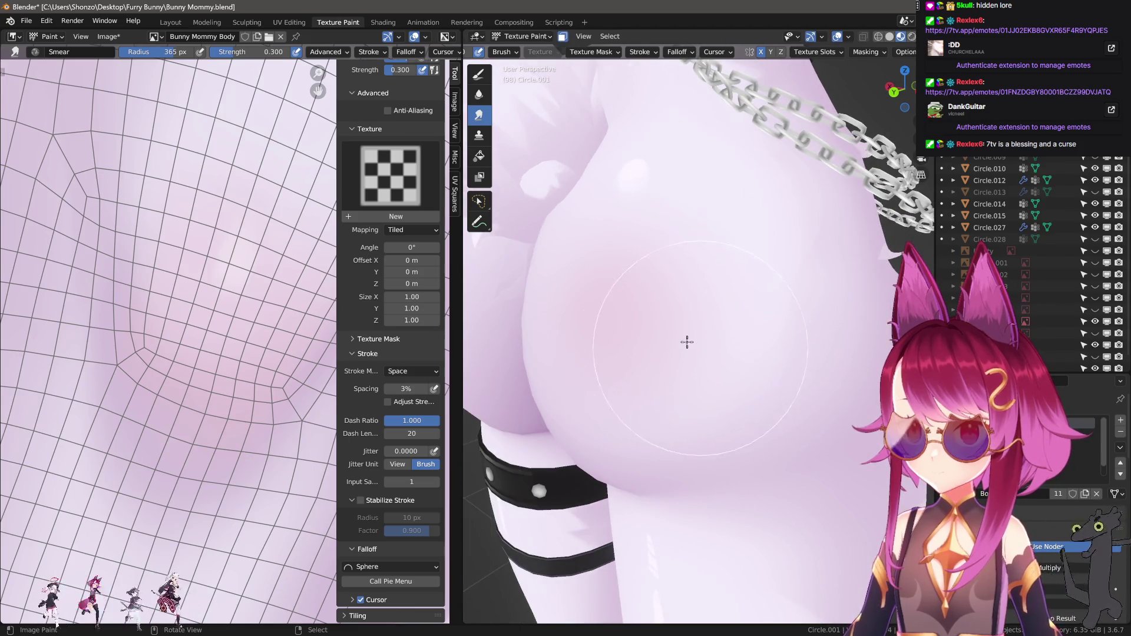
middle_drag(701, 282, 719, 374)
scroll(719, 389, down, 3)
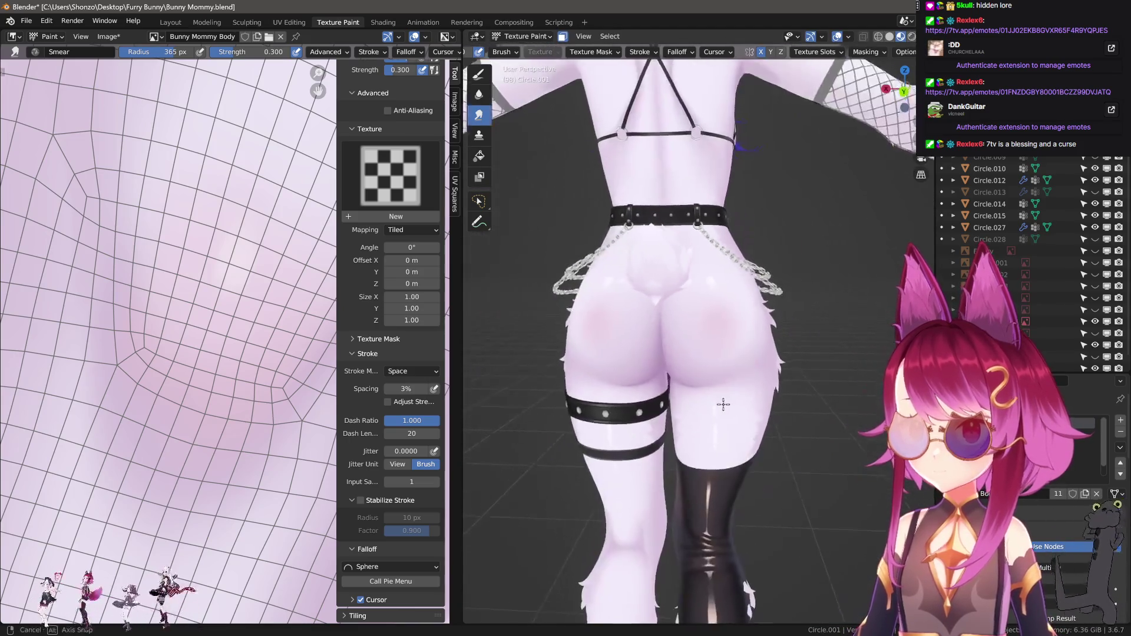
scroll(739, 419, up, 2)
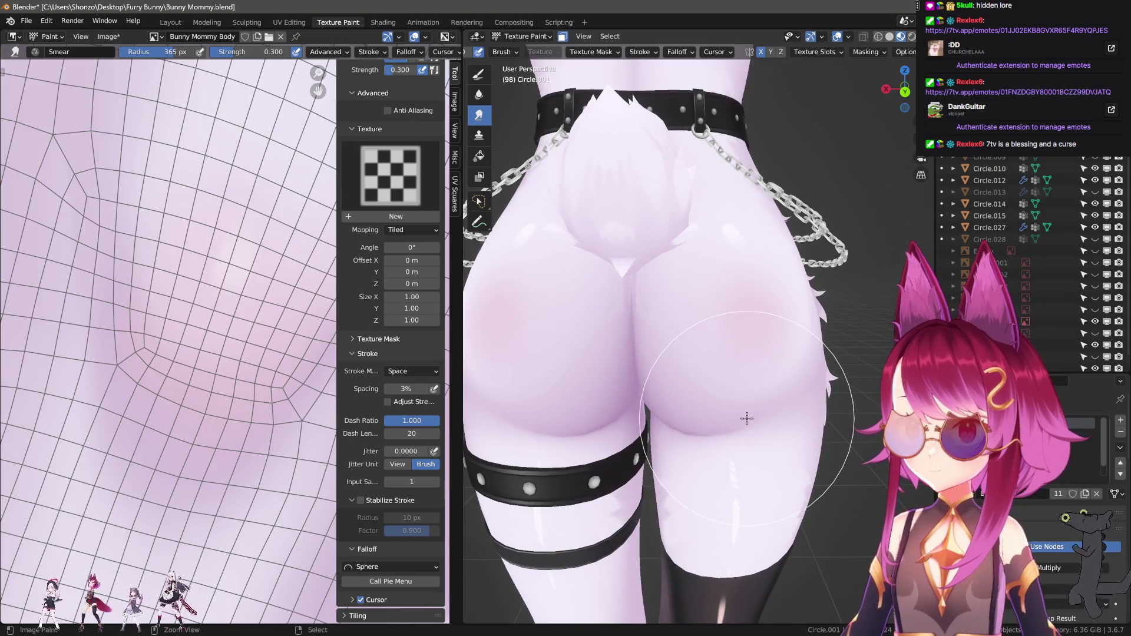
middle_drag(756, 420, 769, 417)
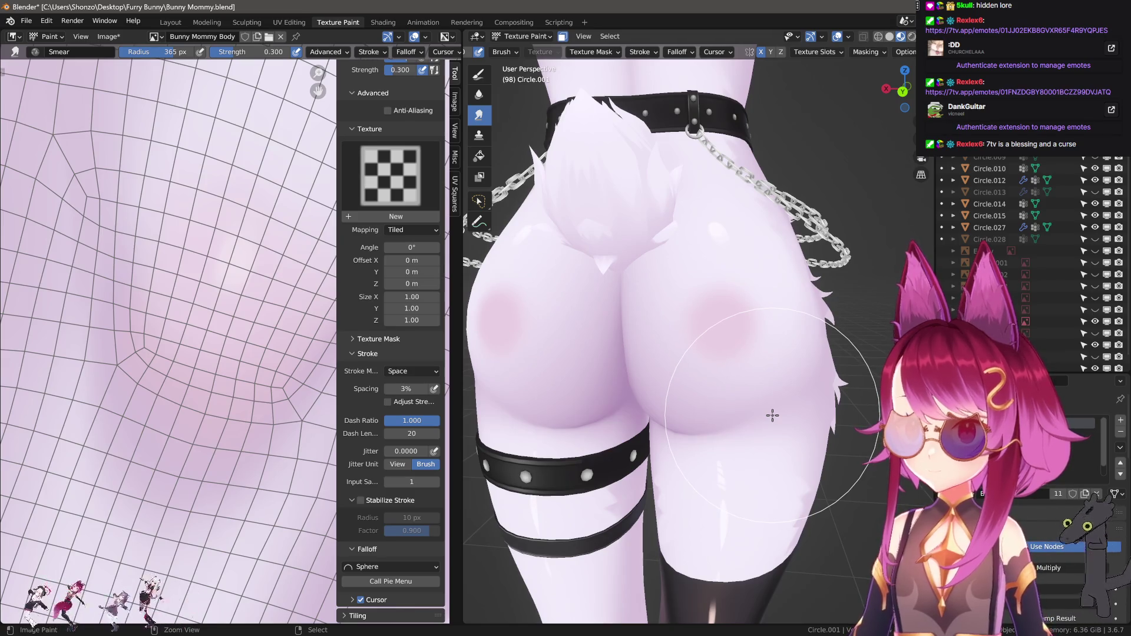
mouse_move(773, 414)
middle_down()
mouse_move(740, 348)
mouse_move(741, 370)
mouse_move(584, 394)
mouse_move(678, 389)
mouse_move(710, 412)
mouse_move(485, 398)
mouse_move(566, 387)
mouse_move(794, 393)
mouse_move(708, 353)
mouse_move(696, 336)
mouse_move(752, 311)
middle_up()
key(q)
key(Return)
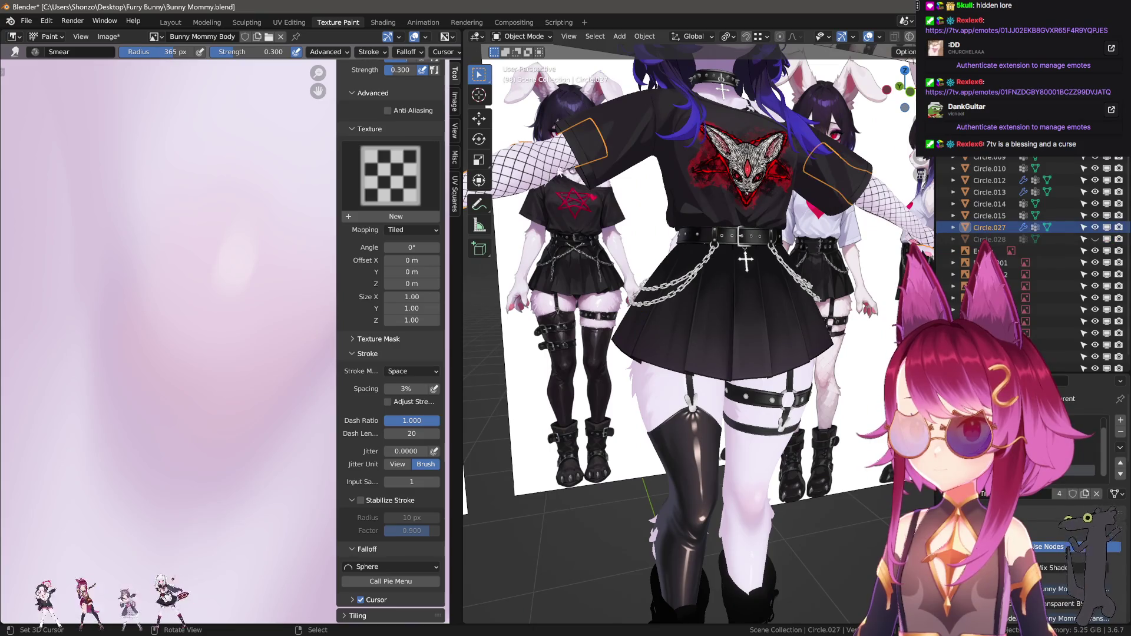
Hide the black shirt, then select the large purple-shirt reference image and delete it
key(h)
middle_drag(713, 264, 681, 303)
scroll(681, 304, down, 3)
click(667, 306)
scroll(680, 304, down, 2)
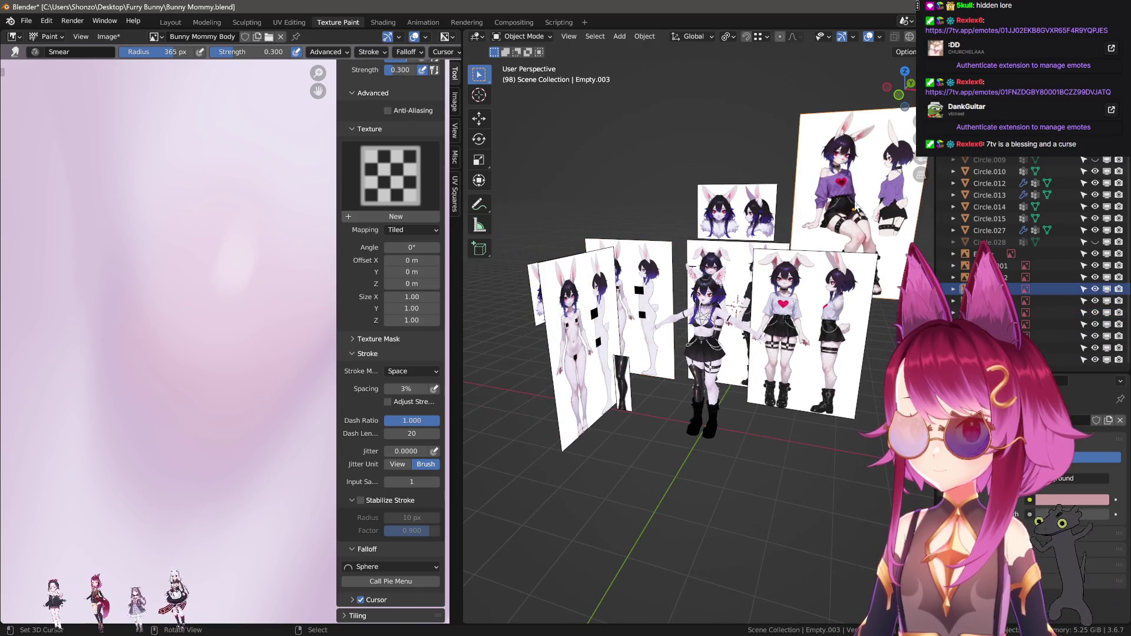
click(805, 208)
key(g)
key(x)
click(823, 213)
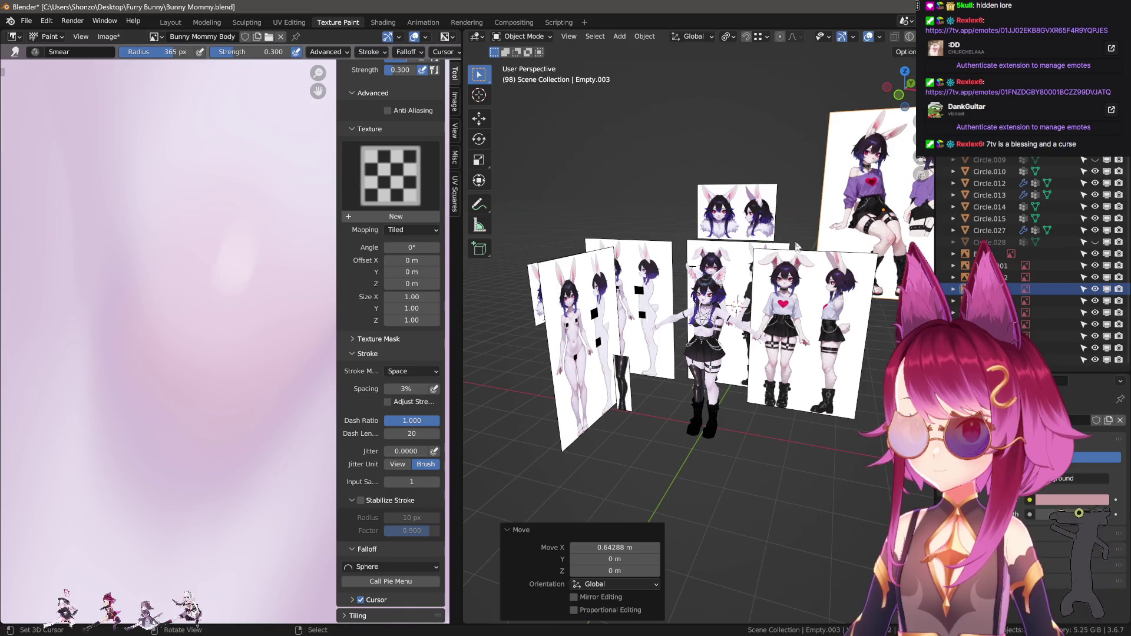
middle_drag(822, 212, 718, 325)
scroll(719, 325, up, 6)
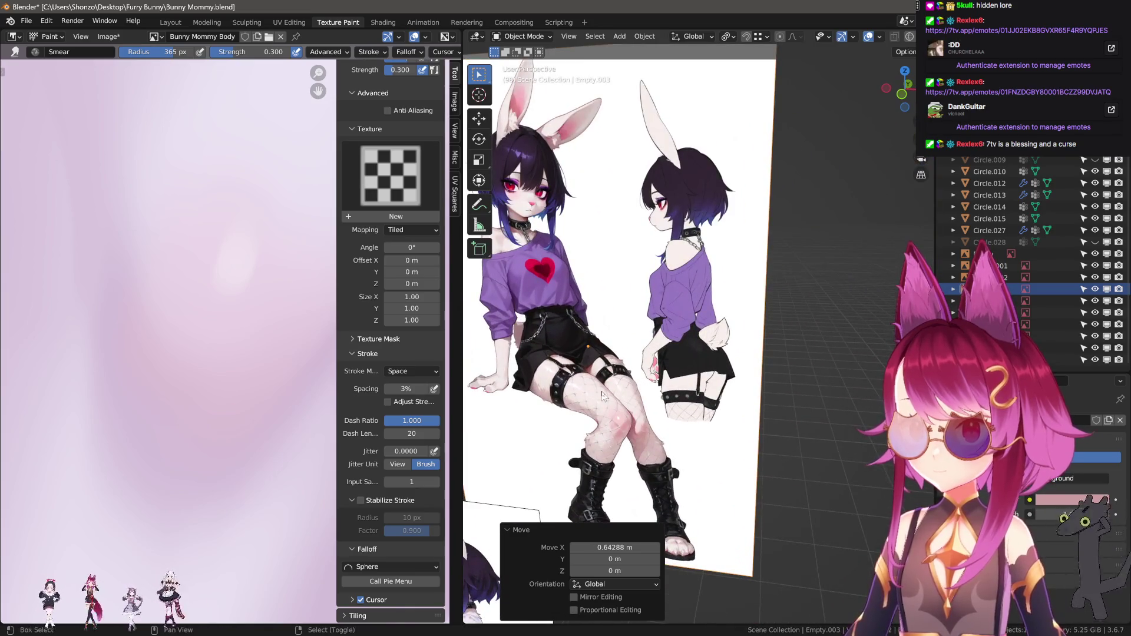
mouse_move(604, 395)
middle_down()
mouse_move(738, 326)
mouse_move(663, 252)
middle_up()
key(x)
click(738, 325)
scroll(738, 326, down, 5)
scroll(820, 265, up, 4)
scroll(821, 266, down, 4)
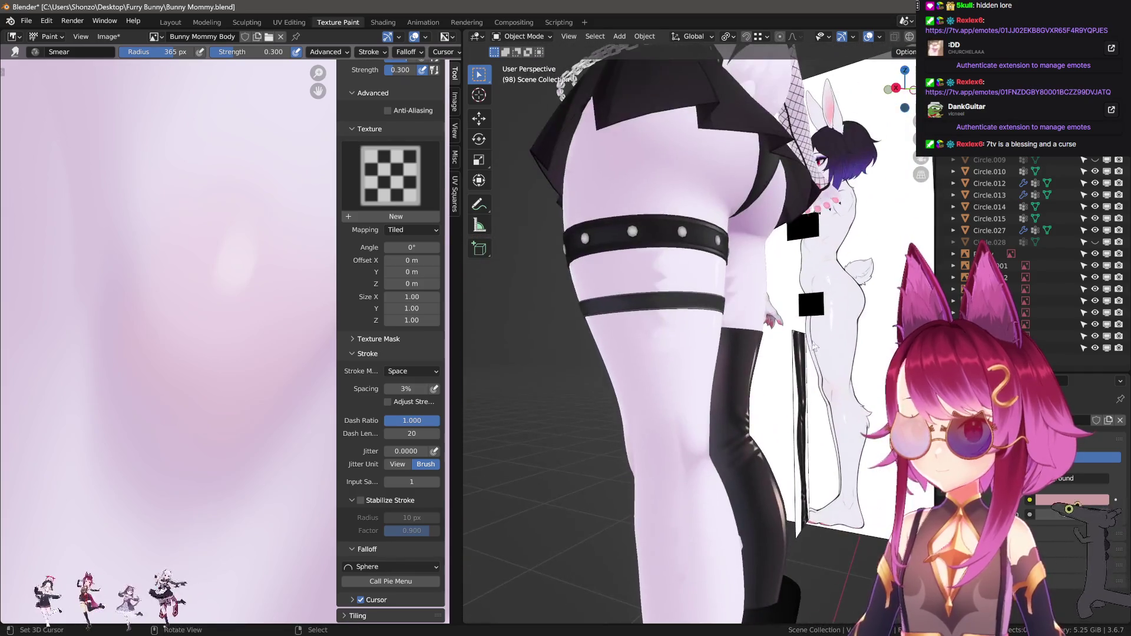
Select another unwanted reference sheet and delete it
mouse_move(821, 266)
middle_down()
mouse_move(792, 358)
mouse_move(761, 346)
mouse_move(787, 358)
mouse_move(765, 359)
middle_up()
scroll(761, 346, up, 3)
scroll(766, 360, up, 3)
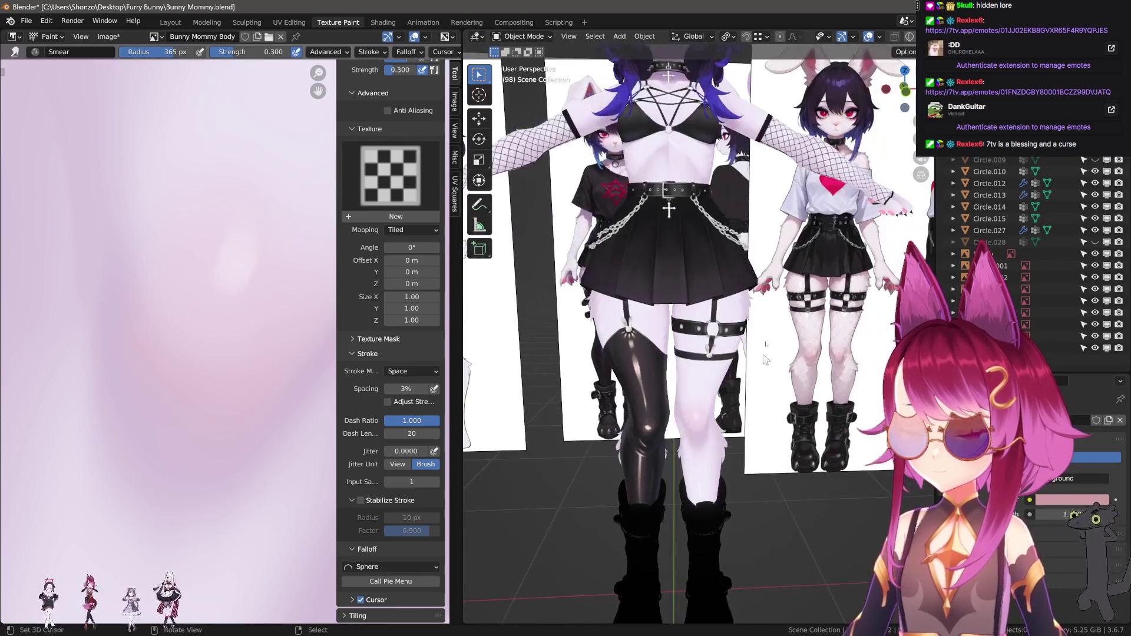
scroll(766, 360, down, 4)
click(748, 327)
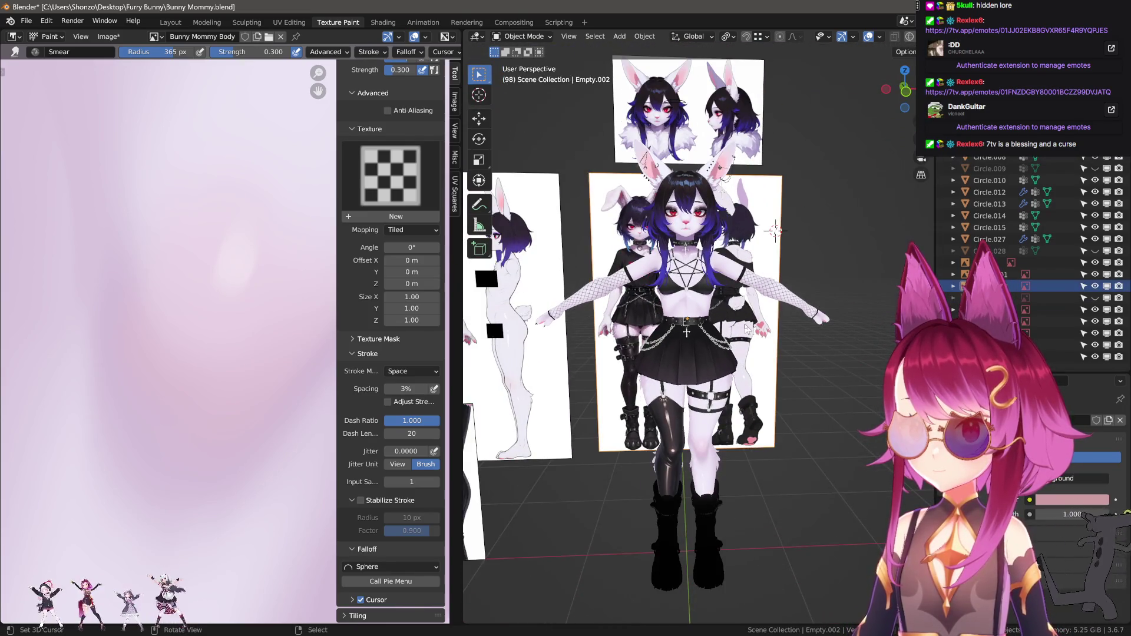
scroll(775, 230, down, 2)
scroll(775, 231, down, 3)
key(x)
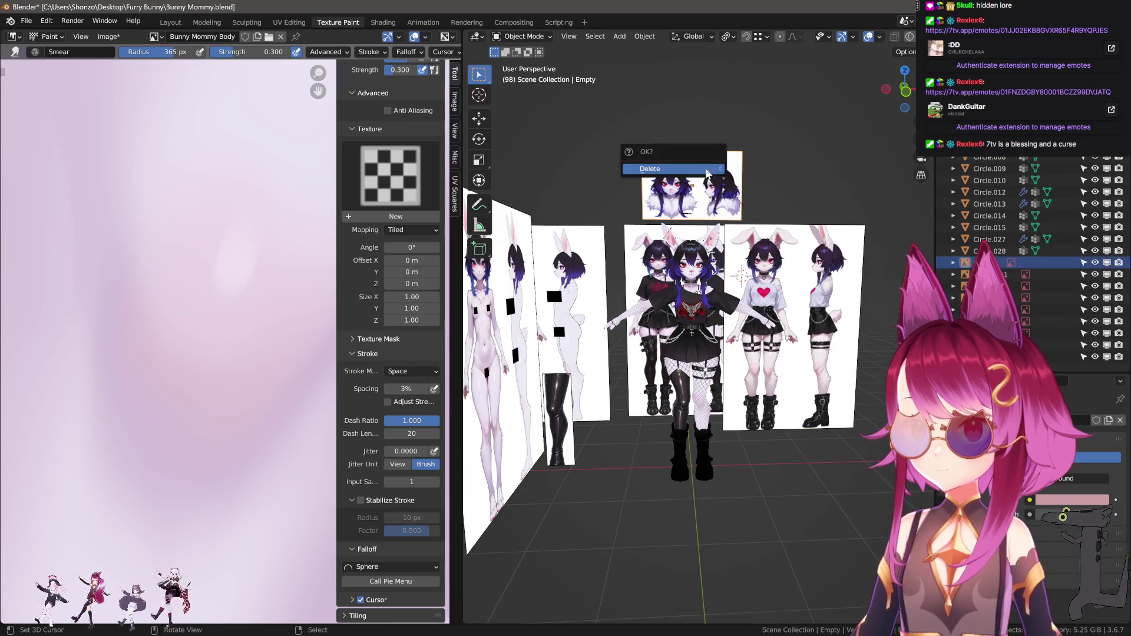
Confirm the deletion, then delete the overlapping small reference image
click(682, 171)
mouse_move(681, 171)
middle_down()
mouse_move(630, 205)
mouse_move(557, 361)
mouse_move(619, 366)
middle_up()
click(608, 257)
key(x)
click(557, 361)
Delete the next overlapping reference and both nude reference sheets
key(g)
key(x)
click(632, 370)
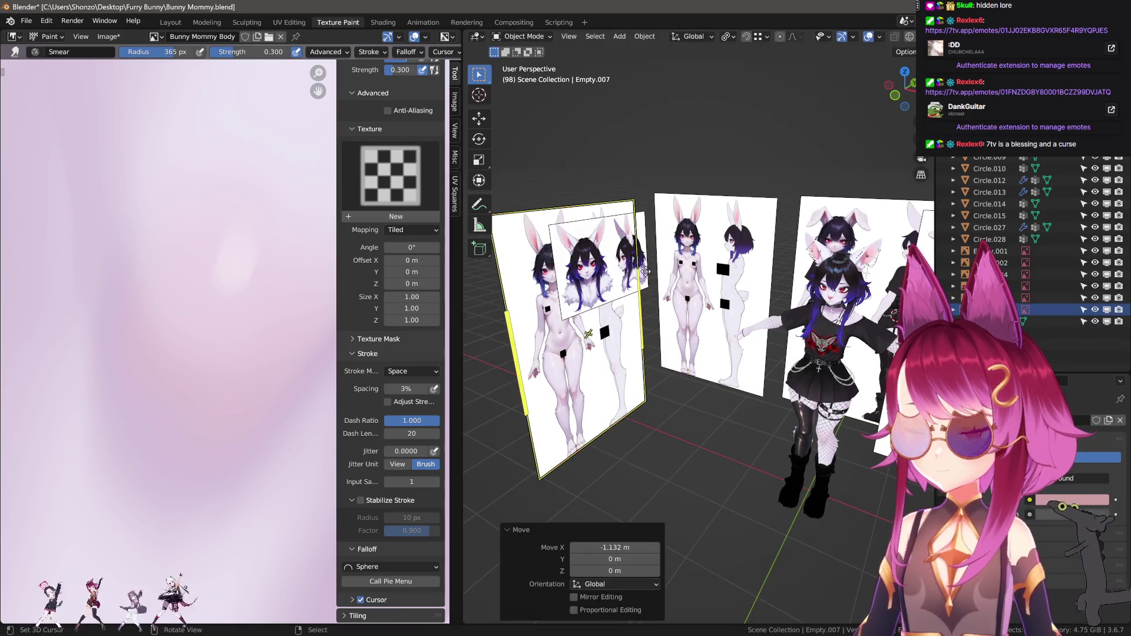
key(Delete)
key(x)
click(590, 313)
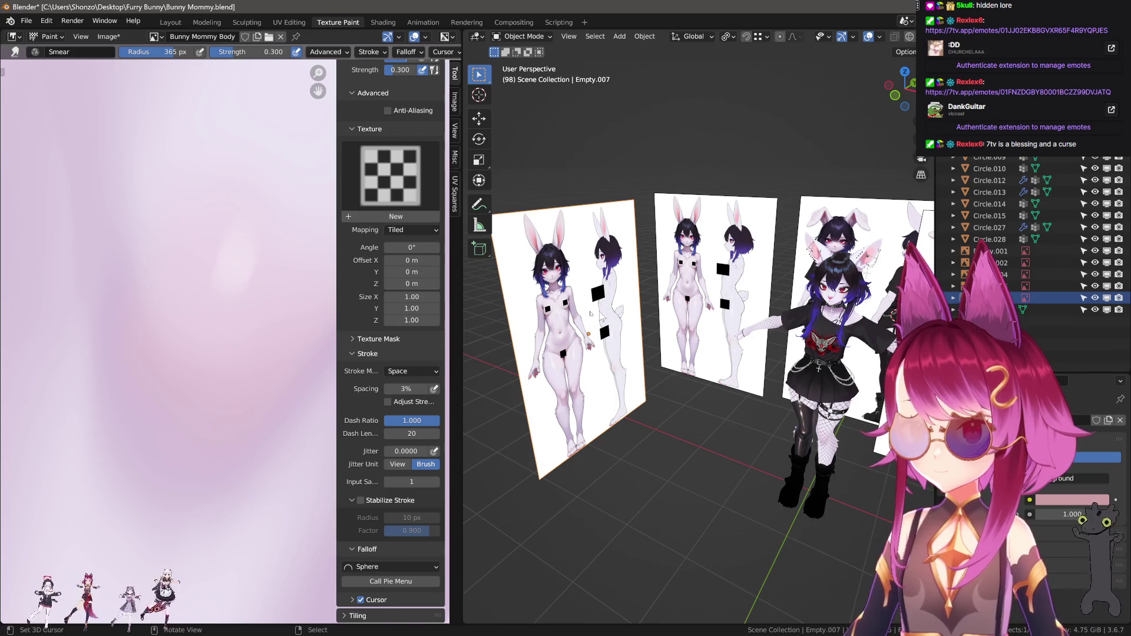
key(Delete)
click(716, 292)
key(Delete)
Delete the small faces reference and the two-character reference
middle_drag(619, 292, 576, 263)
click(576, 264)
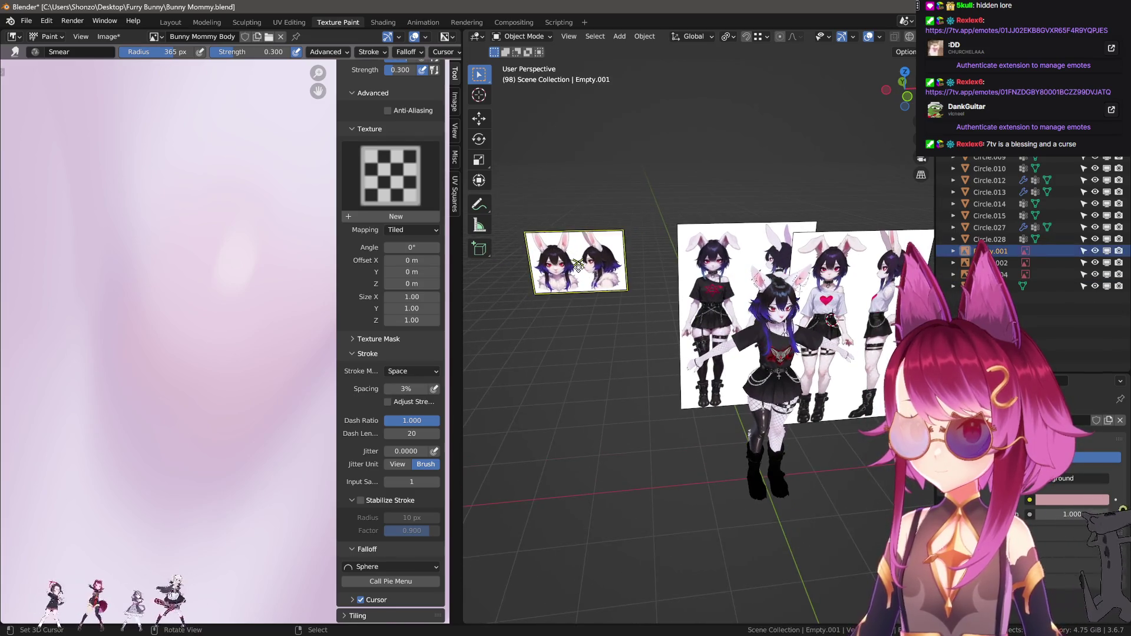
key(Delete)
click(707, 292)
key(g)
click(530, 292)
key(Delete)
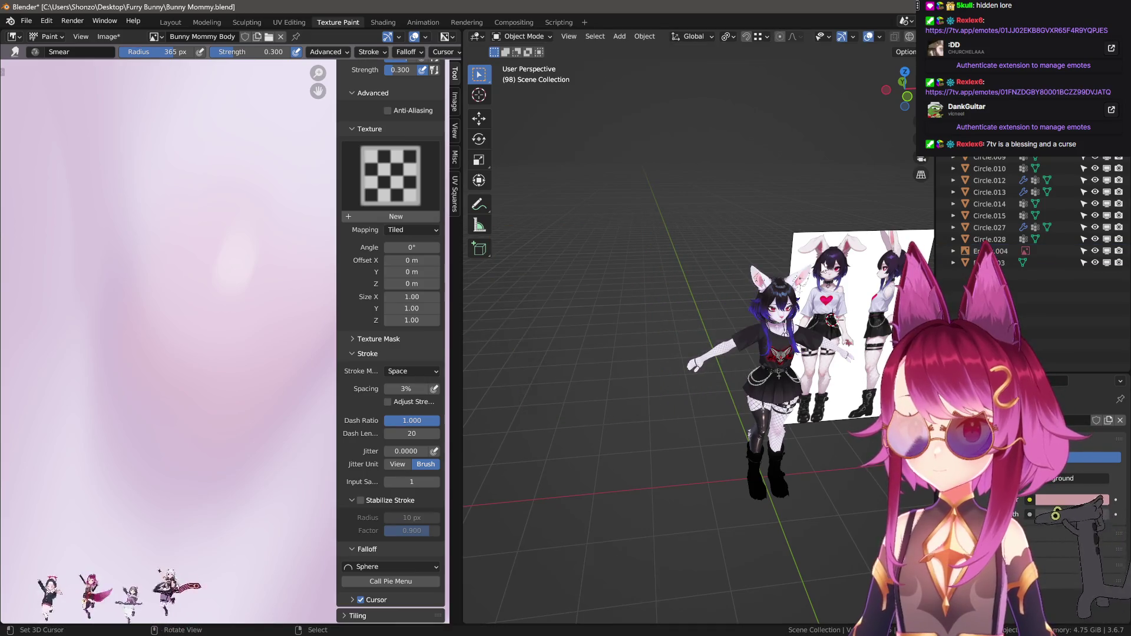
Restore the deleted back-view sheet with undo and place the other sheet to the character's right
middle_drag(824, 268, 777, 292)
click(795, 318)
key(g)
click(777, 318)
scroll(773, 320, up, 3)
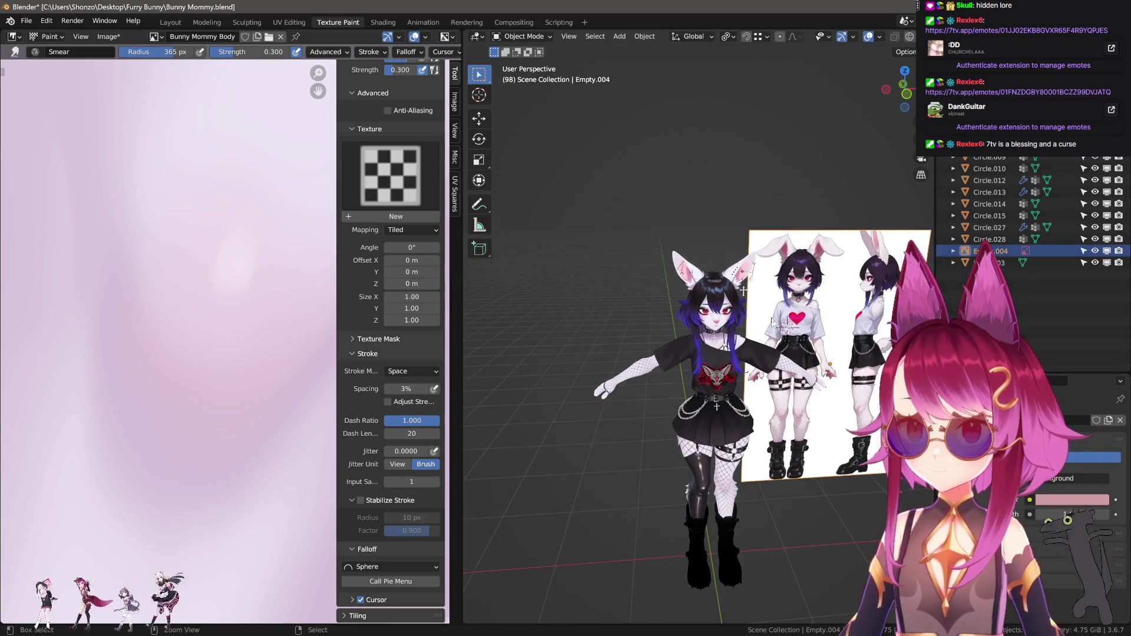
key(ctrl+z)
key(g)
key(x)
click(809, 310)
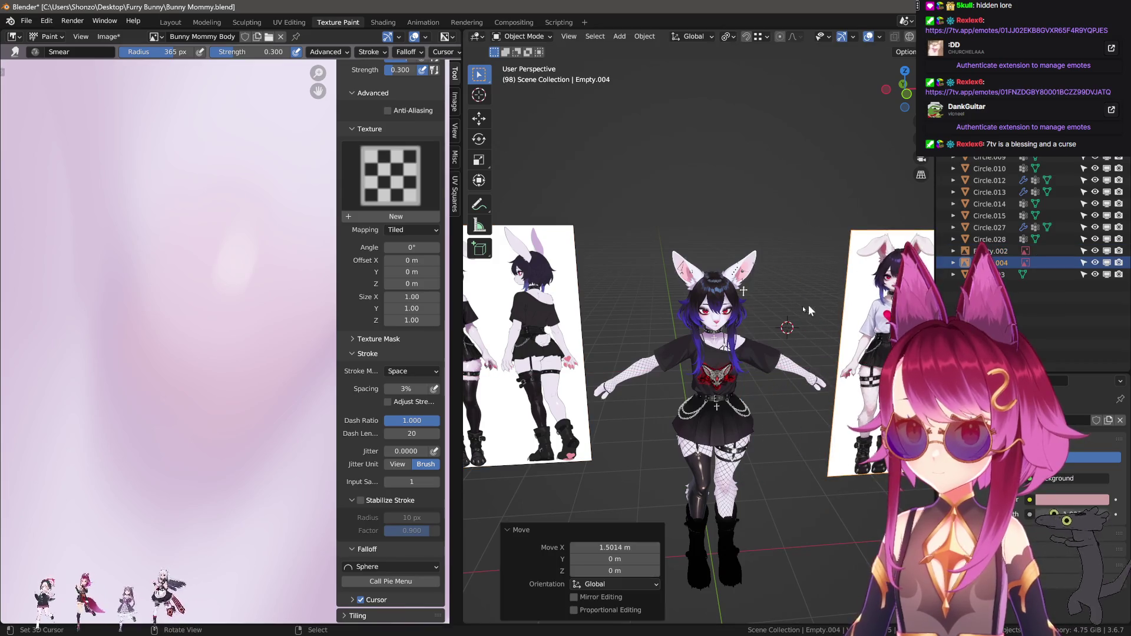
Move the back-view reference along X to the character's left and recentre the view
click(531, 353)
key(g)
key(x)
click(672, 345)
scroll(707, 375, up, 2)
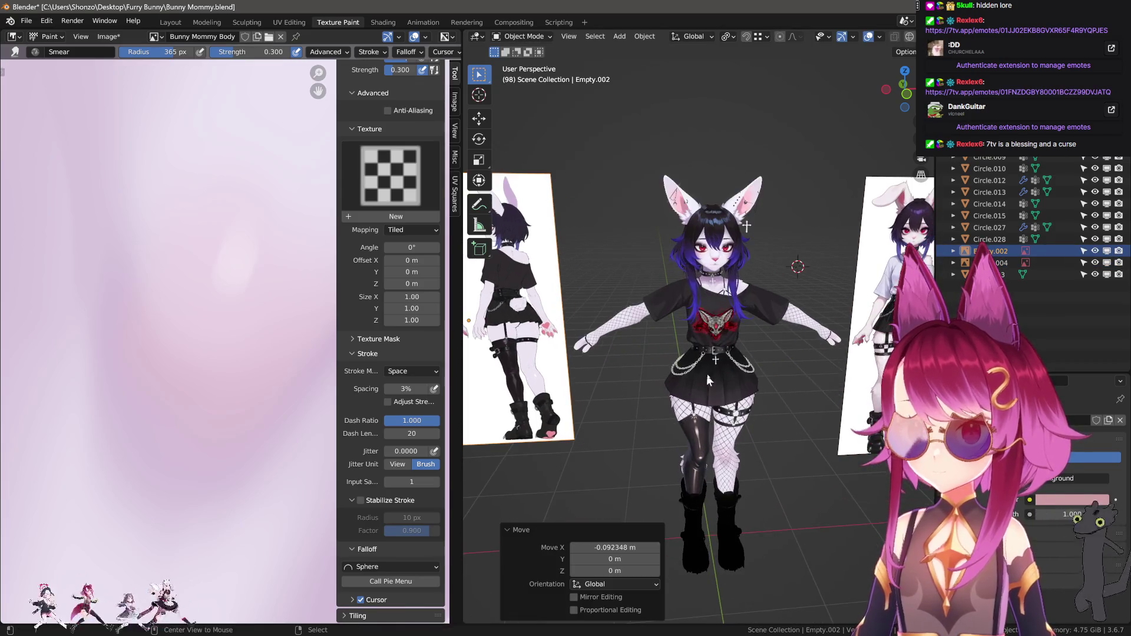
alt+middle_click(707, 364)
scroll(706, 365, up, 4)
click(109, 36)
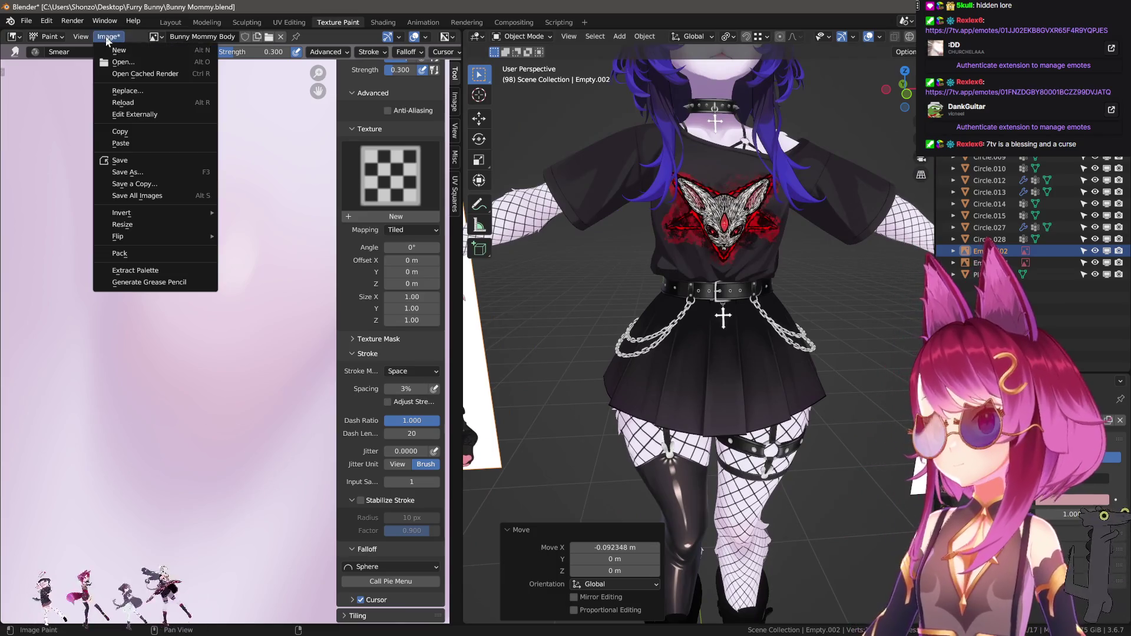
Switch to the Layout workspace, briefly back to Texture Paint, then Layout again
click(170, 22)
scroll(566, 335, down, 3)
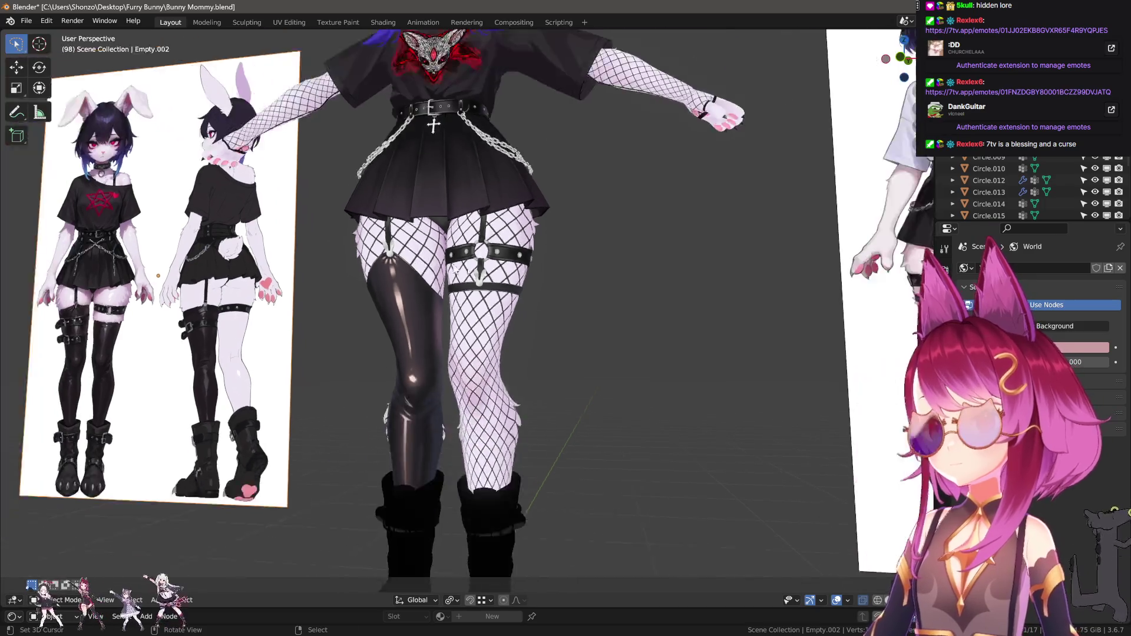
middle_drag(567, 335, 393, 70)
click(339, 22)
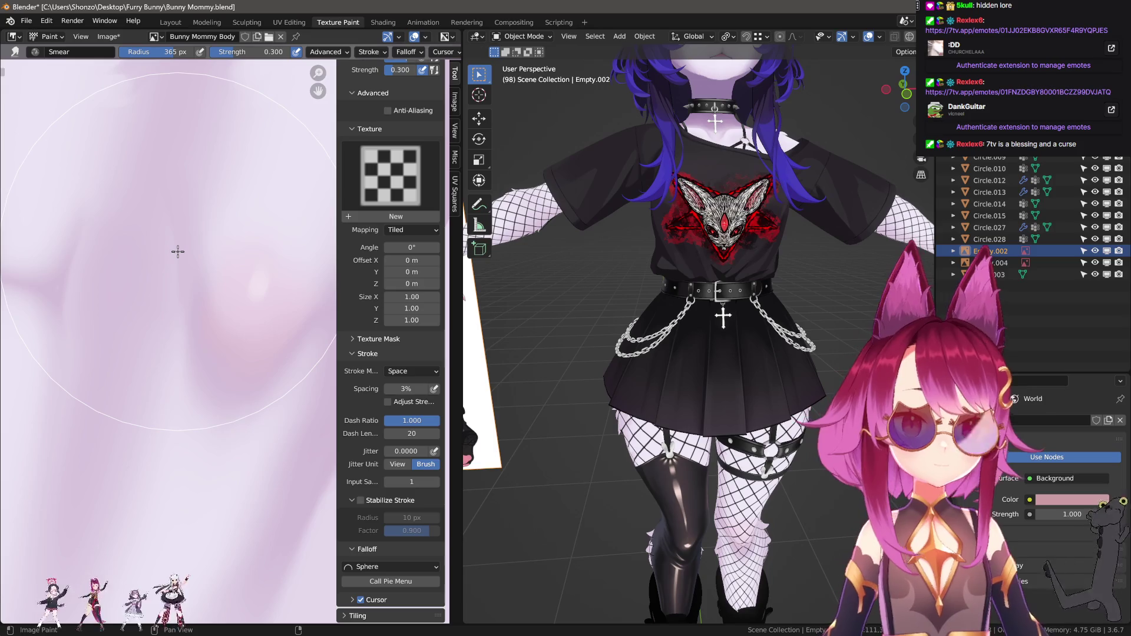
click(171, 24)
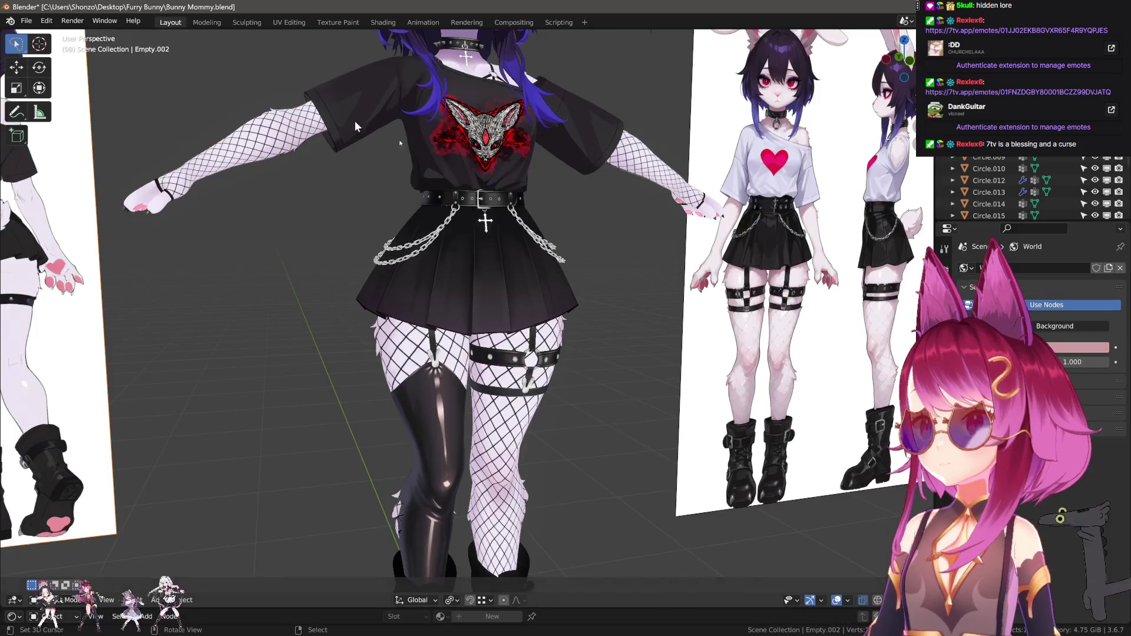
scroll(507, 335, down, 3)
scroll(507, 336, up, 3)
scroll(507, 336, up, 2)
scroll(507, 336, down, 2)
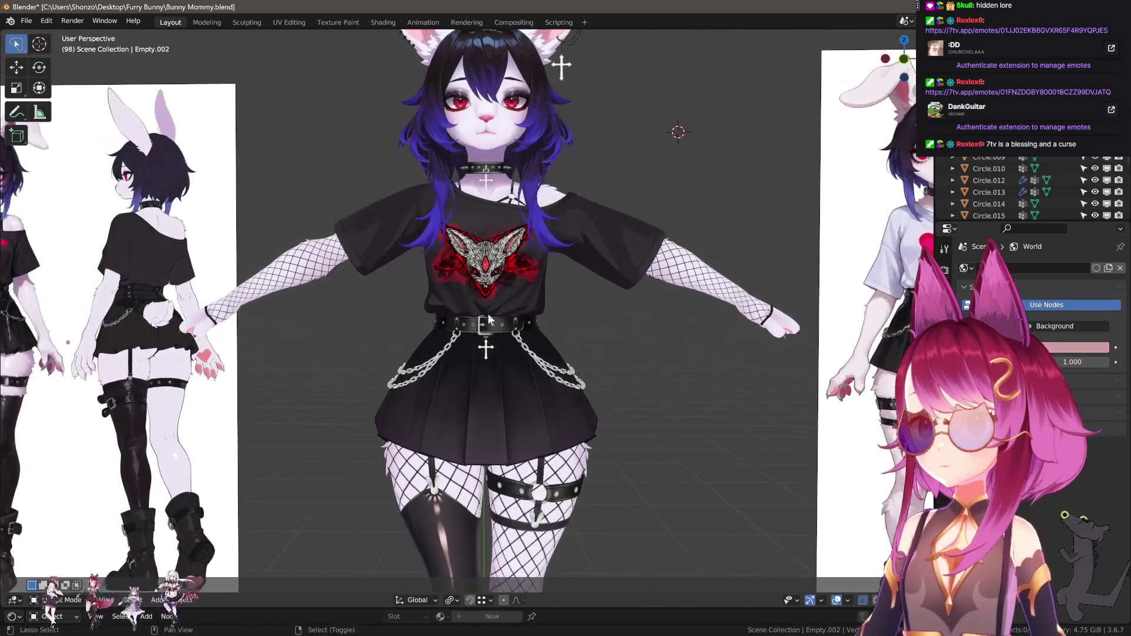
scroll(460, 368, up, 4)
scroll(468, 367, up, 2)
Orbit the model to inspect the torso, head and ears, then the boots
mouse_move(469, 368)
middle_down()
mouse_move(476, 373)
mouse_move(334, 361)
mouse_move(390, 320)
mouse_move(411, 336)
mouse_move(480, 296)
mouse_move(456, 291)
mouse_move(436, 313)
middle_up()
scroll(390, 321, up, 2)
scroll(411, 330, down, 3)
scroll(438, 360, up, 4)
mouse_move(437, 360)
middle_down()
mouse_move(263, 344)
mouse_move(551, 337)
mouse_move(510, 316)
middle_up()
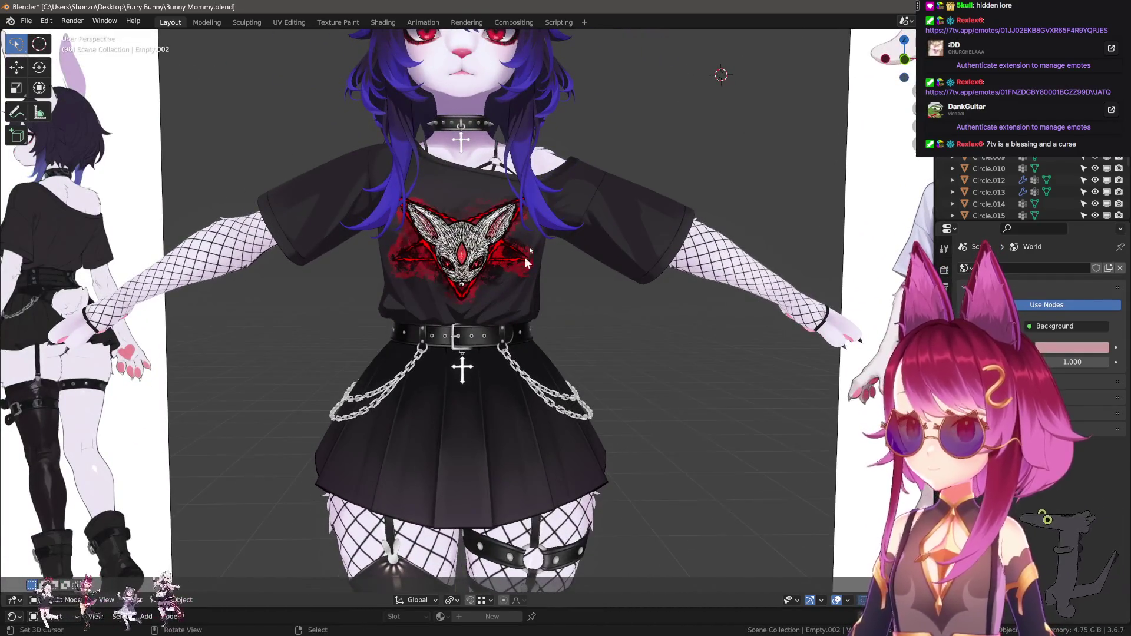
mouse_move(525, 258)
shift+middle_down()
mouse_move(535, 395)
mouse_move(506, 185)
shift+middle_up()
scroll(464, 180, down, 2)
scroll(507, 184, up, 3)
mouse_move(460, 371)
shift+middle_down()
mouse_move(424, 343)
mouse_move(395, 290)
shift+middle_up()
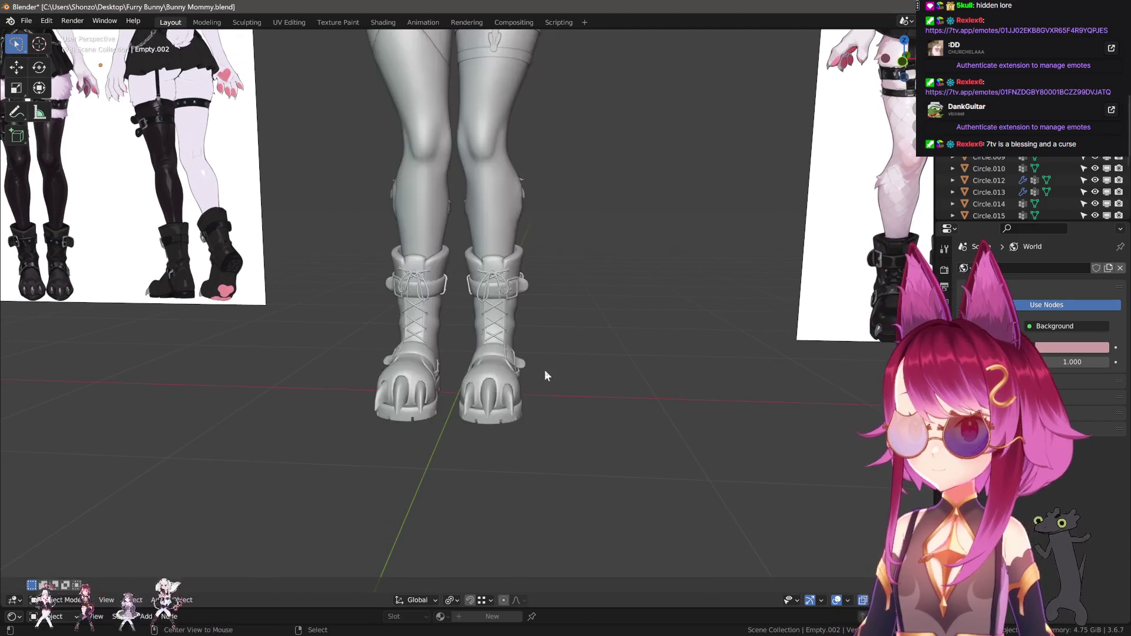
From front view, move the left reference image so its boot drawings sit just behind the boots
mouse_move(546, 374)
middle_down()
mouse_move(624, 395)
mouse_move(536, 389)
mouse_move(444, 348)
mouse_move(269, 303)
mouse_move(386, 275)
middle_up()
key(KP_3)
key(KP_1)
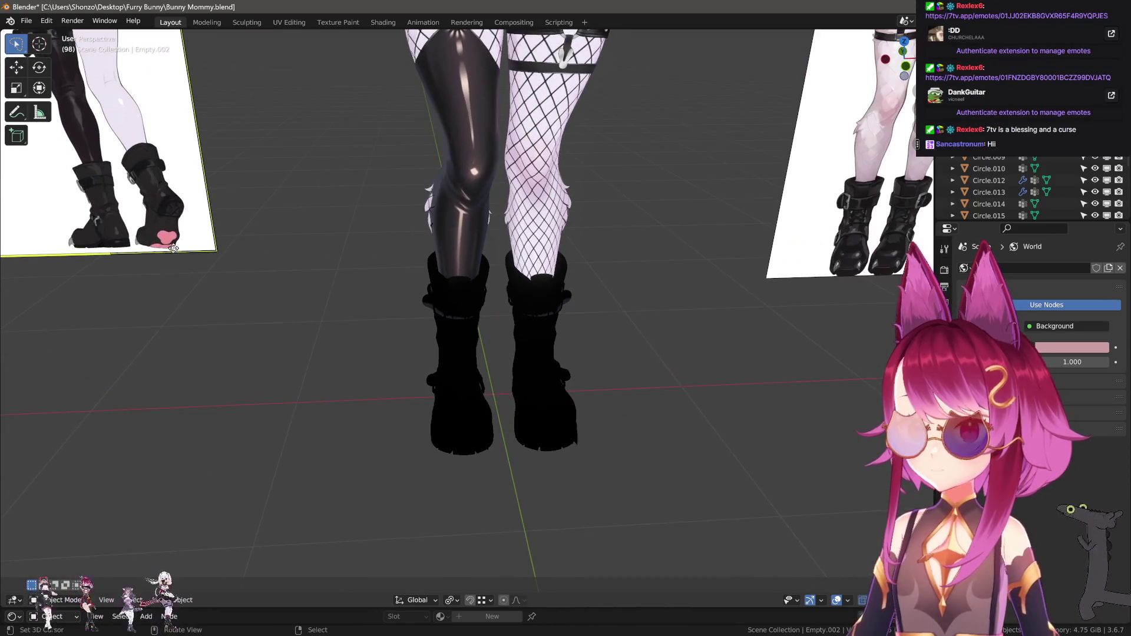
key(g)
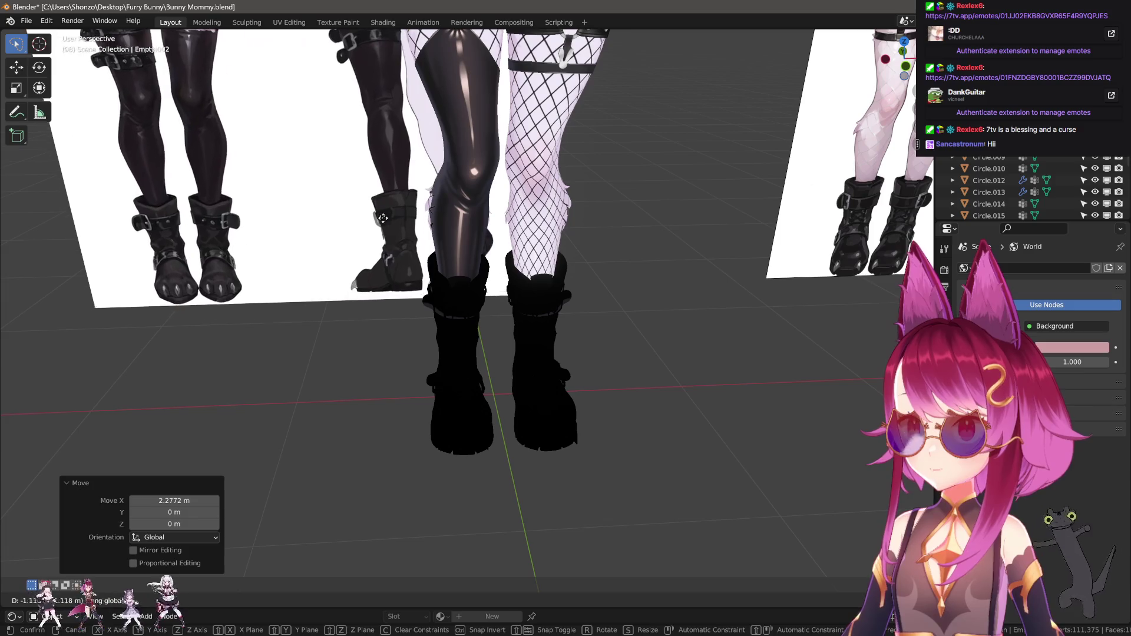
click(392, 277)
key(g)
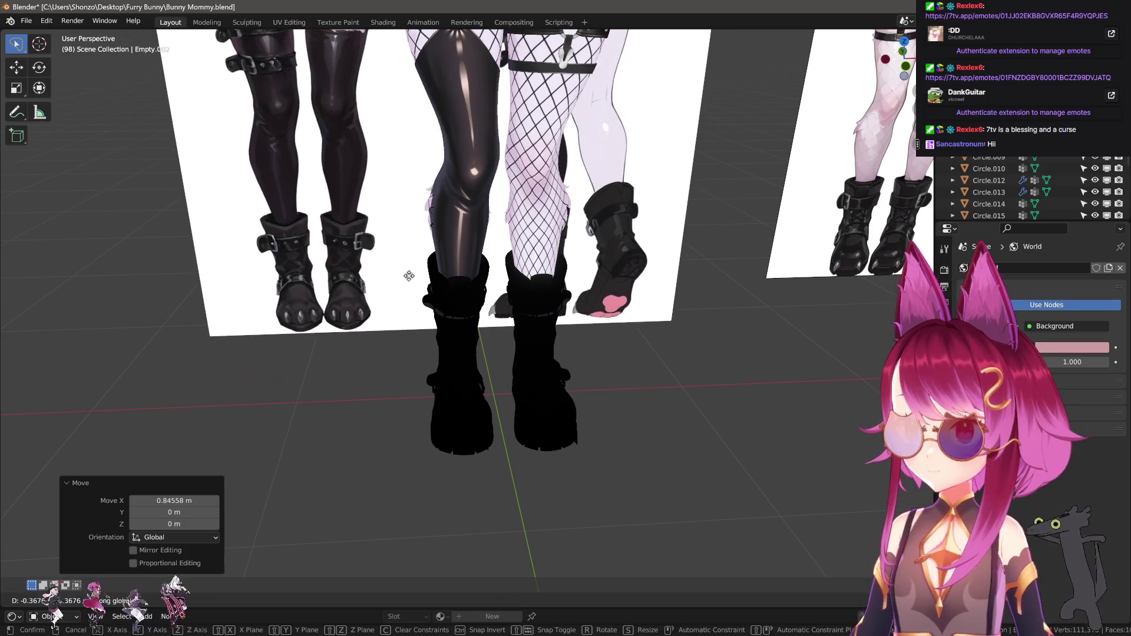
right_click(407, 278)
scroll(520, 440, up, 3)
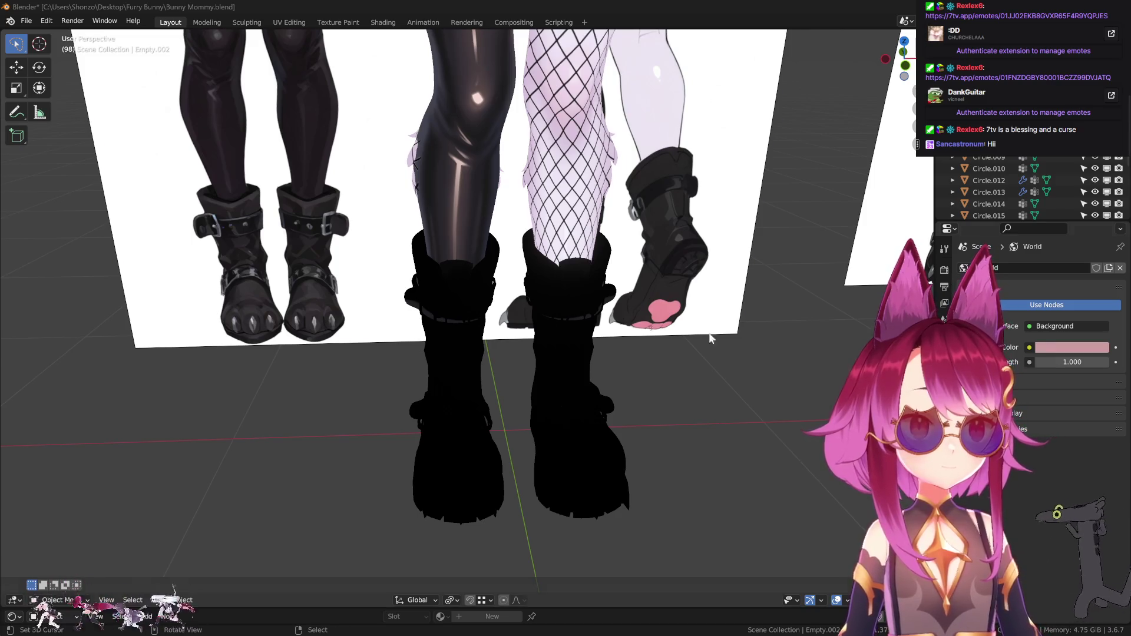
scroll(711, 338, down, 3)
Slide the left reference along X, check side and front views, and undo to reveal the front boot reference
key(g)
key(x)
click(795, 228)
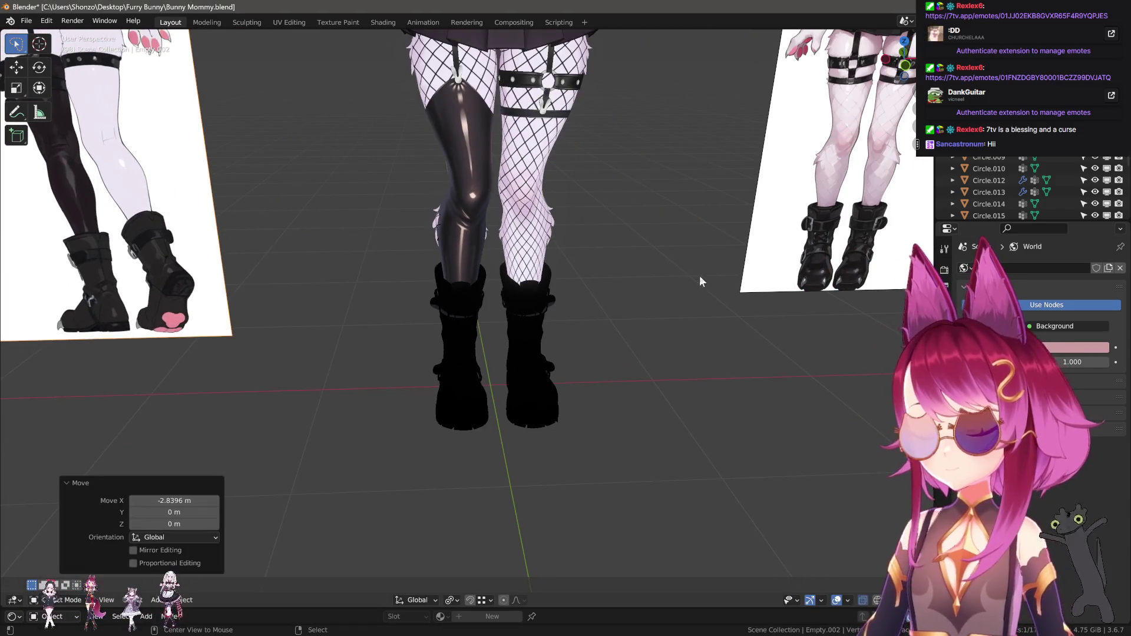
key(KP_3)
key(KP_1)
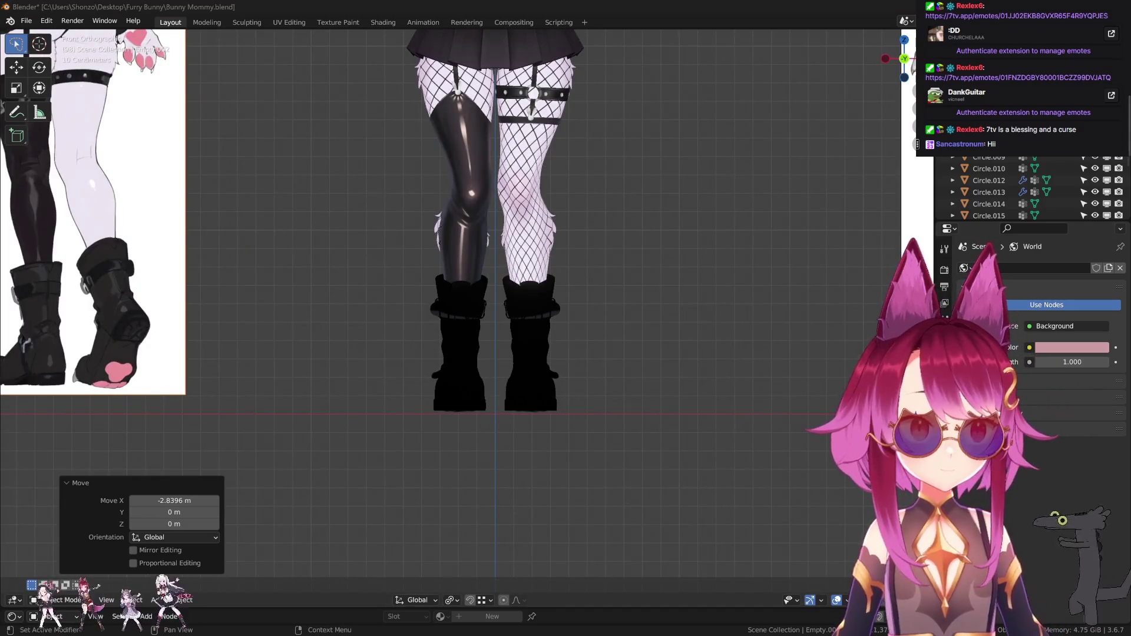
key(ctrl+z)
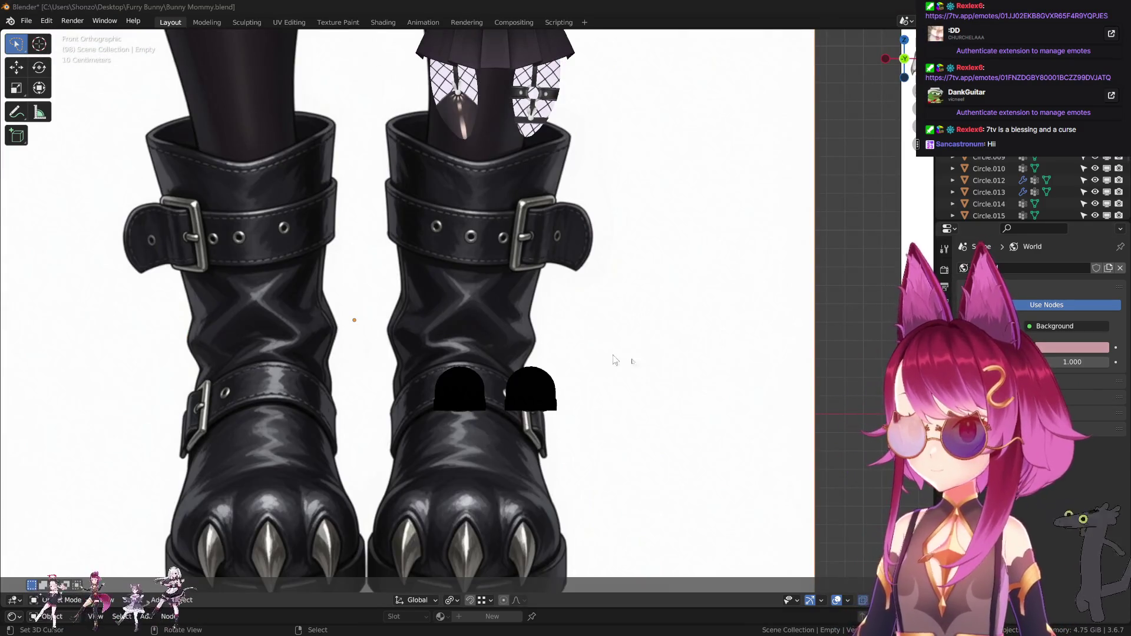
scroll(614, 360, down, 2)
Rescale the boot reference image a few times until it is larger
key(s)
click(459, 355)
mouse_move(460, 354)
middle_down()
mouse_move(451, 384)
mouse_move(416, 389)
middle_up()
key(s)
click(519, 392)
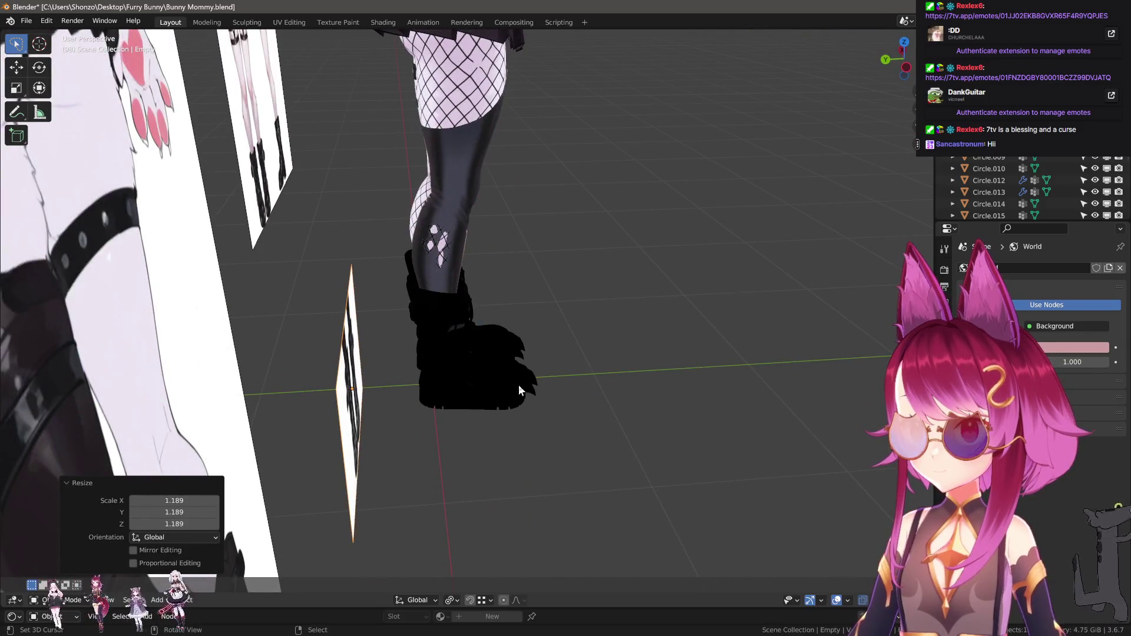
key(s)
click(565, 339)
From front view, move the boot reference to sit beside the model's black boots
middle_drag(564, 339, 494, 343)
key(KP_1)
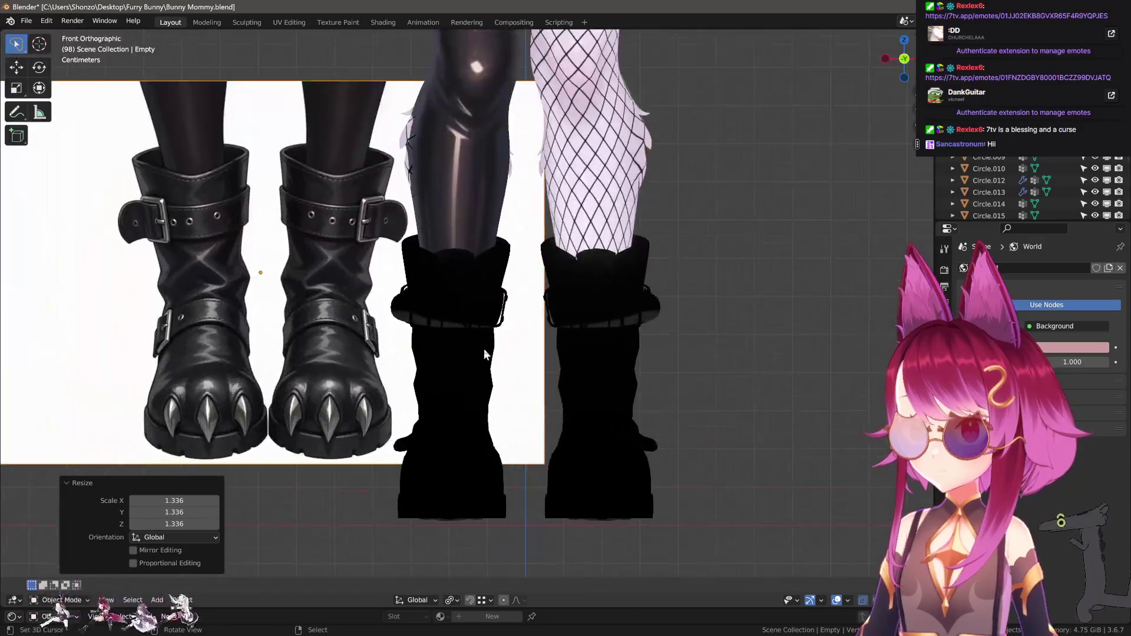
key(g)
click(517, 430)
shift+middle_drag(517, 431, 596, 334)
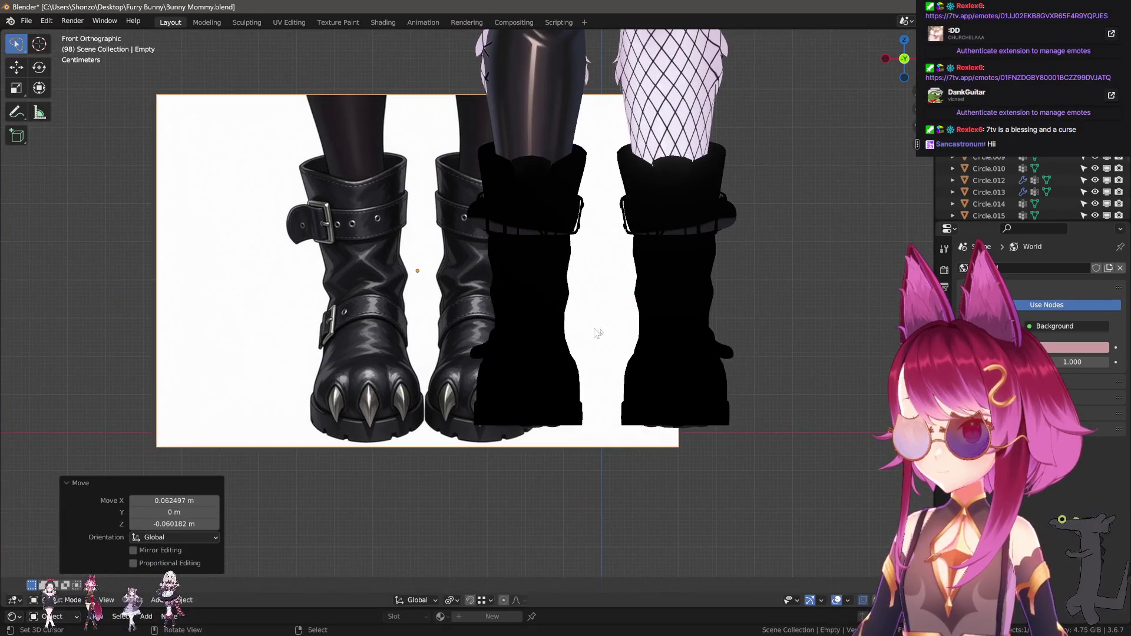
key(g)
click(556, 327)
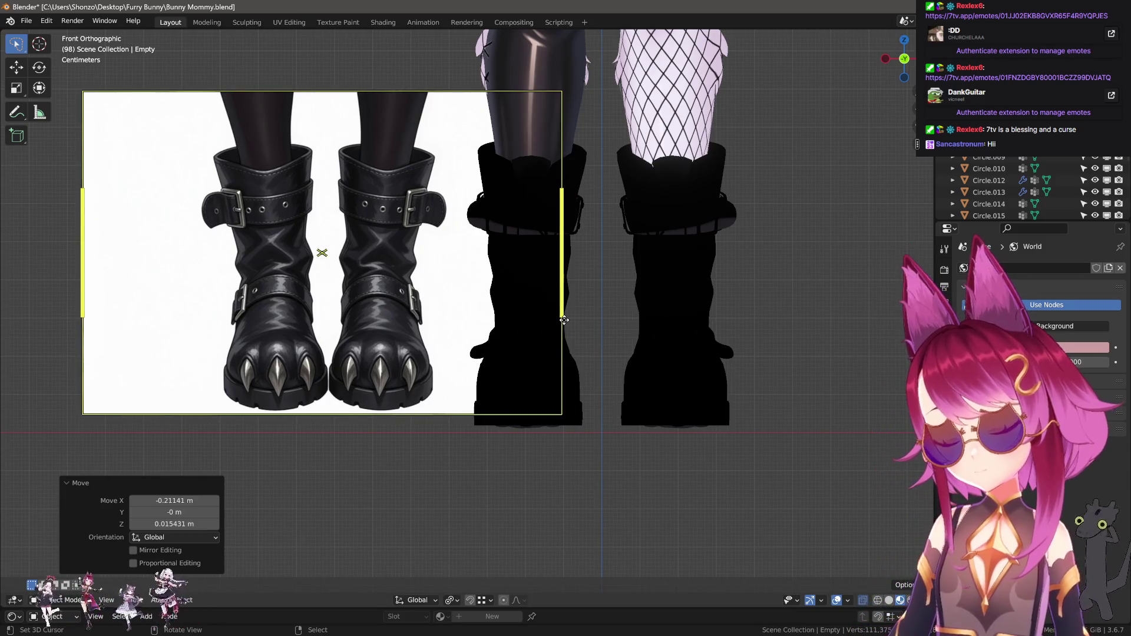
scroll(572, 331, up, 2)
Cancel the extra move, select the black boots and switch to the Texture Paint workspace
key(g)
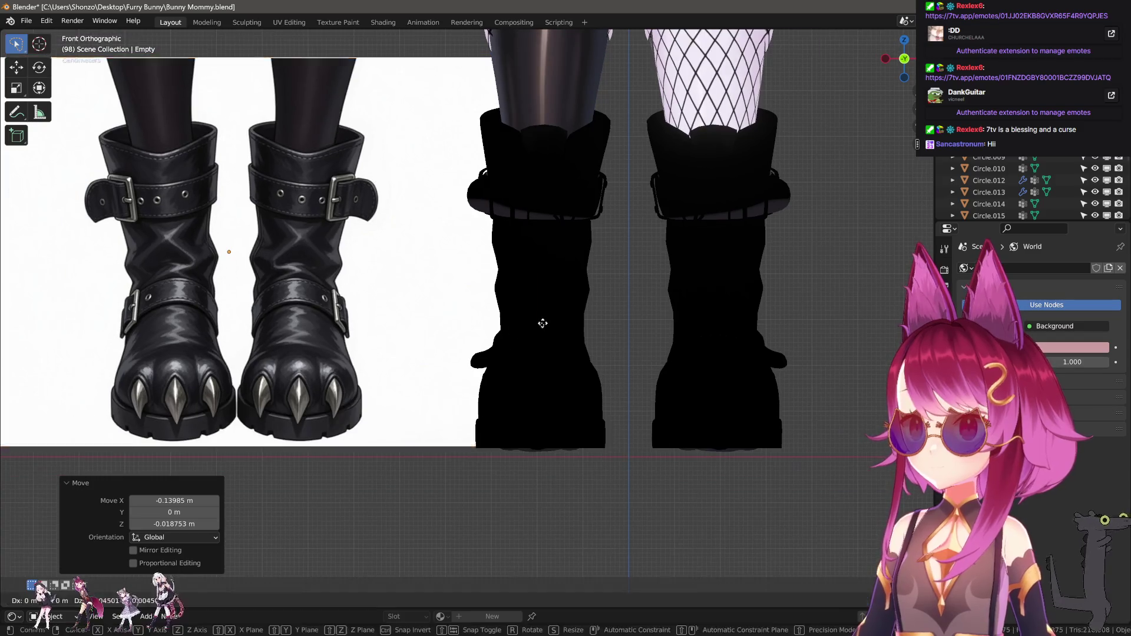
right_click(542, 323)
click(554, 306)
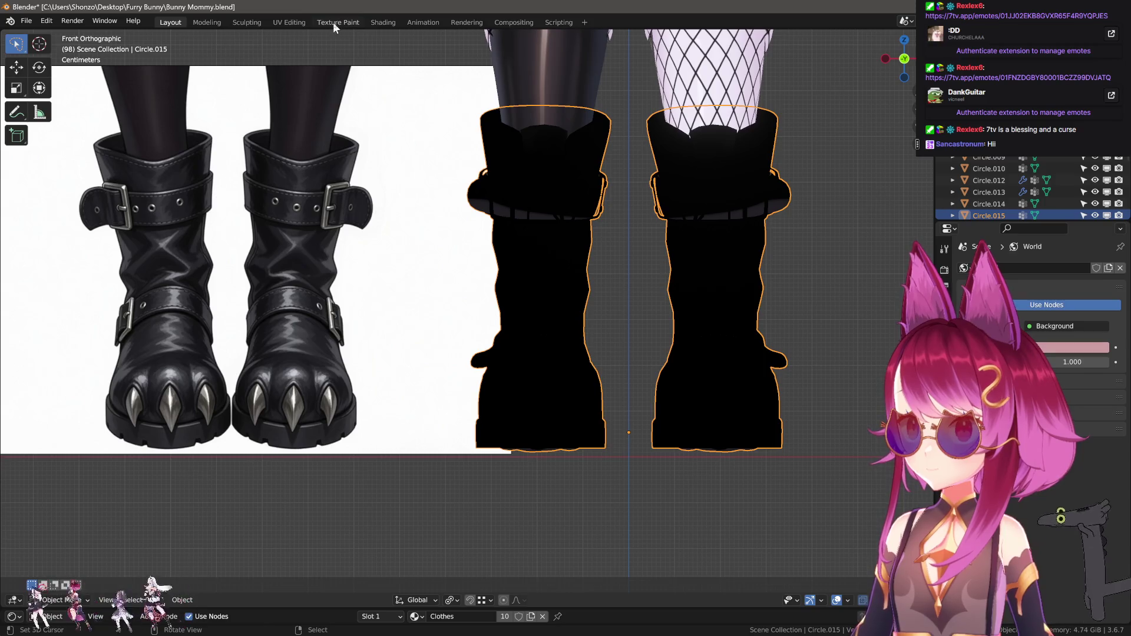
click(334, 23)
key(KP_1)
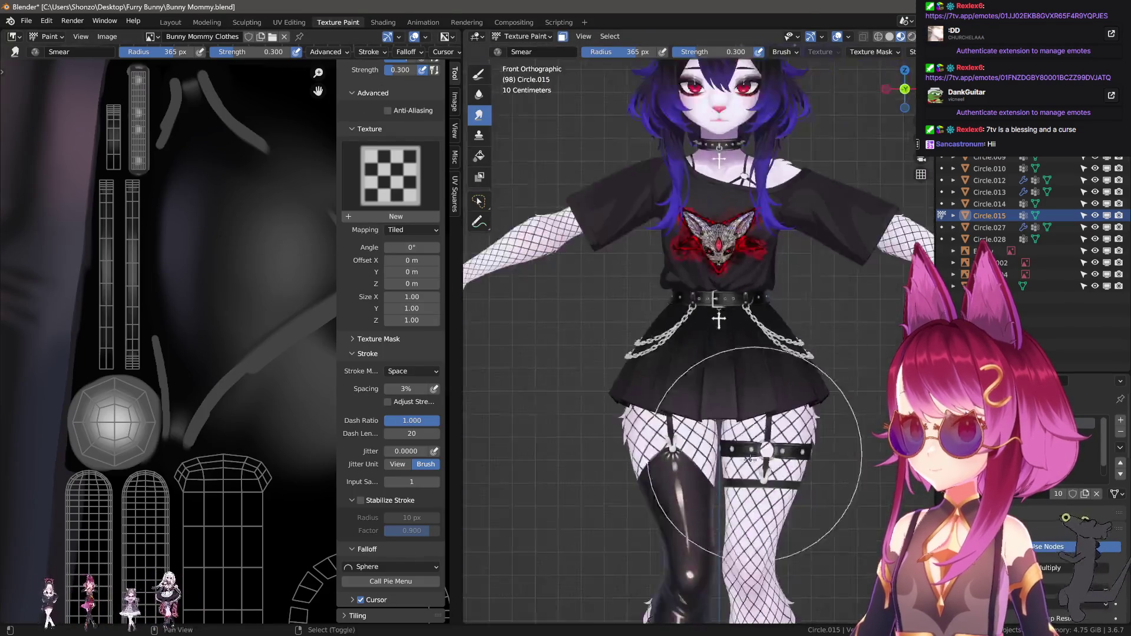
scroll(645, 434, up, 3)
scroll(641, 429, up, 3)
scroll(699, 371, up, 2)
Return to Object Mode and nudge the boot reference image closer beside the boots
key(q)
click(719, 330)
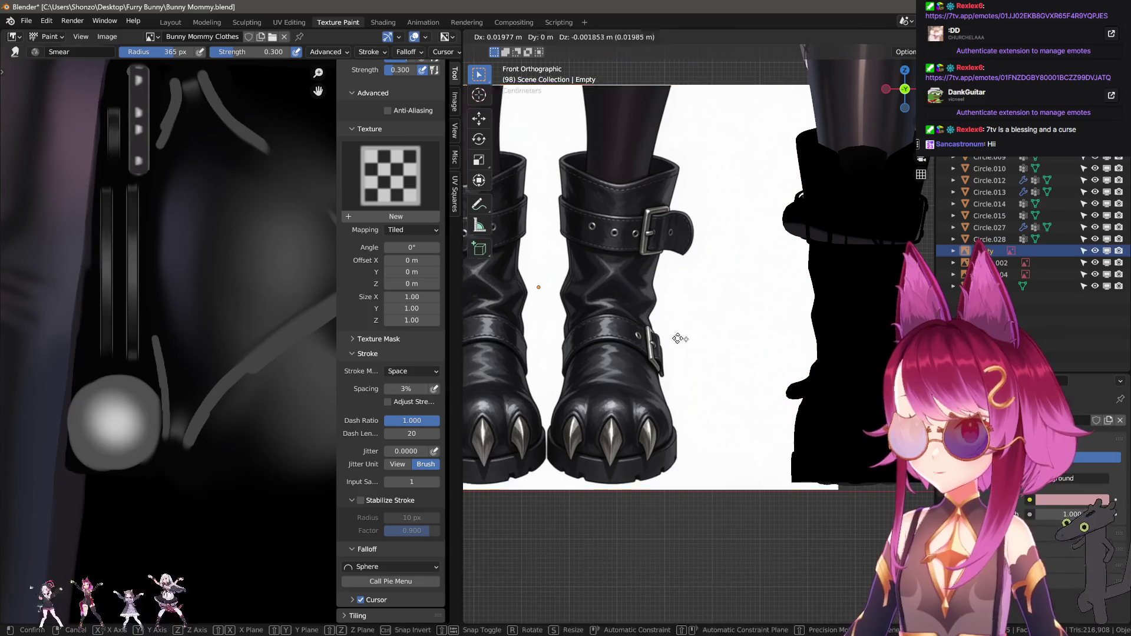
scroll(682, 349, down, 2)
click(681, 349)
key(g)
key(Escape)
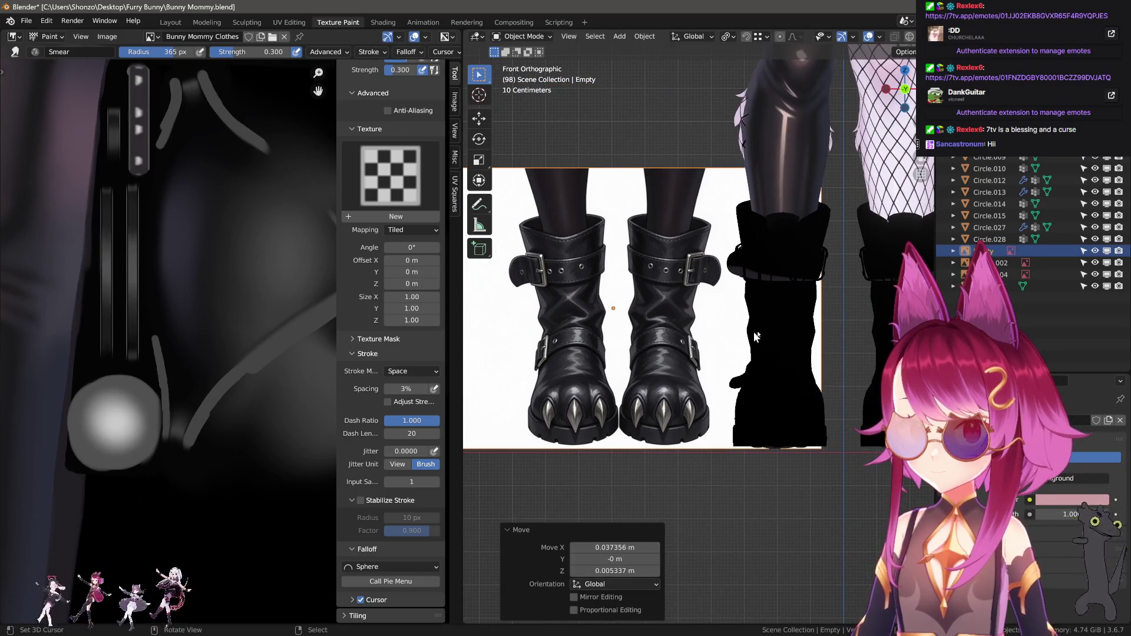
Select the black boots (Circle.015) and put them into Texture Paint mode
click(791, 314)
click(524, 37)
click(534, 115)
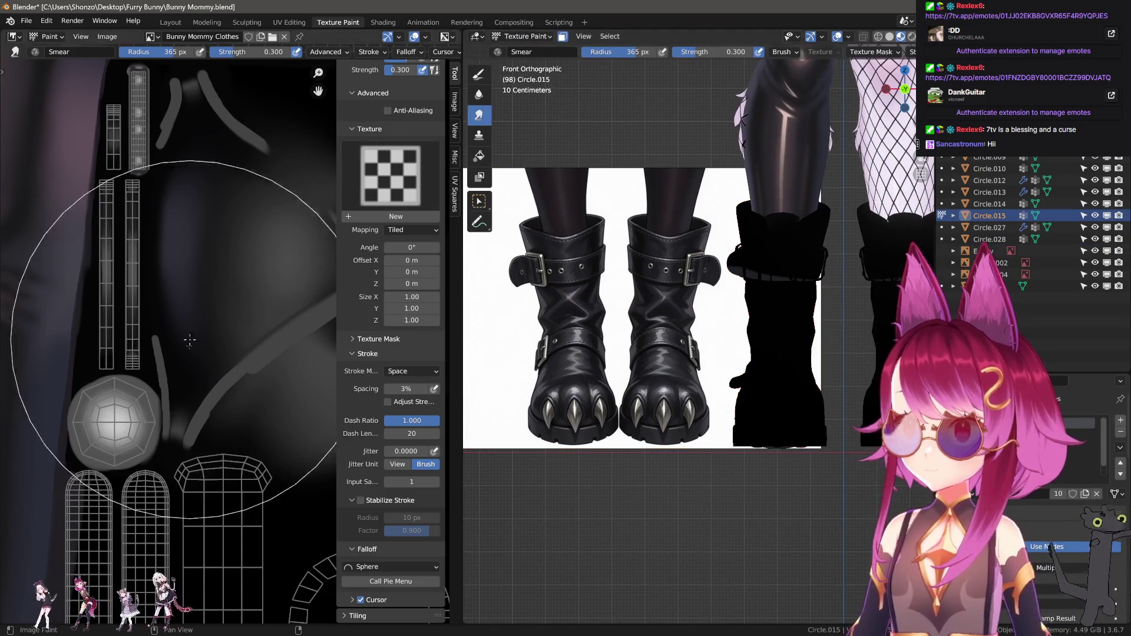
scroll(631, 353, up, 3)
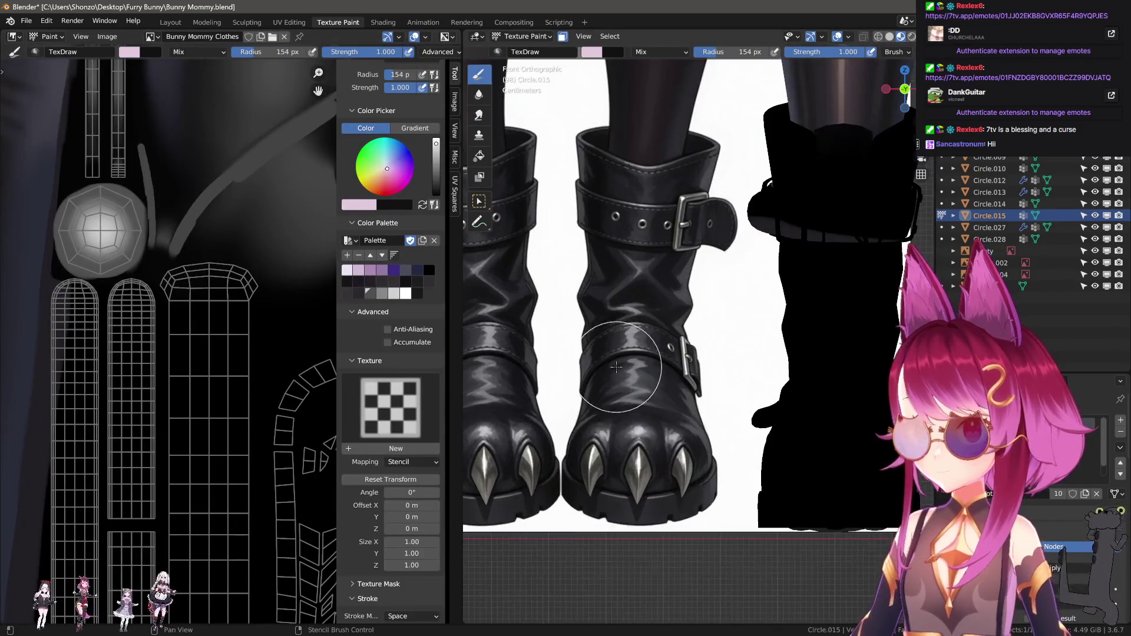
scroll(657, 415, up, 3)
Pan to the reference boot's toe and sample grey shades from it into the palette
shift+middle_drag(679, 507, 687, 340)
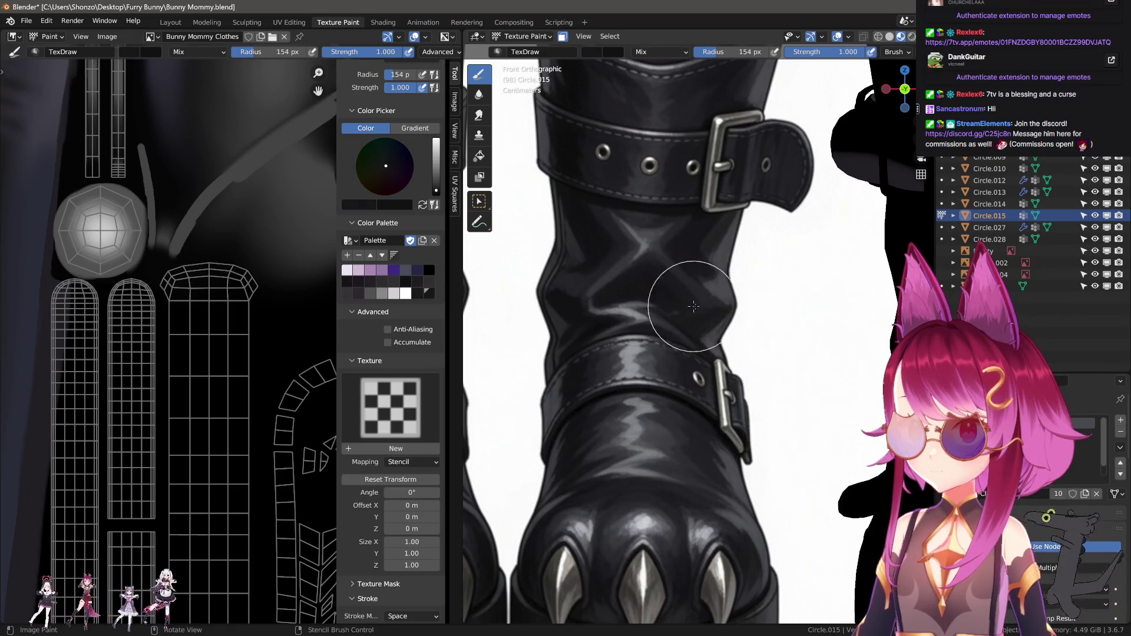
shift+middle_drag(634, 311, 639, 267)
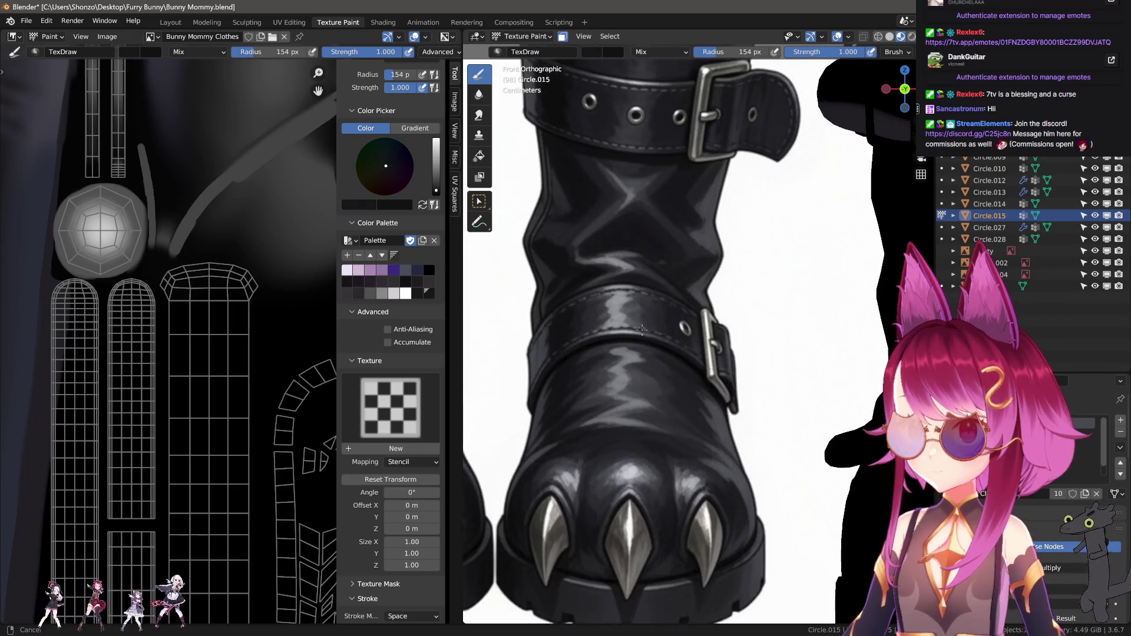
key(shift+s)
click(653, 370)
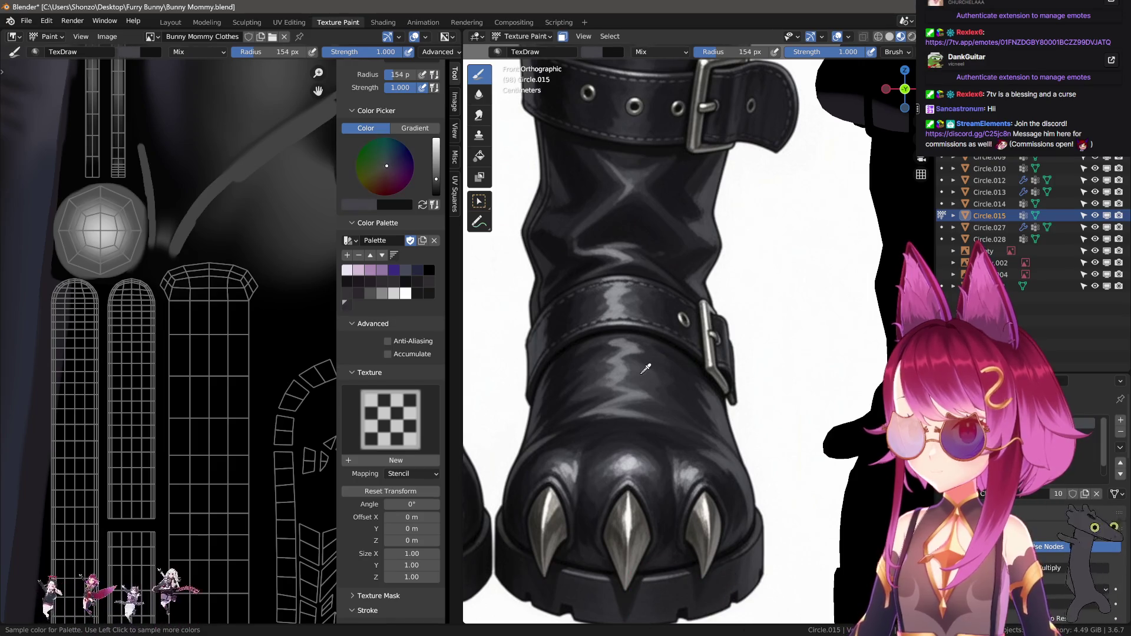
click(619, 364)
scroll(402, 334, up, 2)
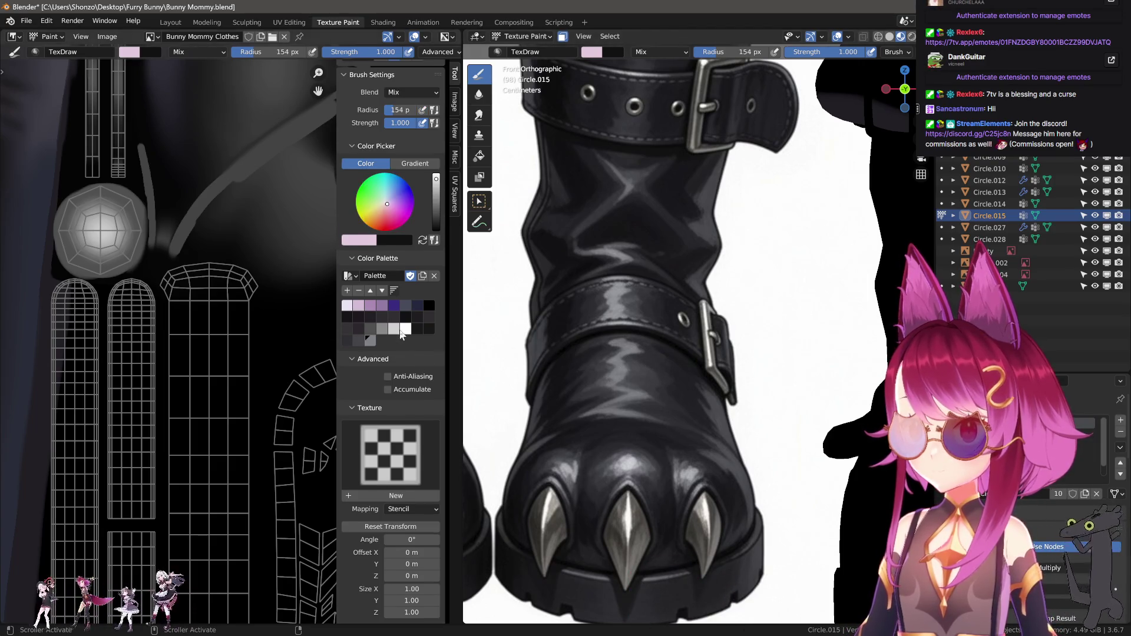
Try palette swatches and settle on a dark grey shade
click(428, 329)
click(356, 341)
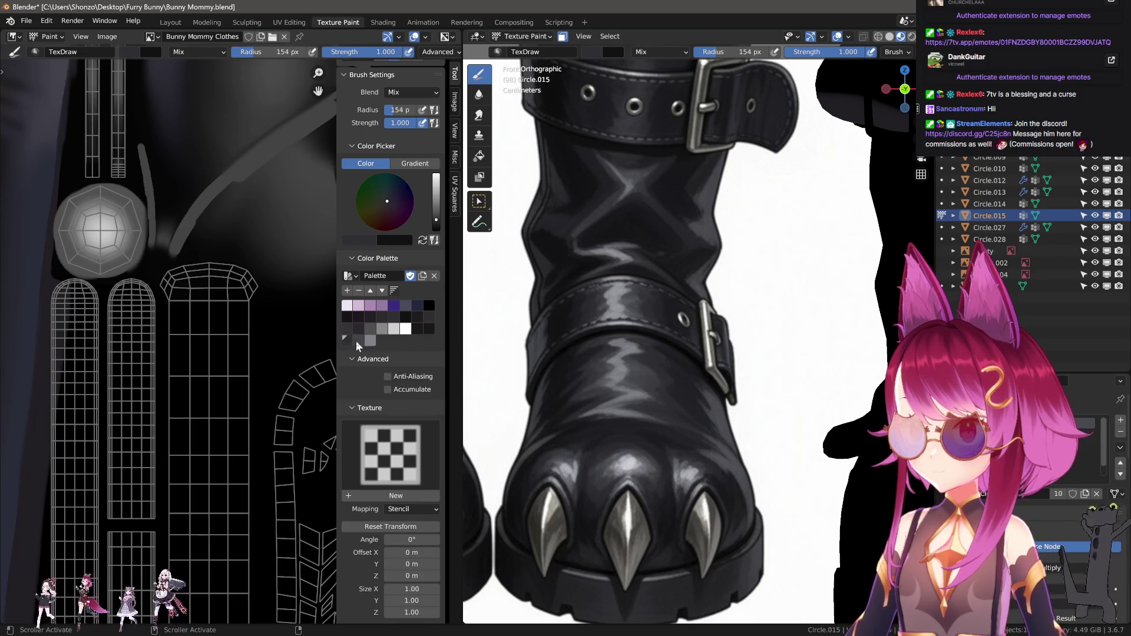
click(368, 344)
click(427, 328)
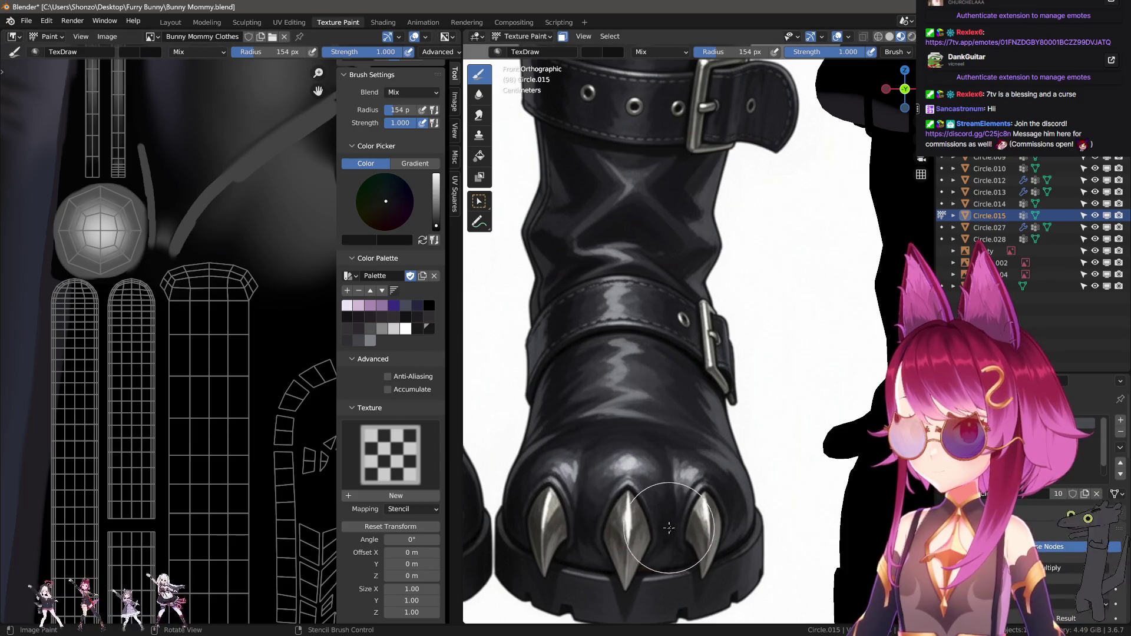
Sample white from the reference claw highlight as a brush colour
shift+middle_drag(669, 528, 673, 425)
key(s)
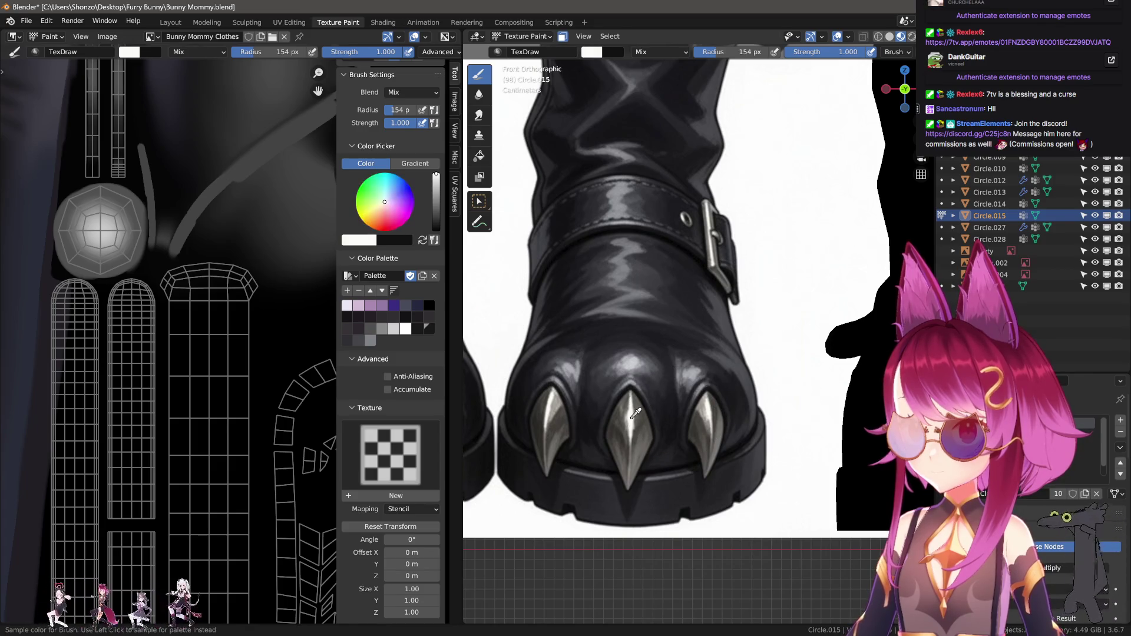
click(380, 341)
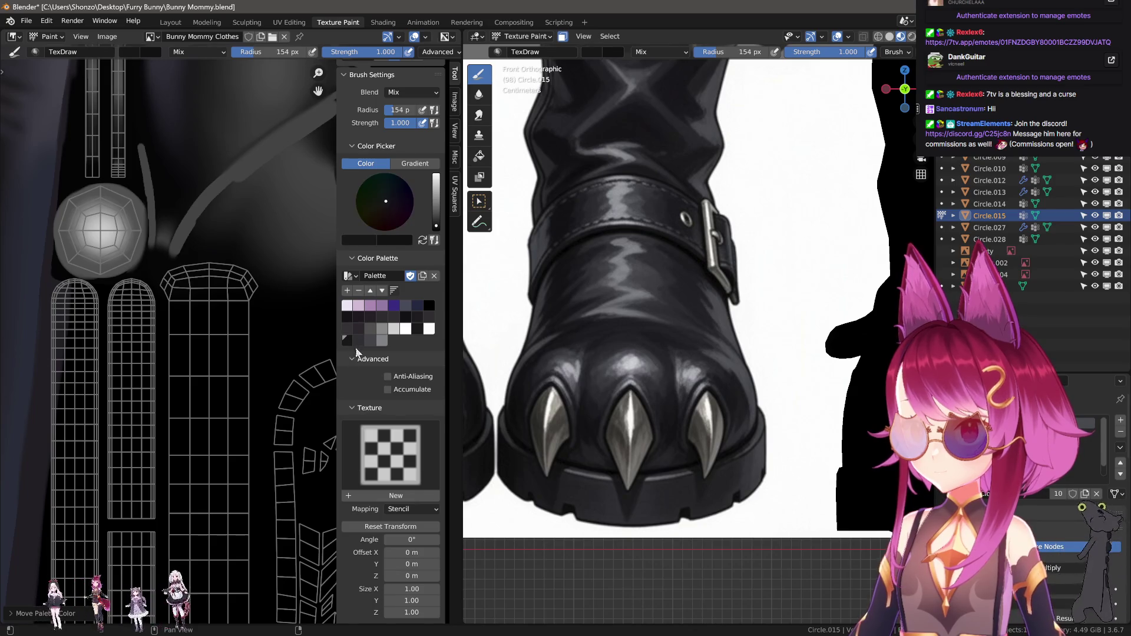
scroll(265, 398, down, 2)
Hide the side panel, keep Space as the stroke method, and adjust the brush size
key(n)
scroll(267, 435, up, 4)
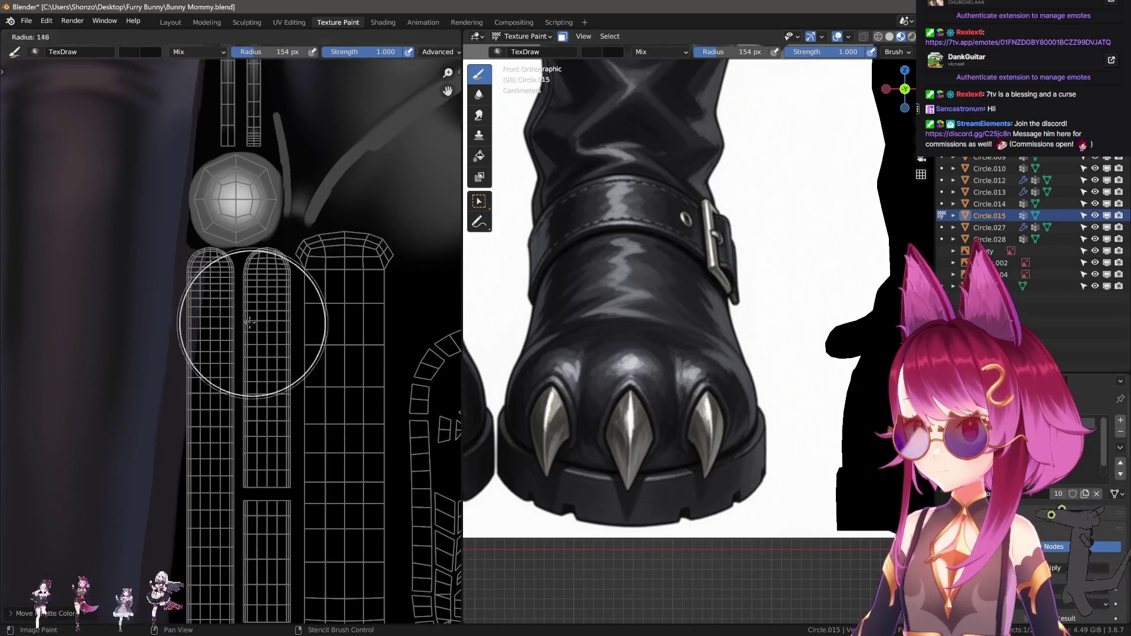
scroll(248, 425, up, 1)
scroll(228, 429, up, 1)
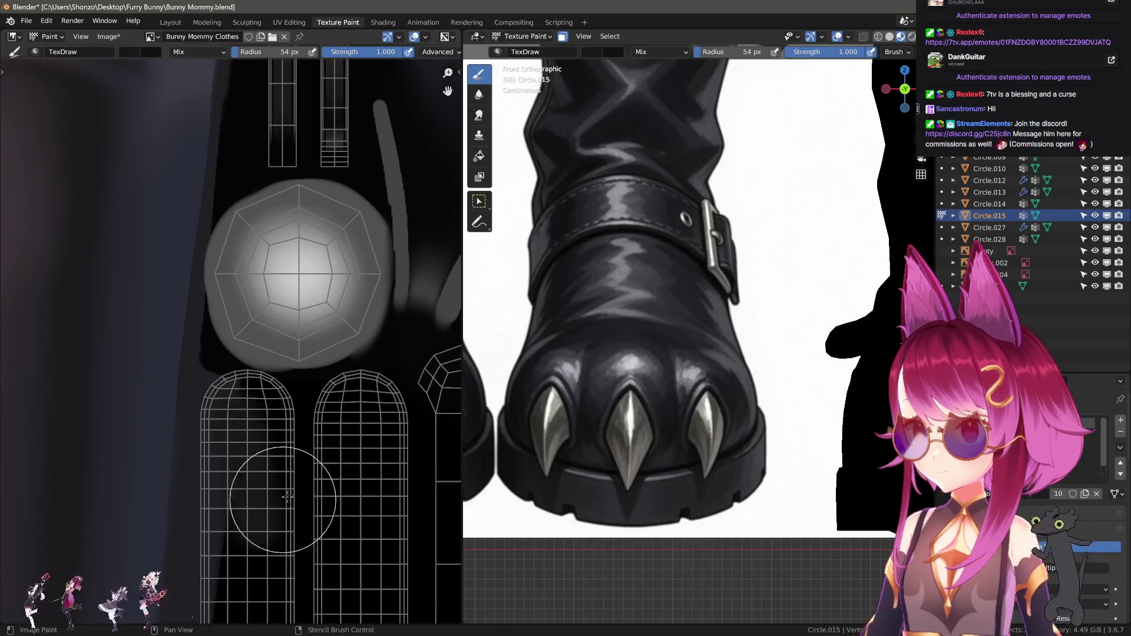
key(e)
click(281, 453)
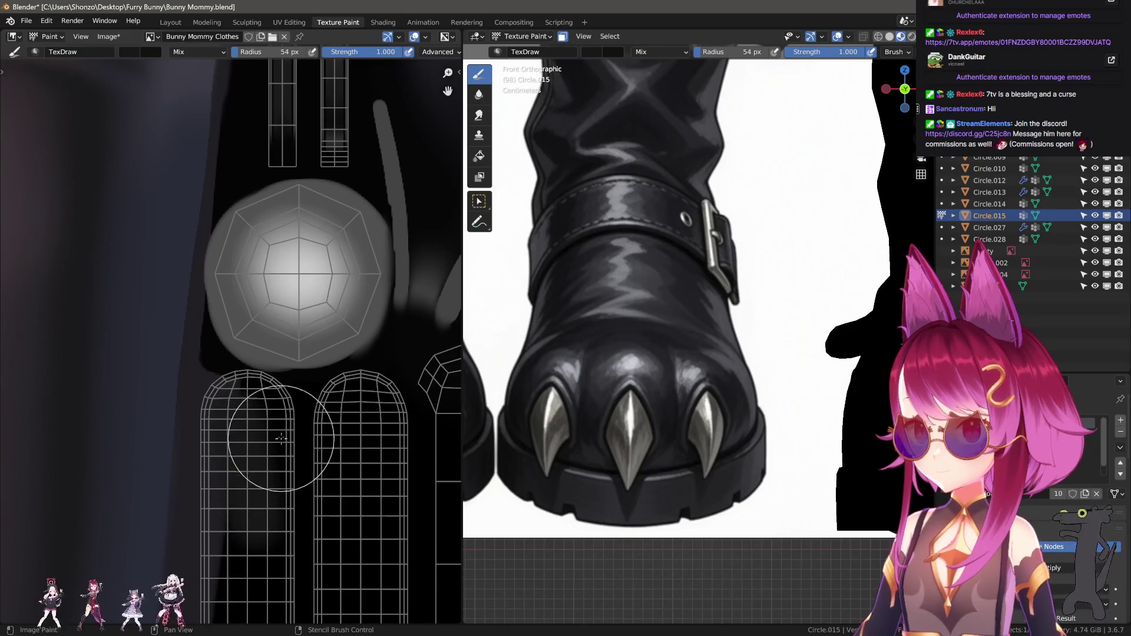
key(bracketleft)
key(bracketleft)
key(bracketleft)
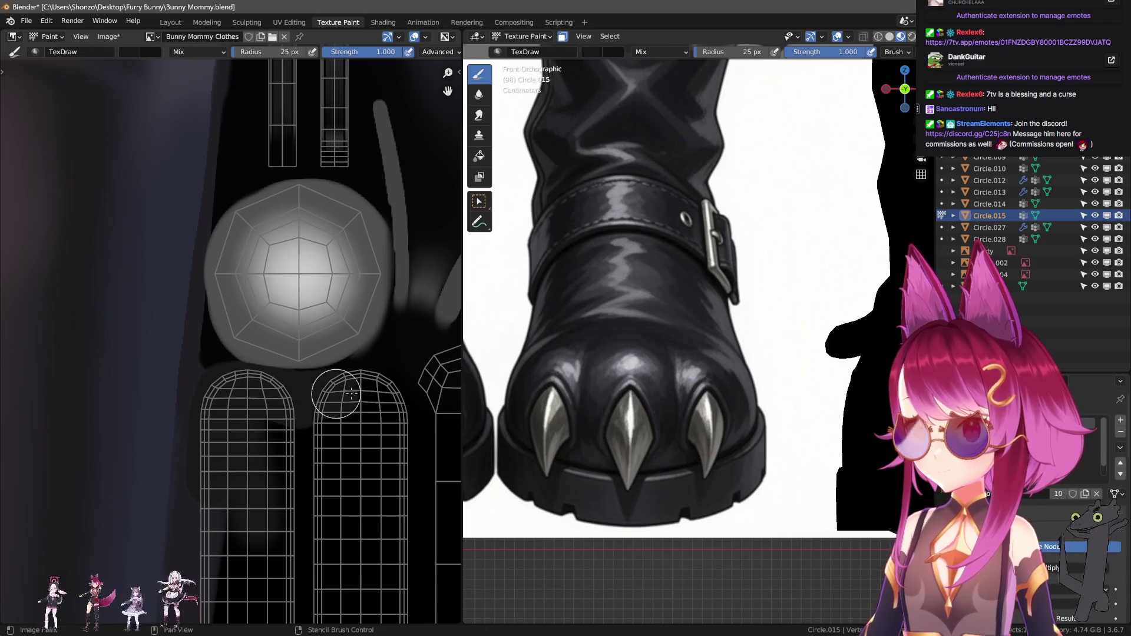
scroll(511, 398, down, 3)
scroll(511, 398, up, 1)
key(bracketright)
key(bracketright)
key(bracketright)
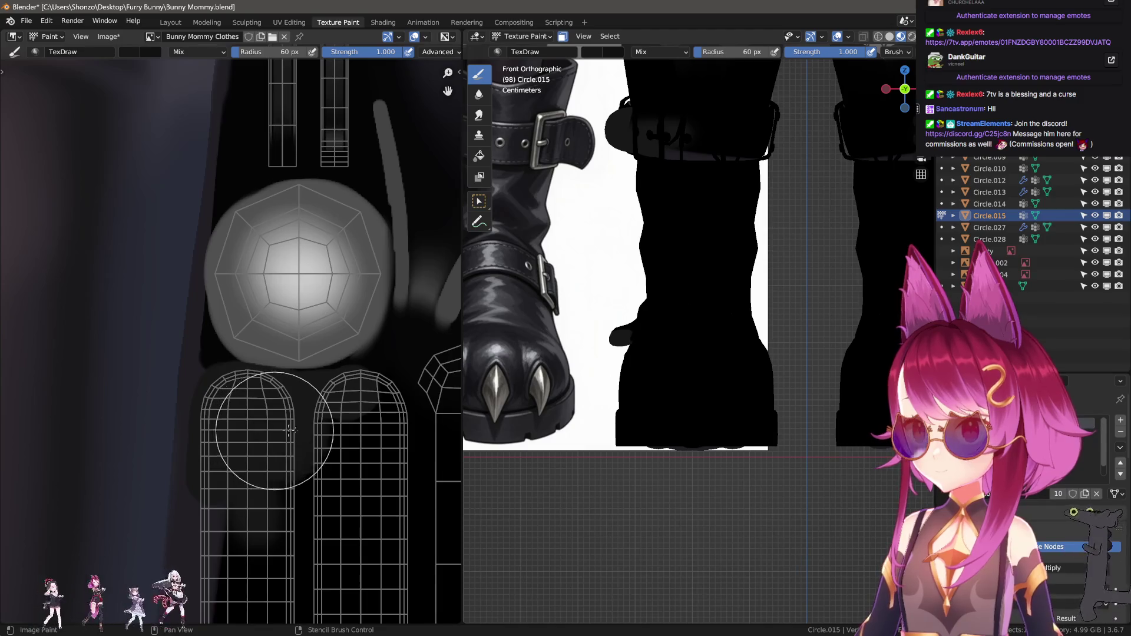
Frame the pill and octagon UV islands and paint lighter grey onto the boot top
middle_drag(376, 551, 253, 380)
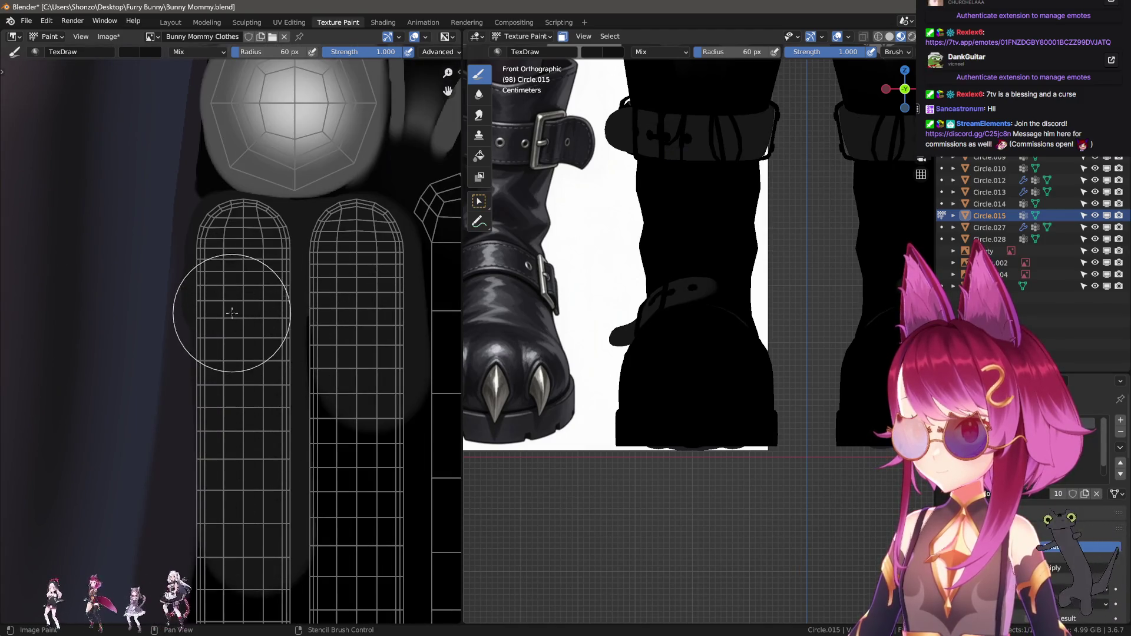
scroll(254, 498, down, 1)
middle_drag(255, 498, 236, 260)
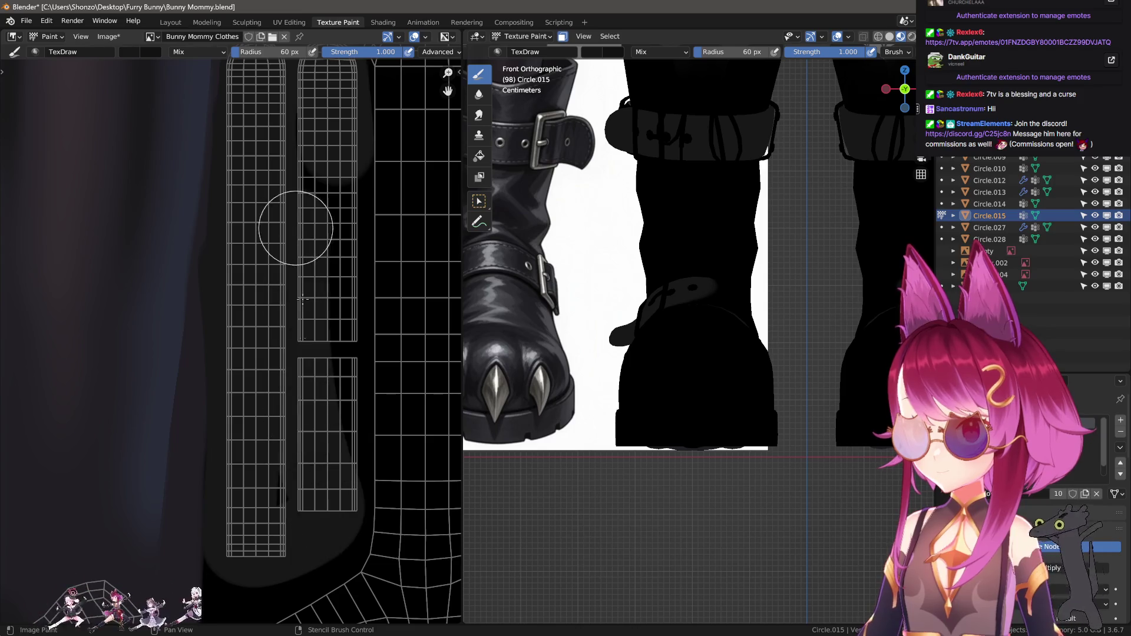
middle_drag(332, 298, 244, 523)
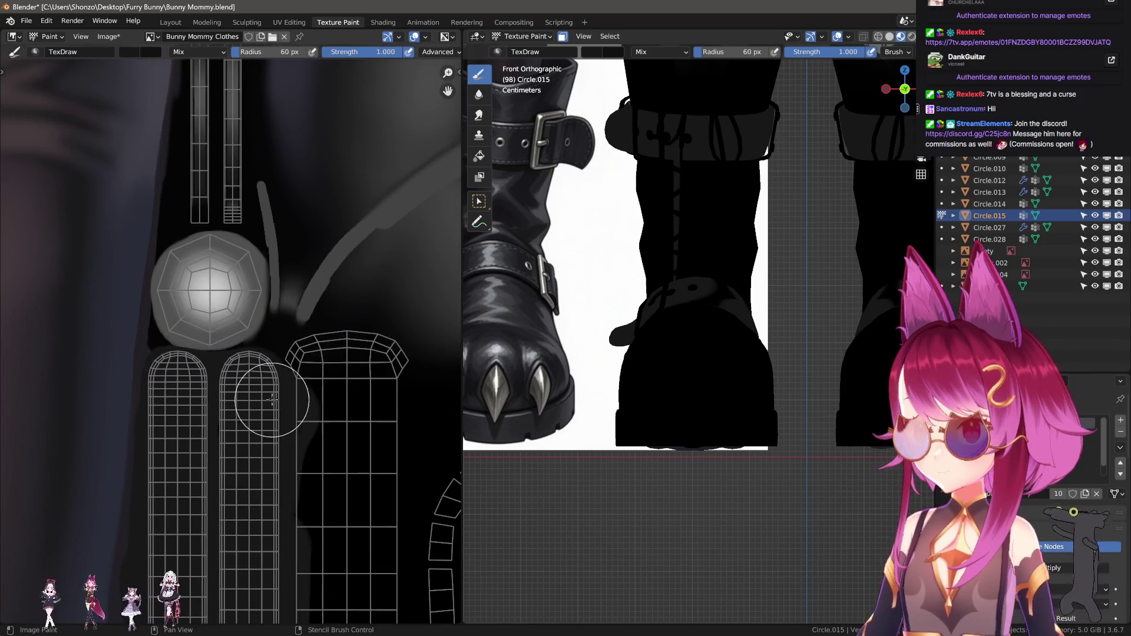
drag(383, 384, 374, 371)
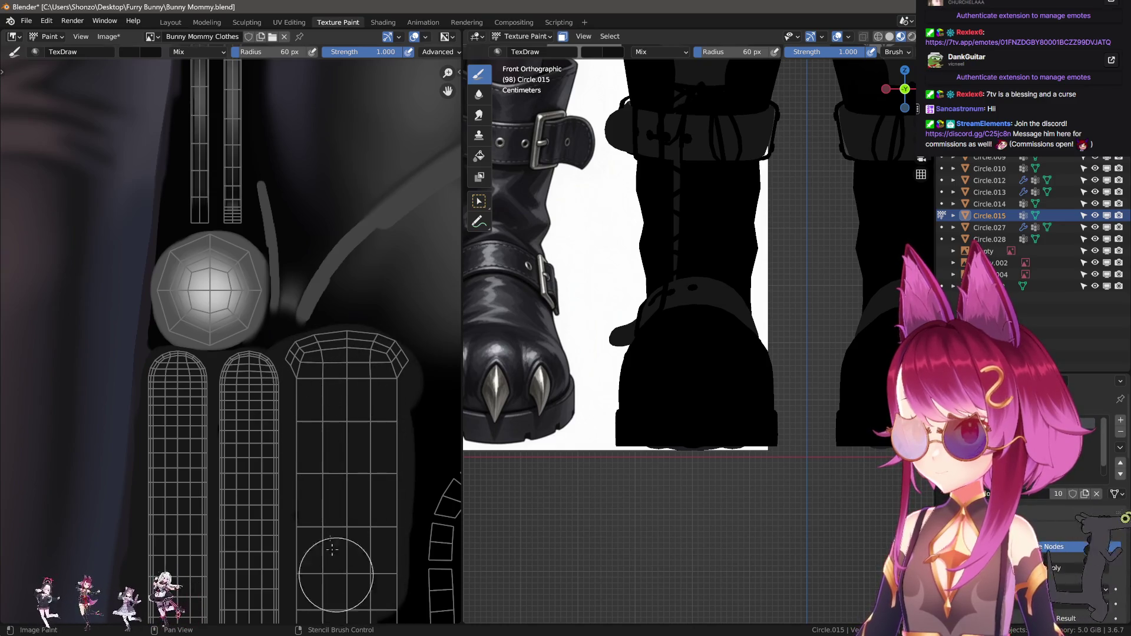
Paint a grey stroke across the foot island and check the boots in perspective
middle_drag(327, 610, 316, 357)
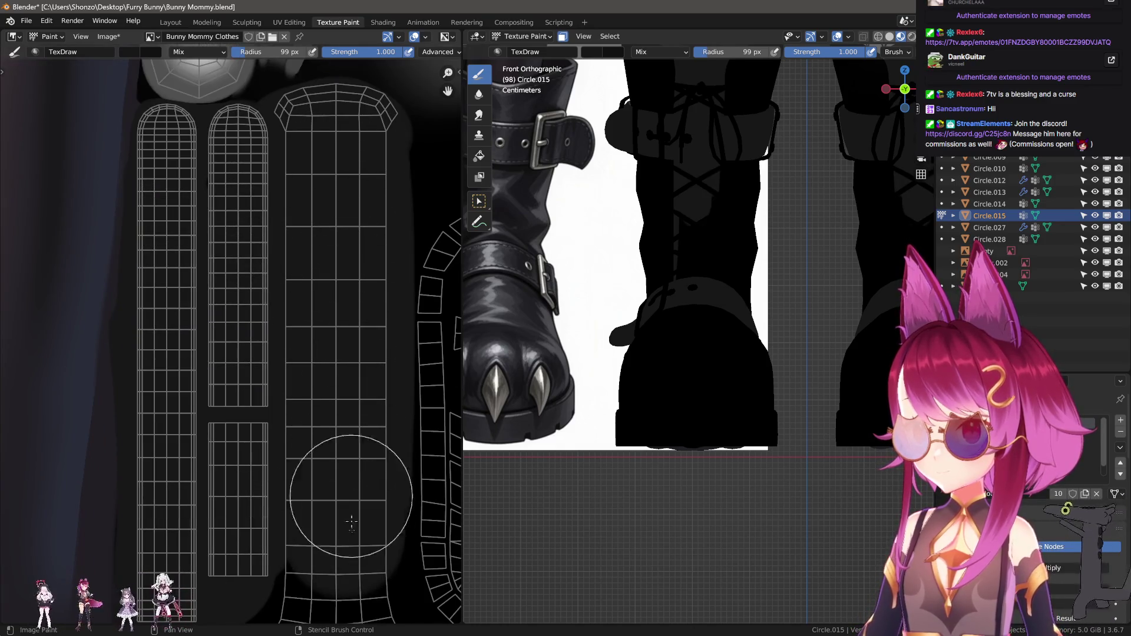
scroll(301, 204, down, 3)
scroll(292, 228, down, 2)
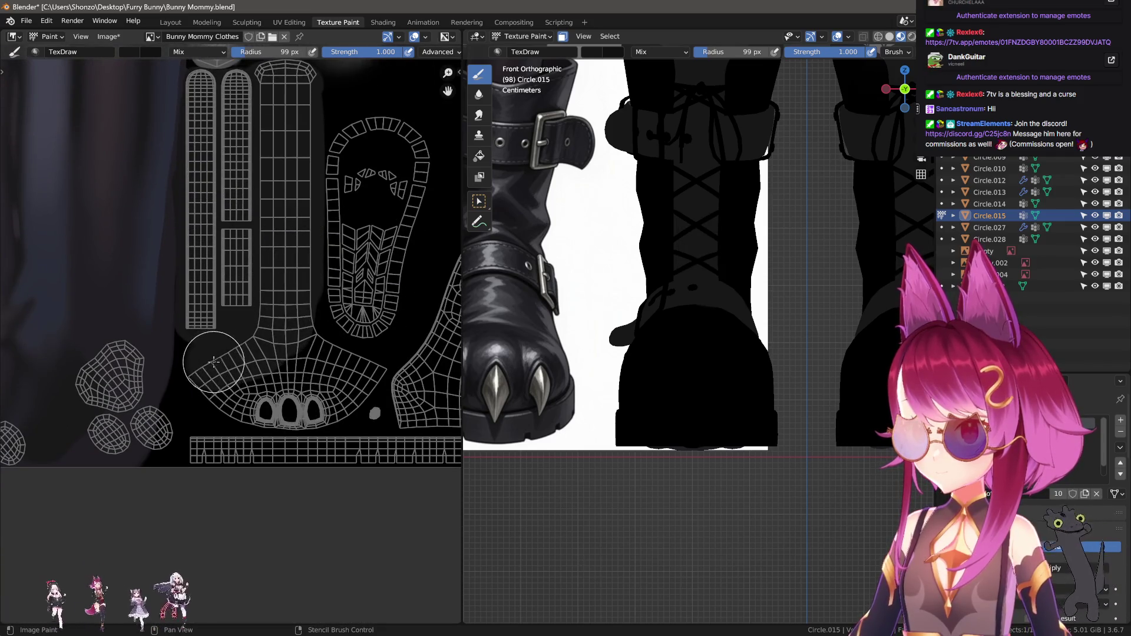
scroll(209, 411, up, 2)
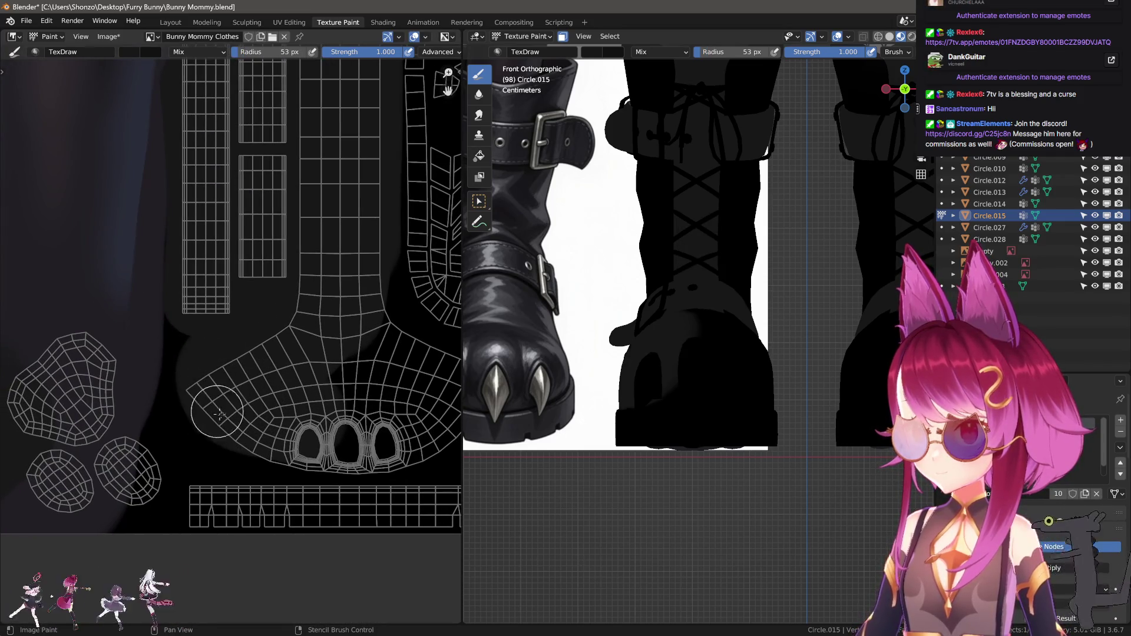
middle_drag(254, 440, 126, 449)
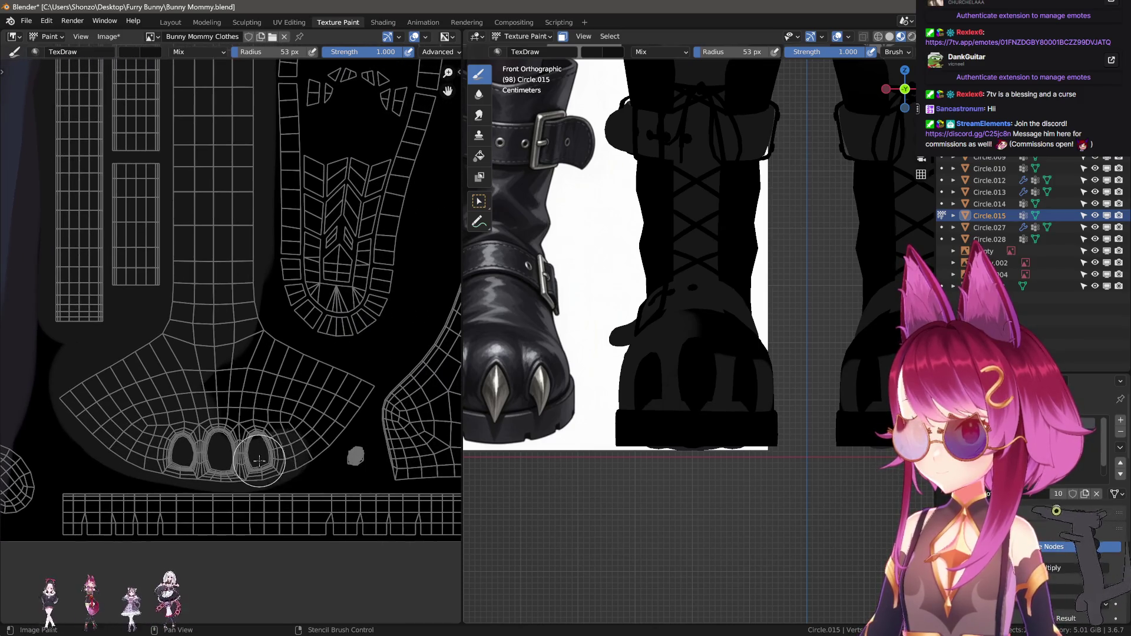
drag(352, 390, 239, 315)
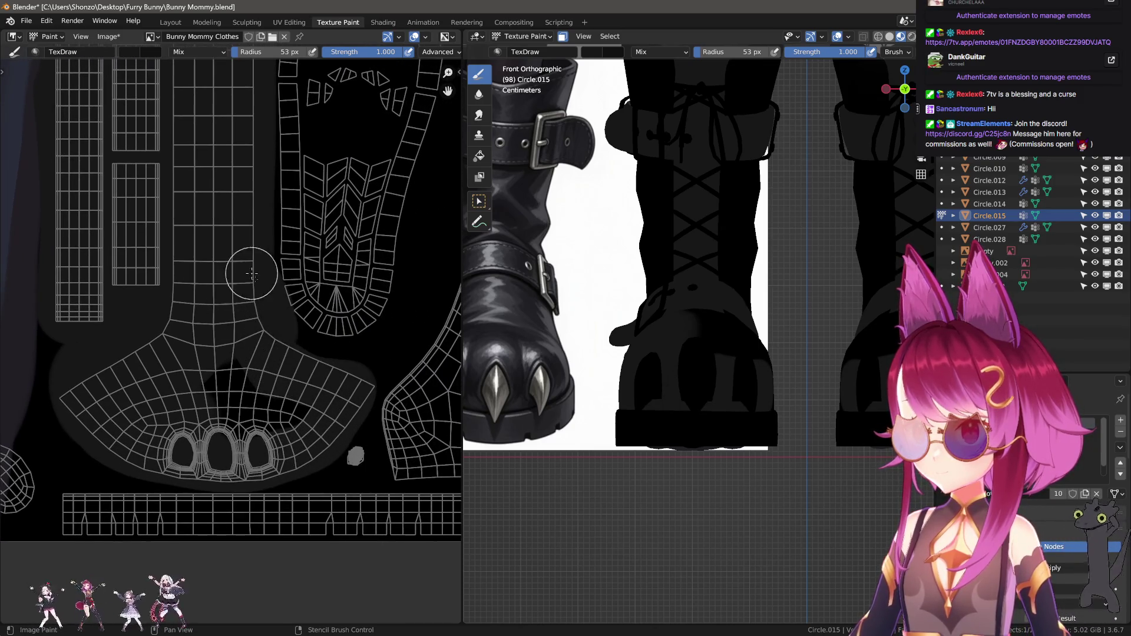
scroll(732, 379, down, 3)
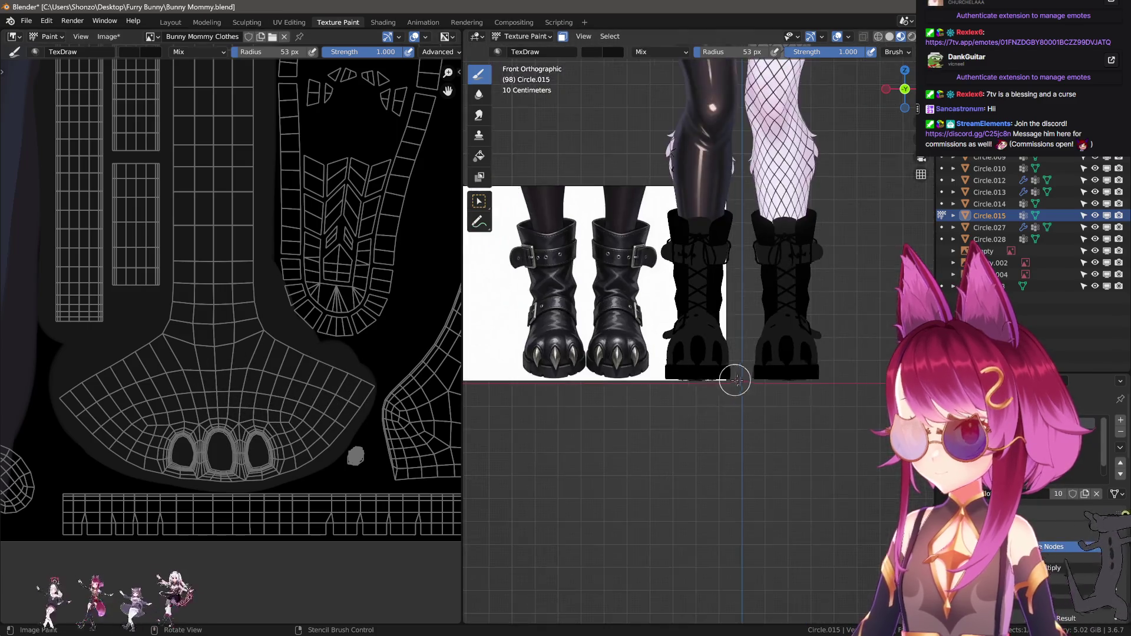
middle_drag(732, 379, 575, 371)
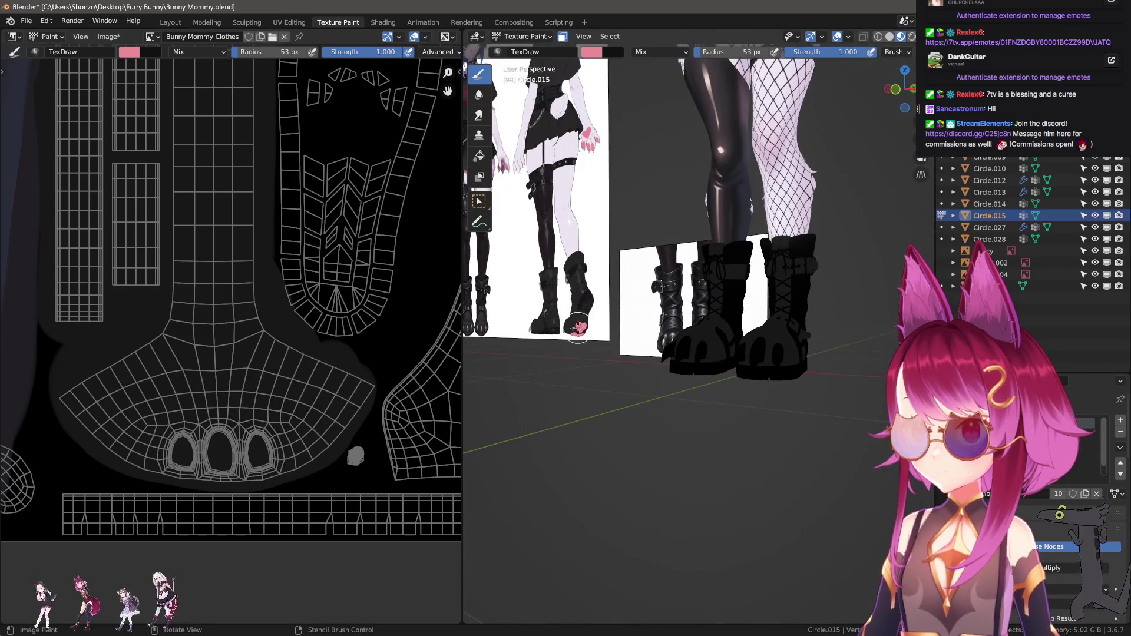
Paint the two toe pad islands and the upper pad island solid pink
middle_drag(356, 455, 311, 422)
scroll(311, 422, up, 4)
mouse_move(302, 401)
mouse_down()
mouse_move(291, 416)
mouse_move(286, 397)
mouse_move(215, 404)
mouse_move(181, 423)
mouse_move(221, 448)
mouse_up()
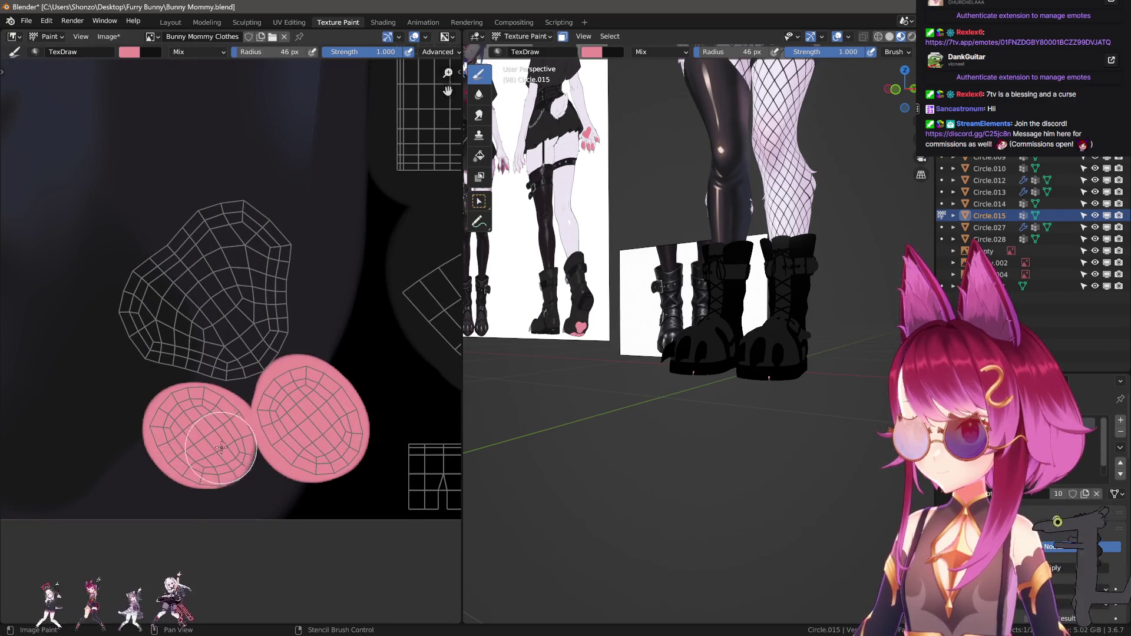
middle_drag(227, 408, 271, 496)
click(204, 430)
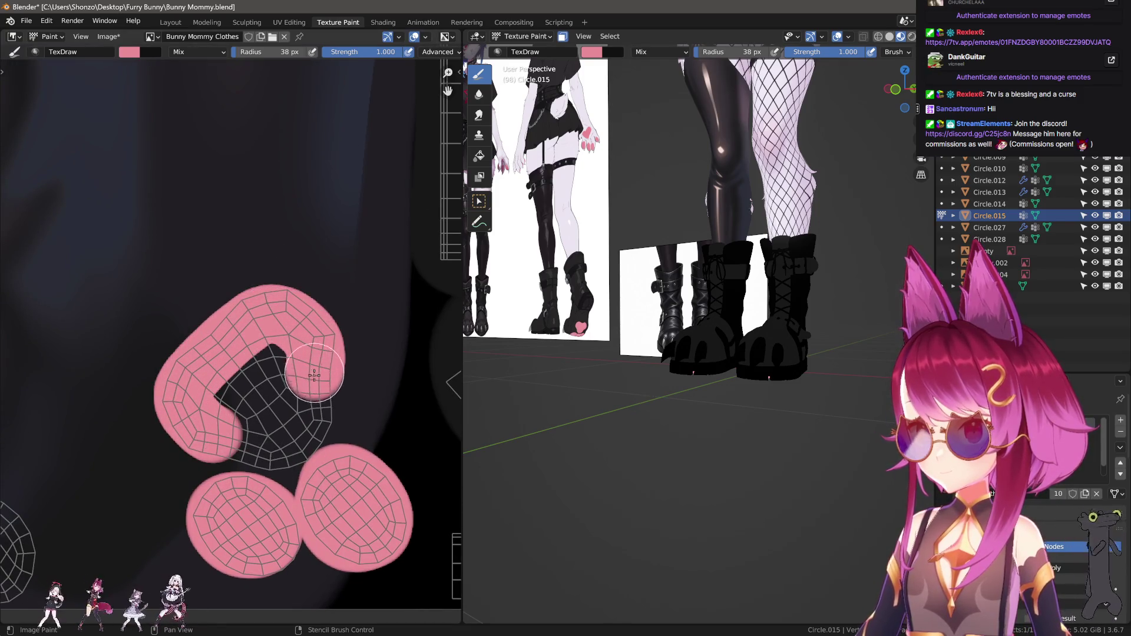
mouse_move(314, 374)
mouse_down()
mouse_move(296, 449)
mouse_move(226, 433)
mouse_move(259, 405)
mouse_up()
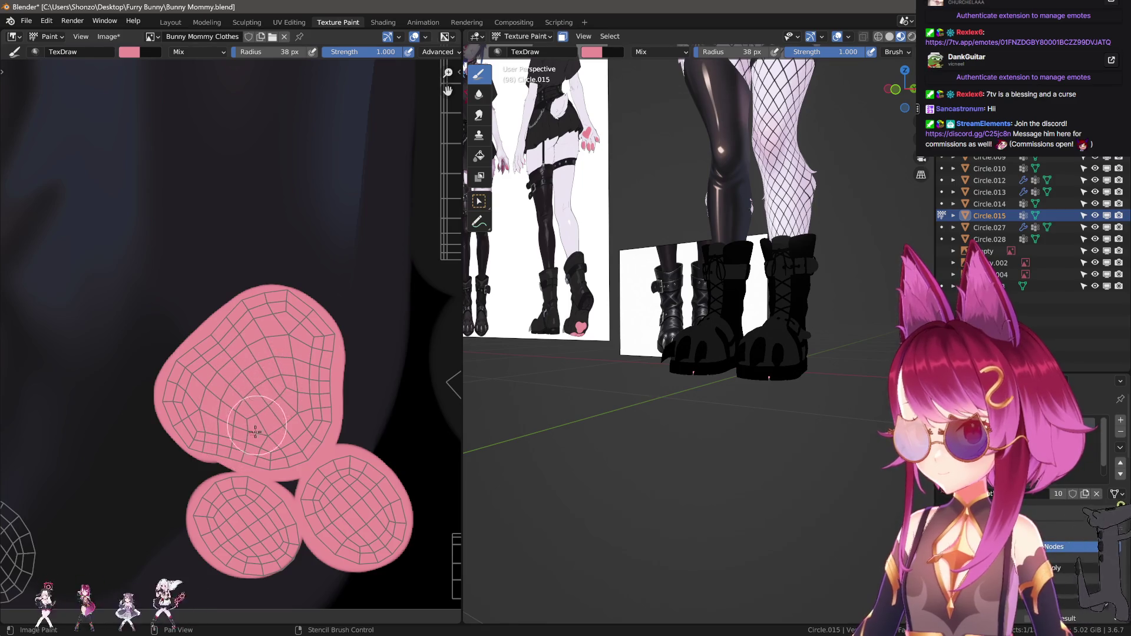
Enlarge the brush and fill the remaining circular pad island pink
middle_drag(254, 431, 321, 434)
key(f)
click(286, 423)
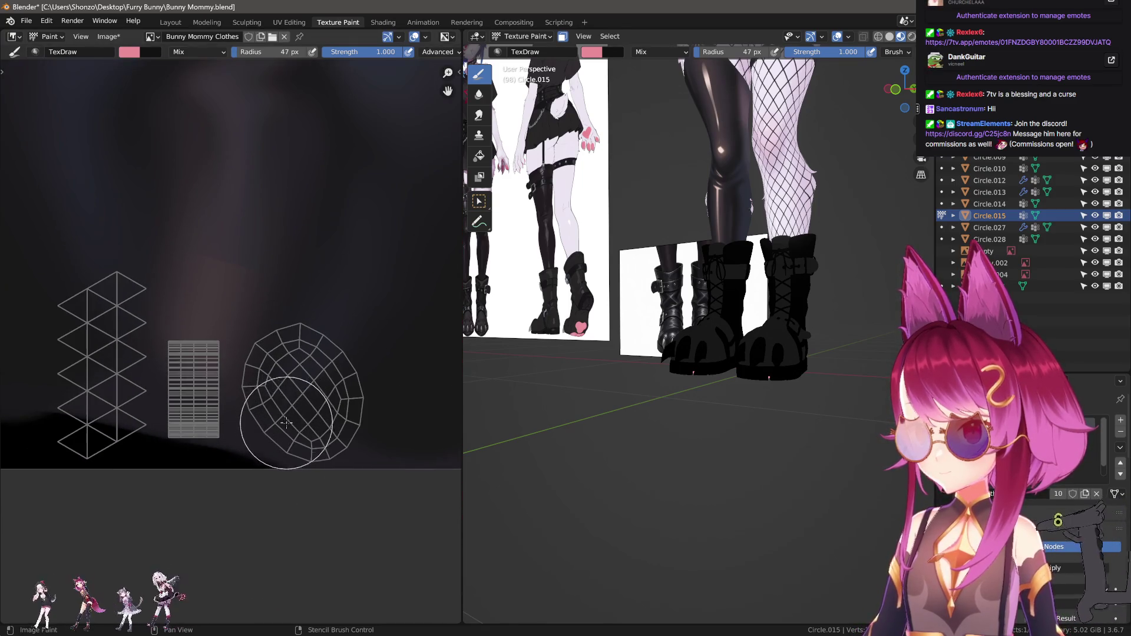
mouse_move(291, 418)
mouse_down()
mouse_move(301, 415)
mouse_move(278, 380)
mouse_move(310, 364)
mouse_move(296, 415)
mouse_up()
View the boots from below and switch the paw mesh into Edit Mode
middle_drag(578, 399, 614, 283)
scroll(614, 283, up, 5)
mouse_move(687, 371)
middle_down()
mouse_move(720, 374)
mouse_move(647, 396)
mouse_move(674, 378)
mouse_move(733, 413)
middle_up()
key(Tab)
scroll(711, 389, down, 4)
key(ctrl+Tab)
scroll(733, 412, up, 1)
key(Tab)
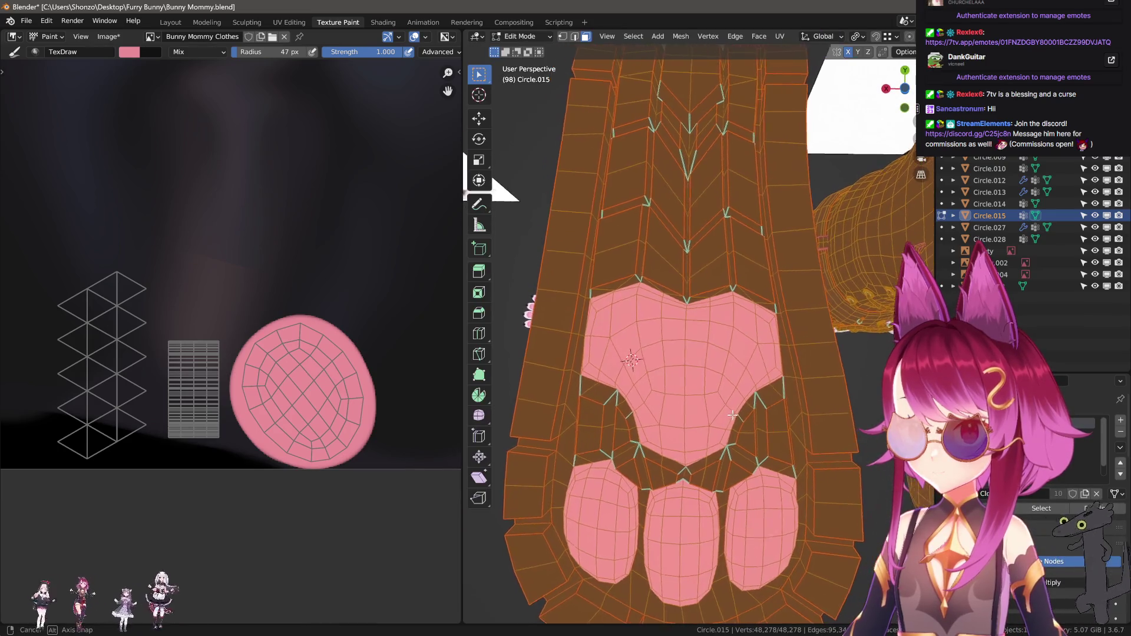
scroll(721, 414, up, 2)
scroll(717, 411, up, 2)
scroll(716, 411, up, 1)
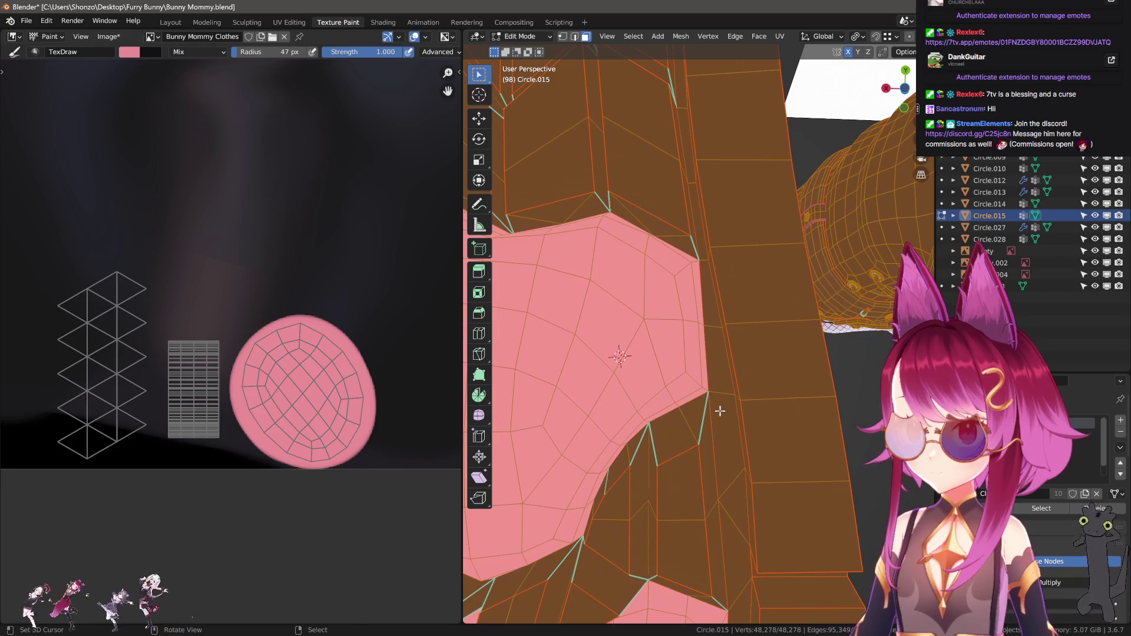
In vertex mode, slide two pad-outline vertices sideways with Z-locked moves
key(1)
click(711, 396)
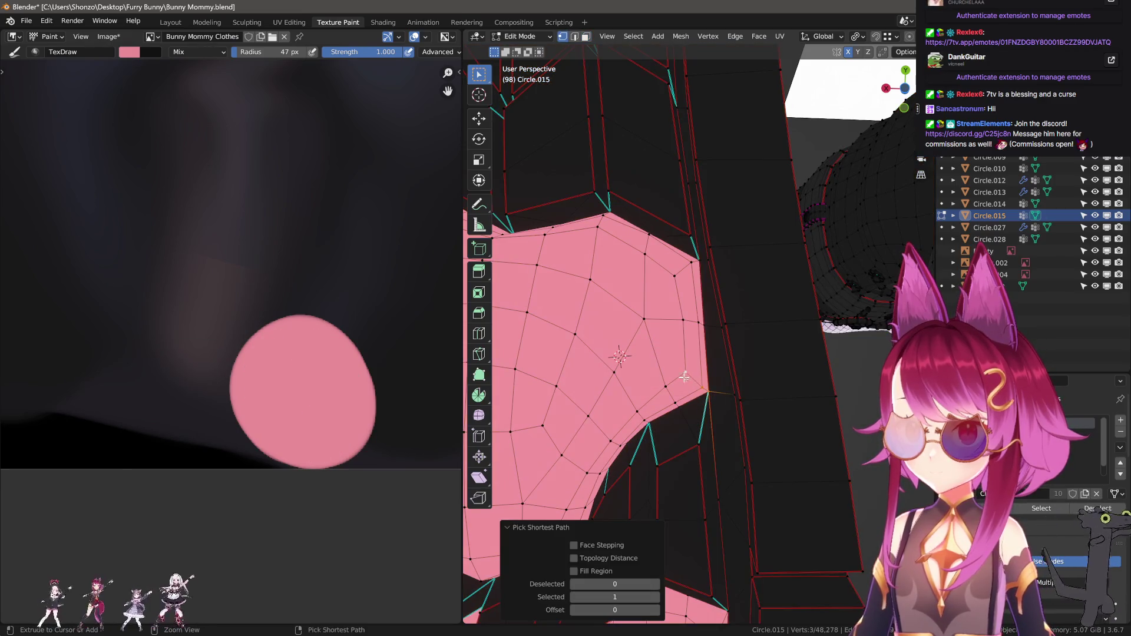
key(g)
key(z)
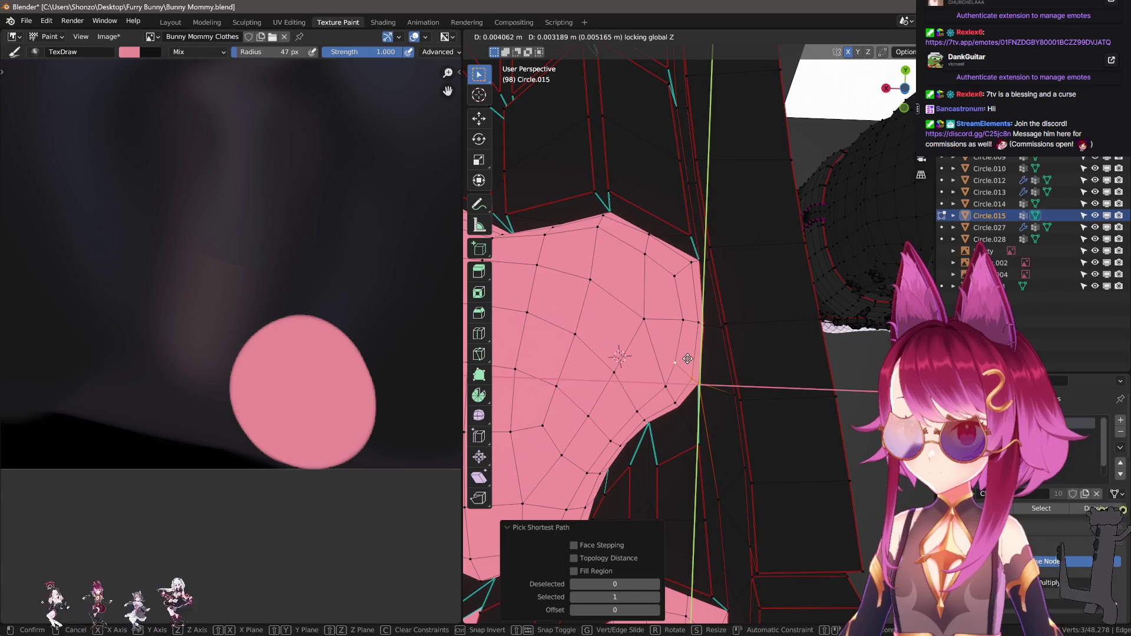
click(688, 359)
scroll(733, 403, down, 3)
scroll(644, 435, up, 2)
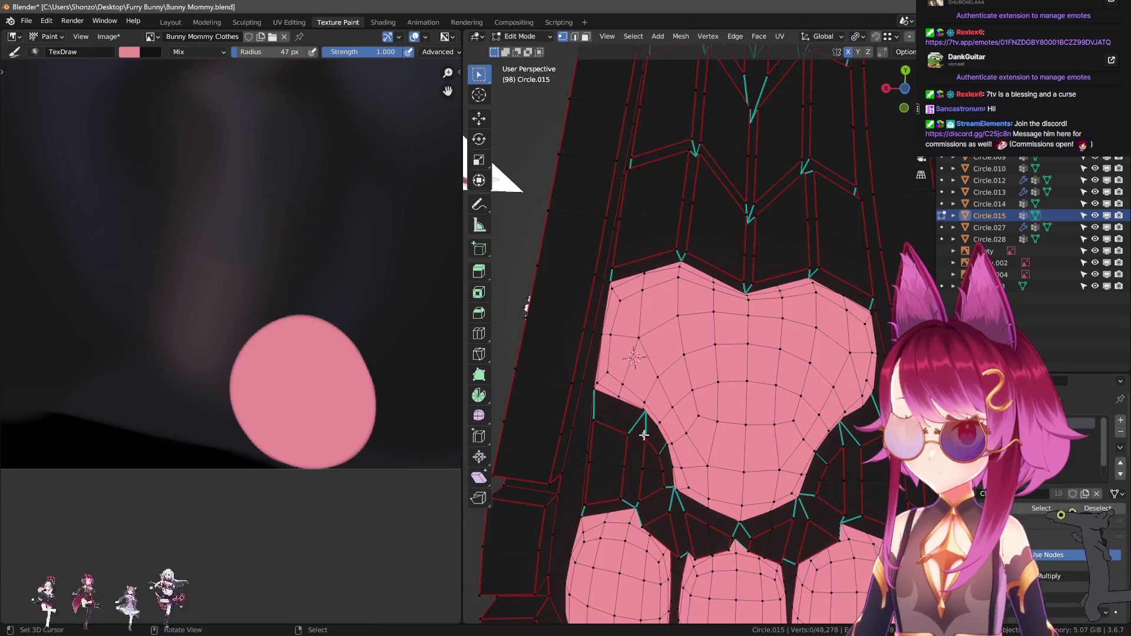
ctrl+click(598, 390)
key(g)
key(z)
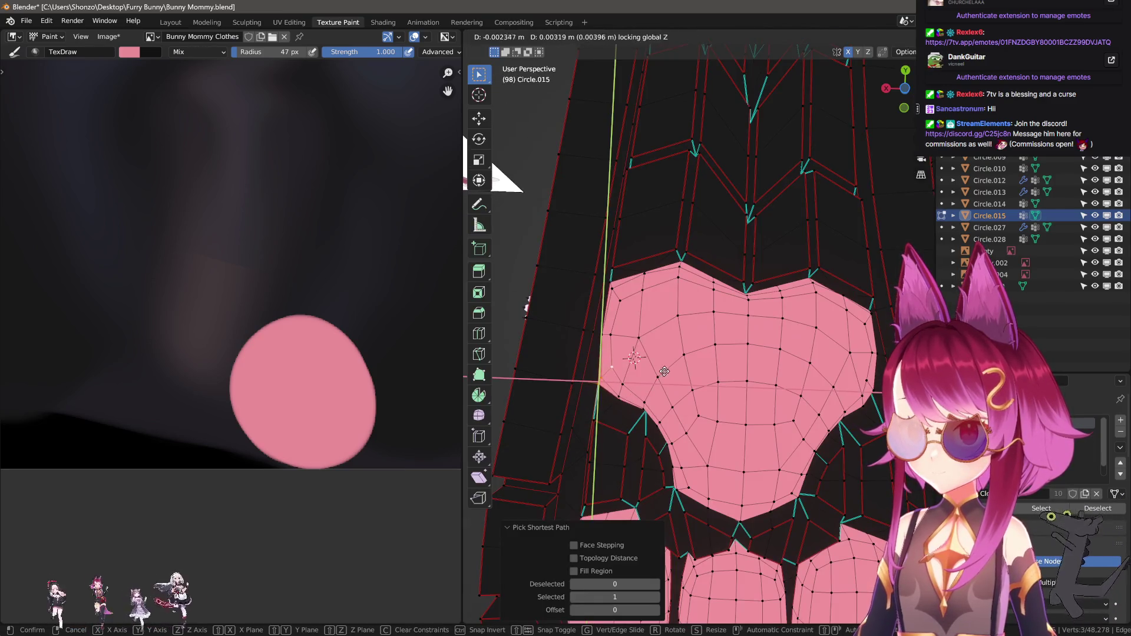
click(684, 367)
scroll(619, 372, up, 2)
scroll(584, 376, up, 2)
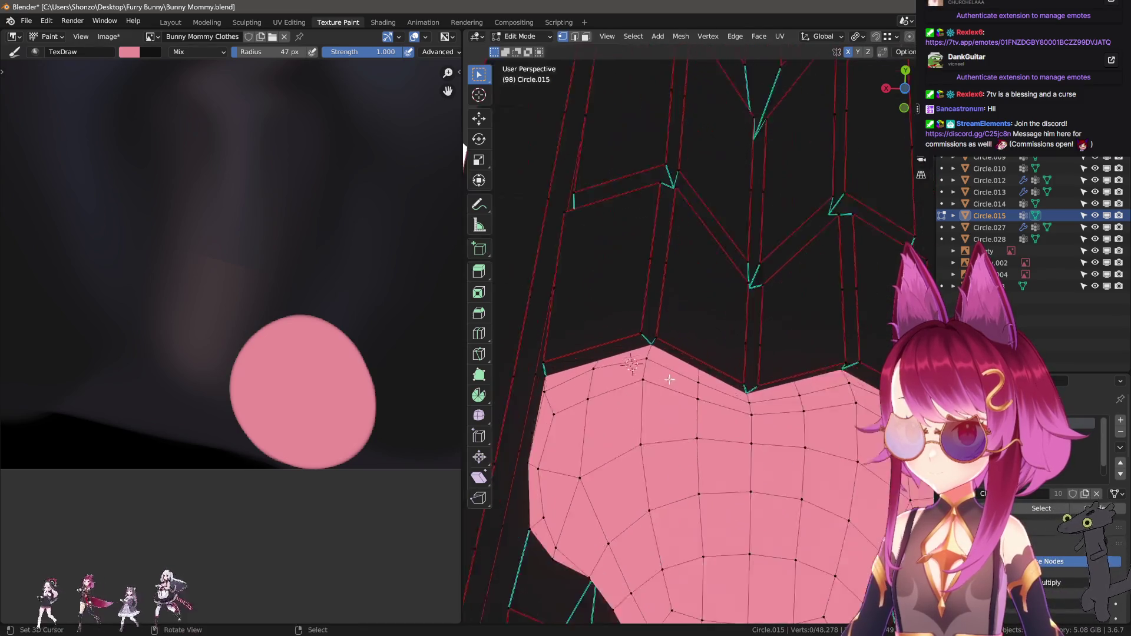
scroll(558, 376, up, 2)
Nudge further outline vertices toward the pad edge with small grabs
key(g)
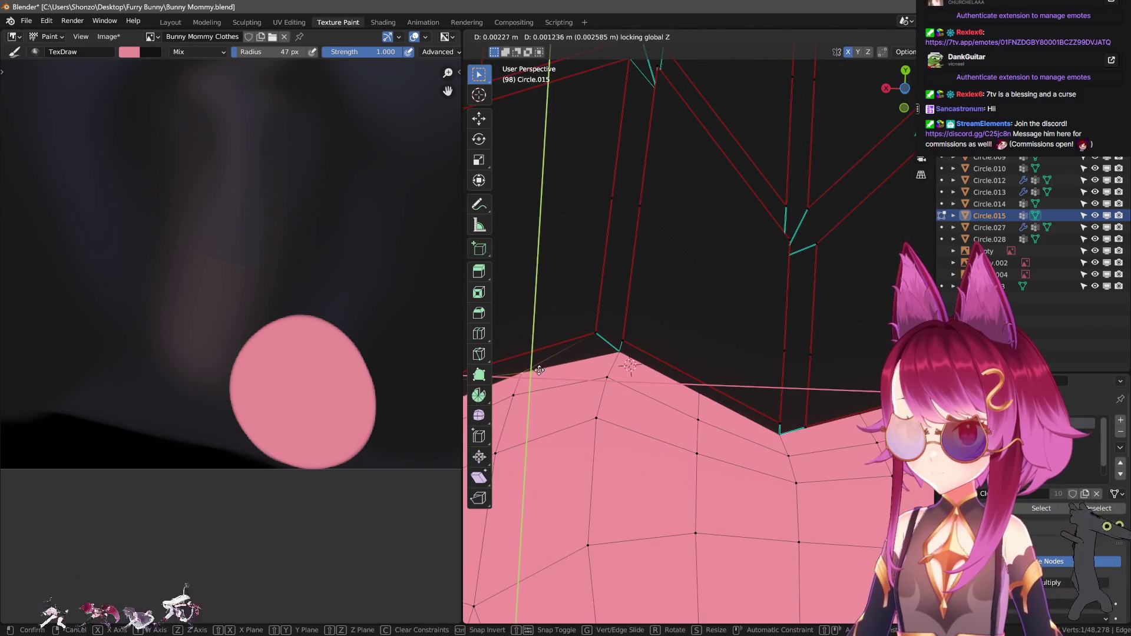
click(579, 389)
scroll(686, 368, down, 2)
click(685, 369)
key(g)
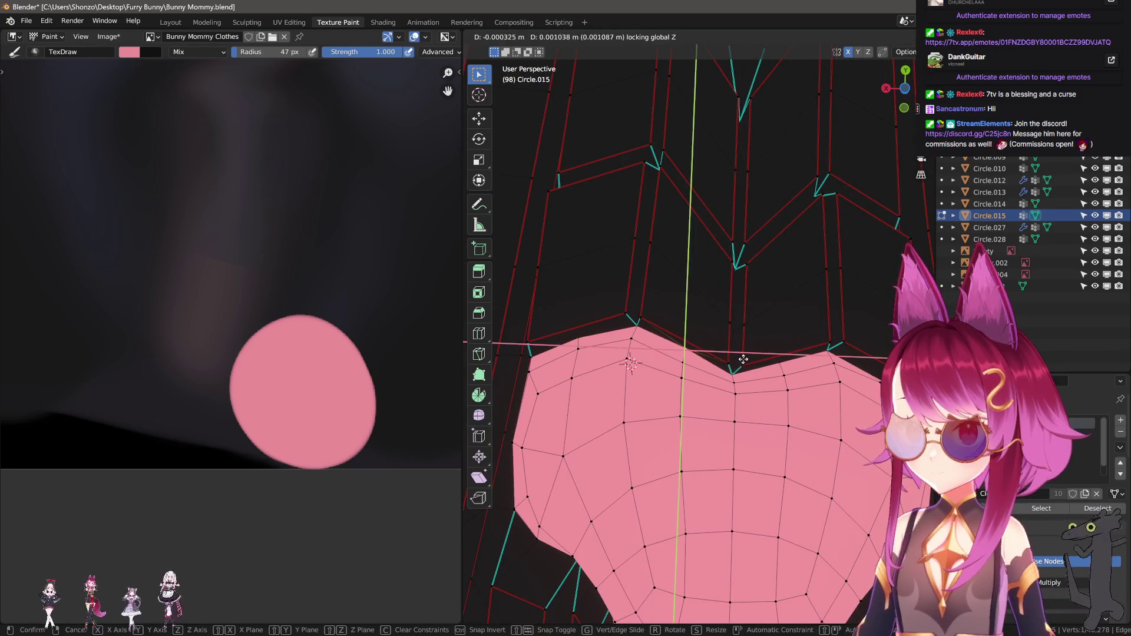
click(687, 367)
key(g)
click(710, 364)
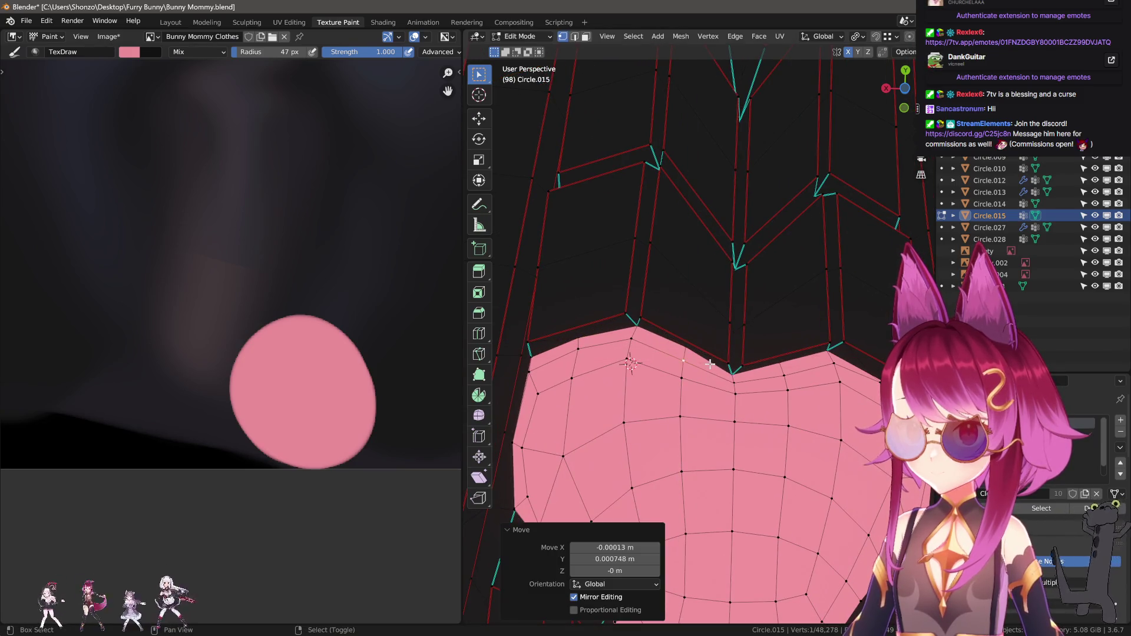
Reposition the next outline vertex horizontally, cancelling an extra move
click(615, 358)
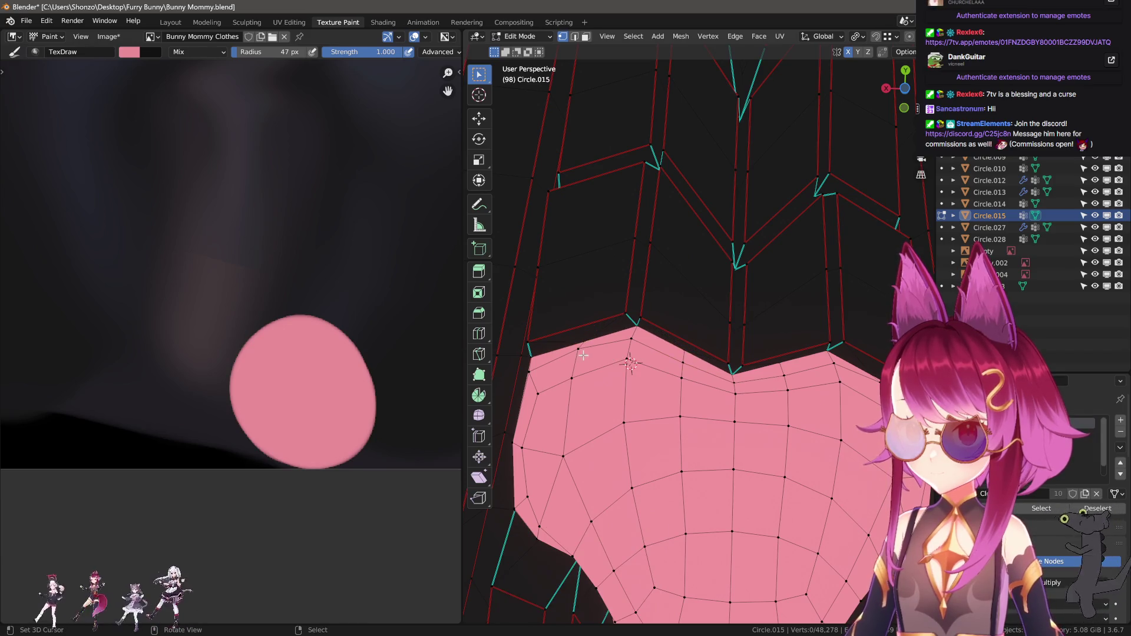
ctrl+click(575, 380)
key(g)
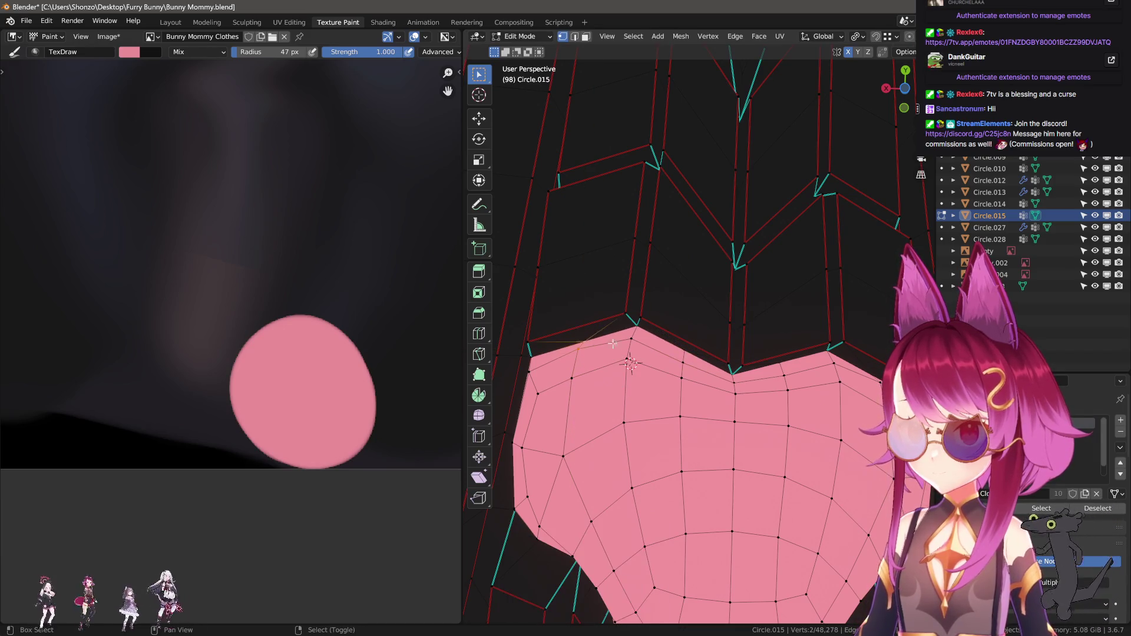
key(z)
click(612, 337)
key(g)
key(z)
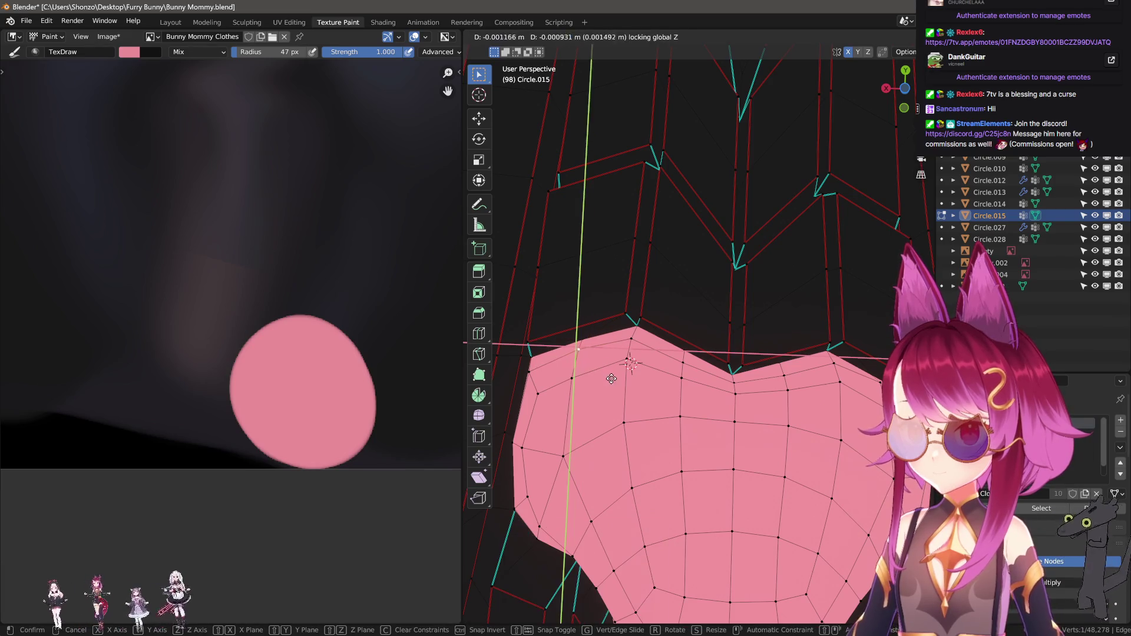
right_click(617, 344)
Shift a pad-edge vertex sideways twice, then raise it with a free move
key(g)
key(z)
click(612, 340)
ctrl+click(540, 394)
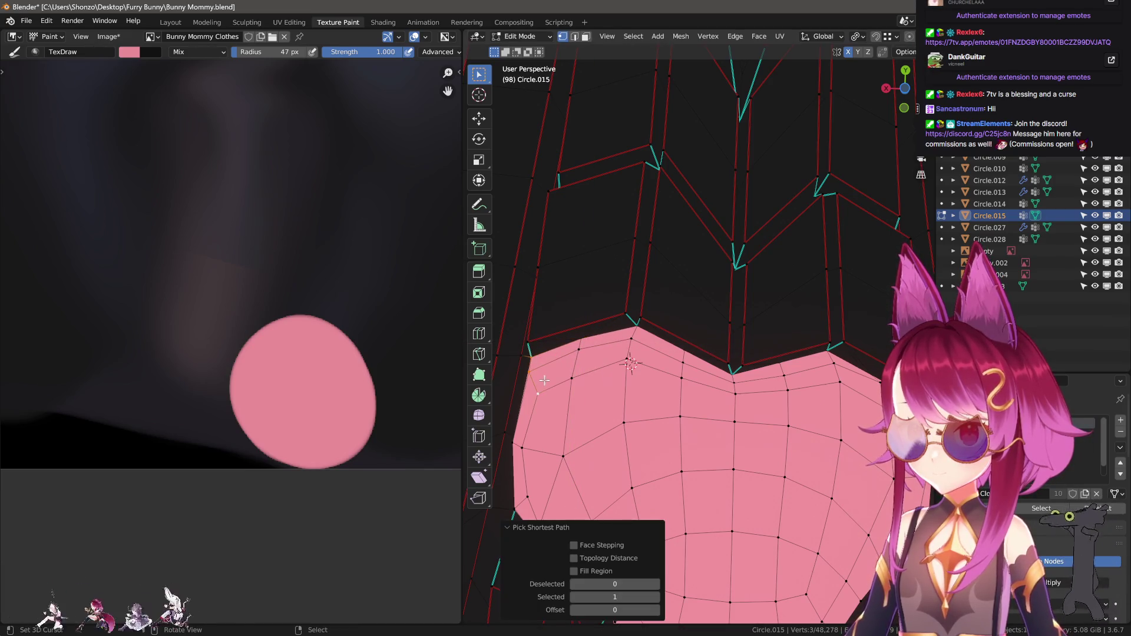
key(g)
key(z)
click(594, 416)
key(g)
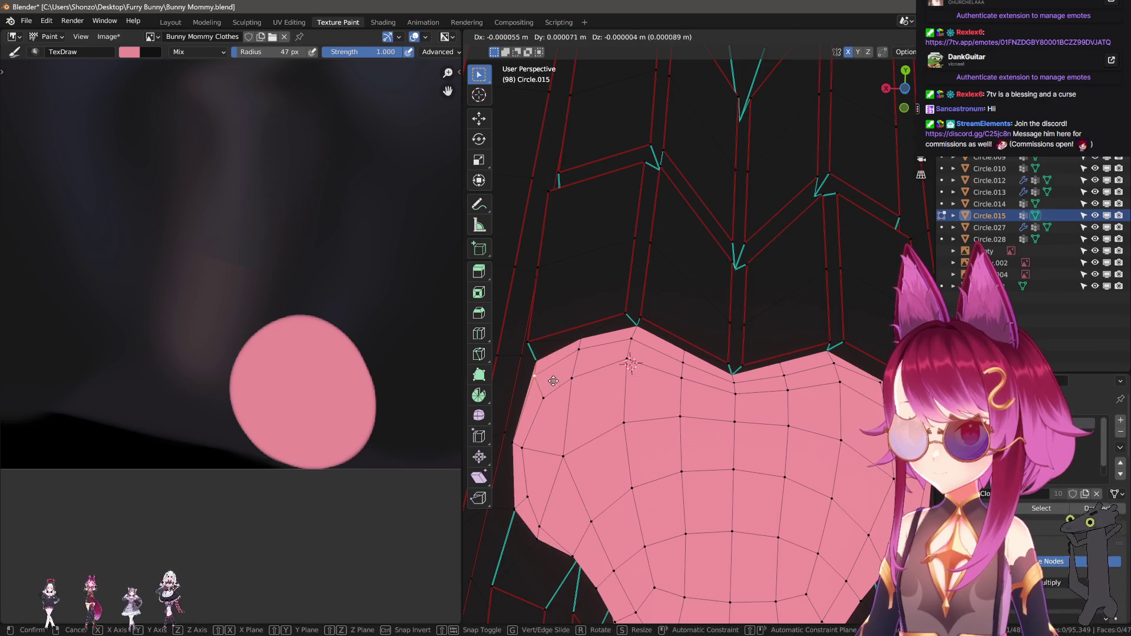
key(shift+z)
click(585, 351)
From a side view, move the vertex horizontally and abandon a Y-axis move
middle_drag(585, 352, 683, 391)
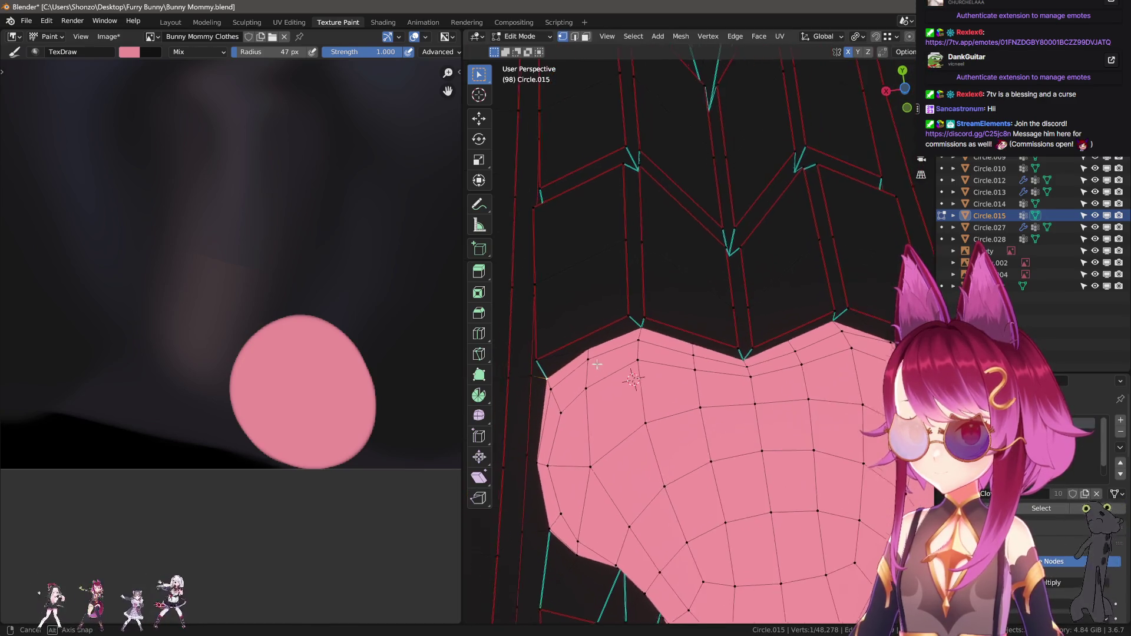
key(g)
key(shift+z)
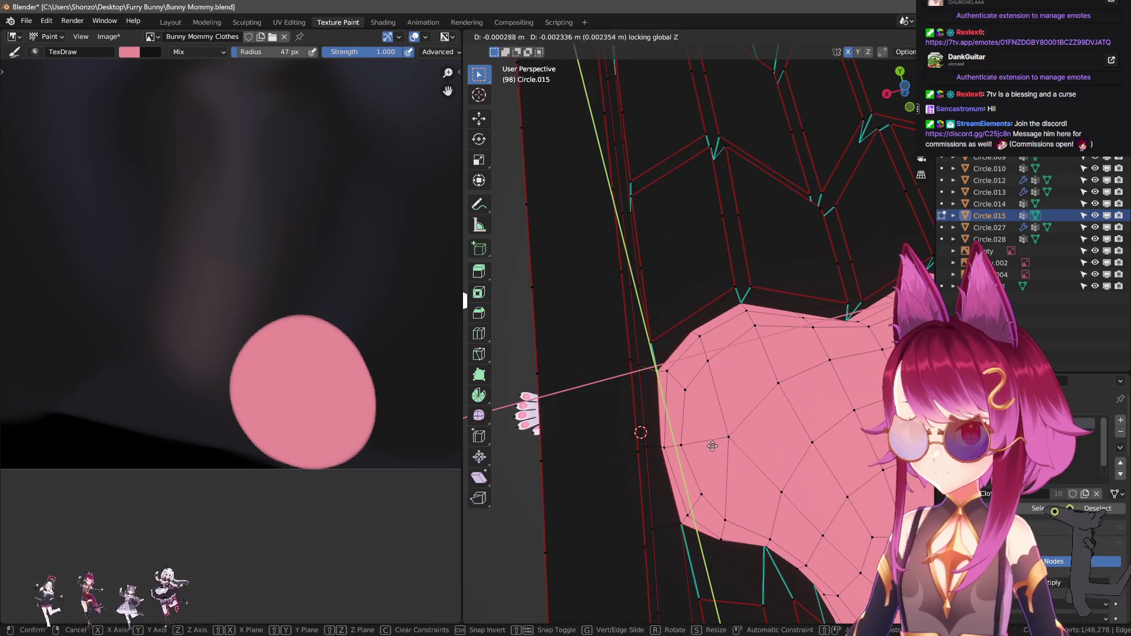
click(713, 445)
key(g)
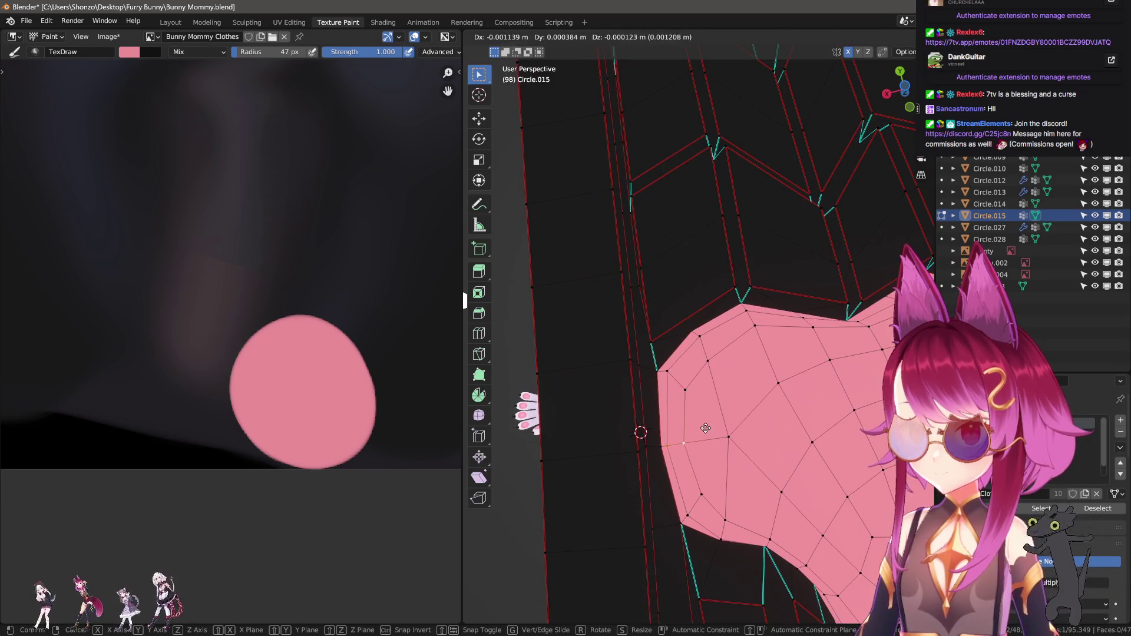
key(y)
right_click(738, 413)
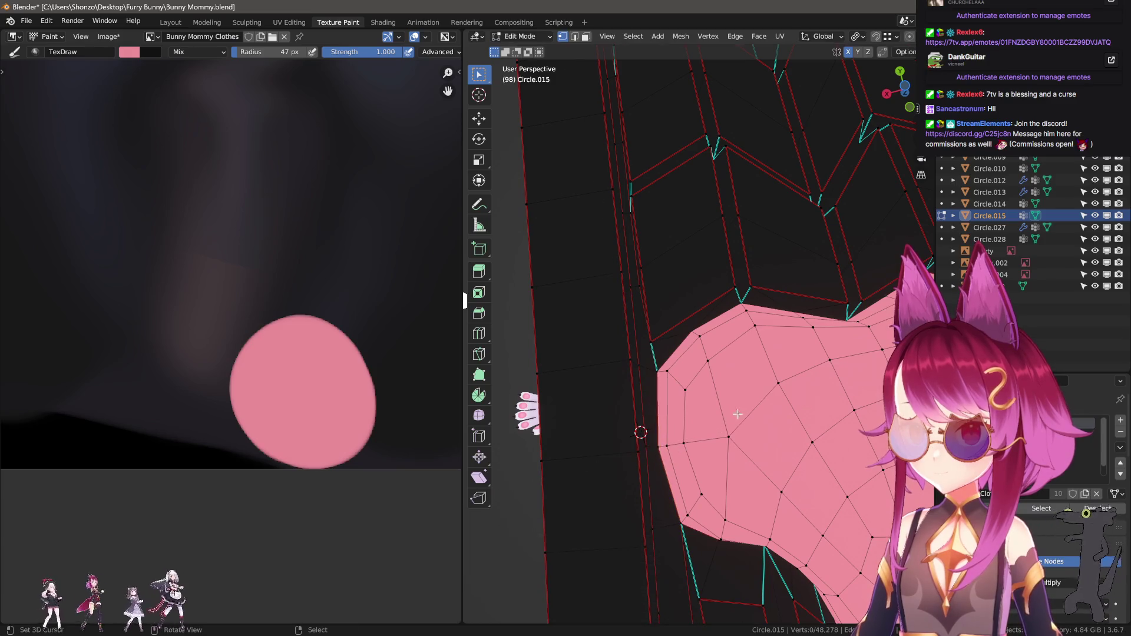
middle_drag(737, 414, 626, 387)
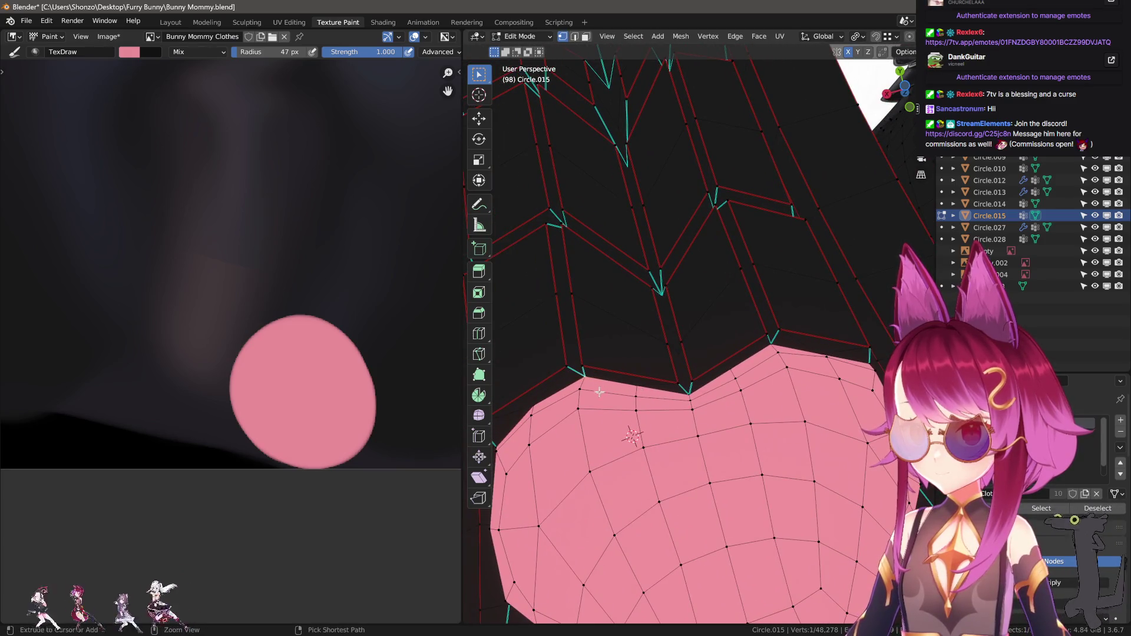
Adjust vertices along the pad's top edge with horizontal moves and undos
ctrl+click(598, 392)
key(g)
click(618, 409)
key(ctrl+z)
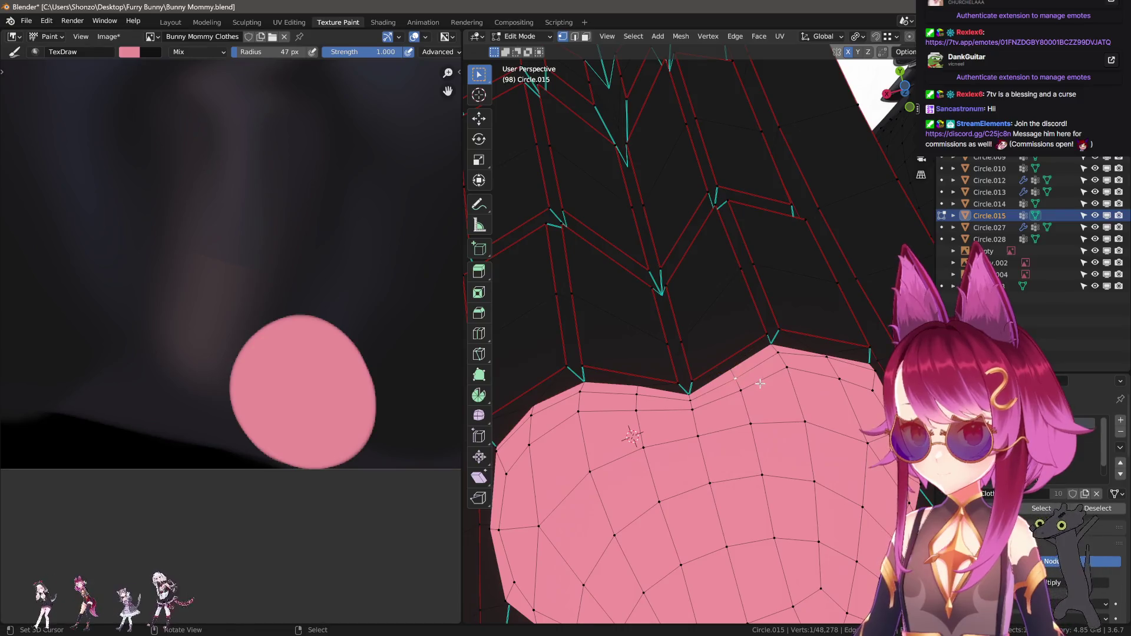
key(g)
key(z)
click(760, 383)
key(ctrl+z)
ctrl+click(732, 363)
key(g)
key(z)
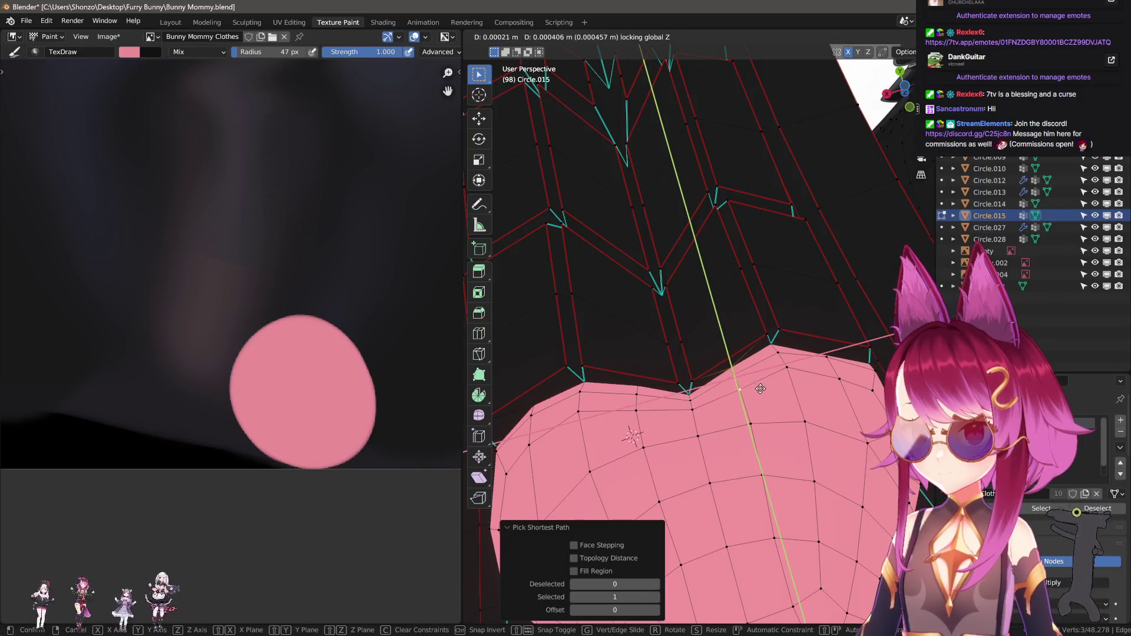
click(761, 390)
Try several horizontal moves on the upper-edge vertex, escaping and undoing them
middle_drag(761, 389, 718, 395)
key(g)
key(z)
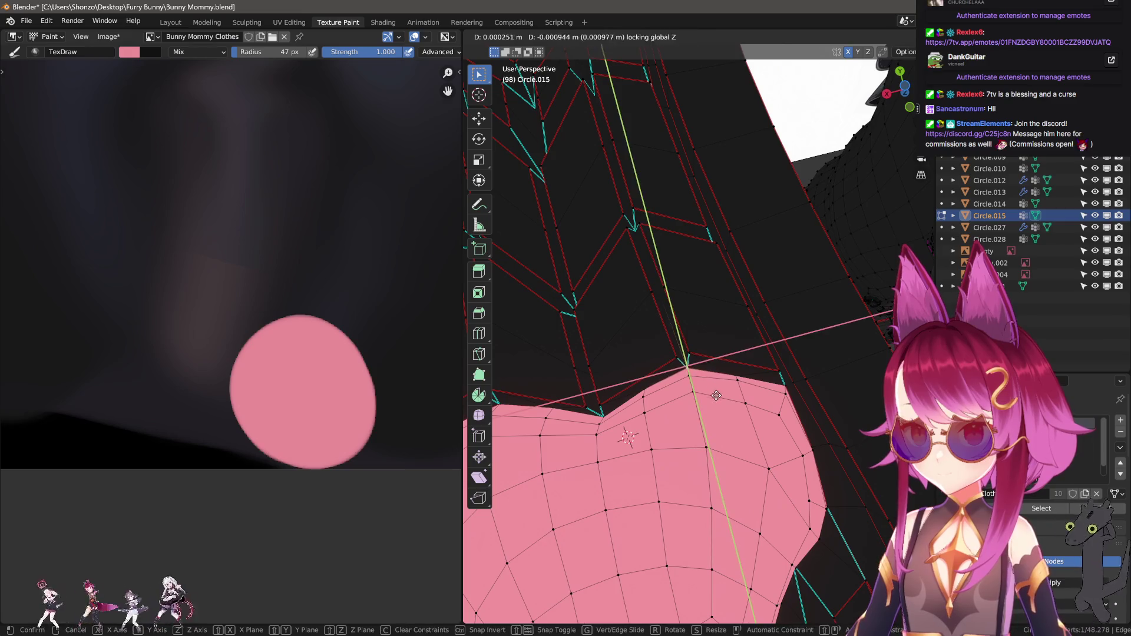
key(Escape)
key(g)
key(z)
key(Escape)
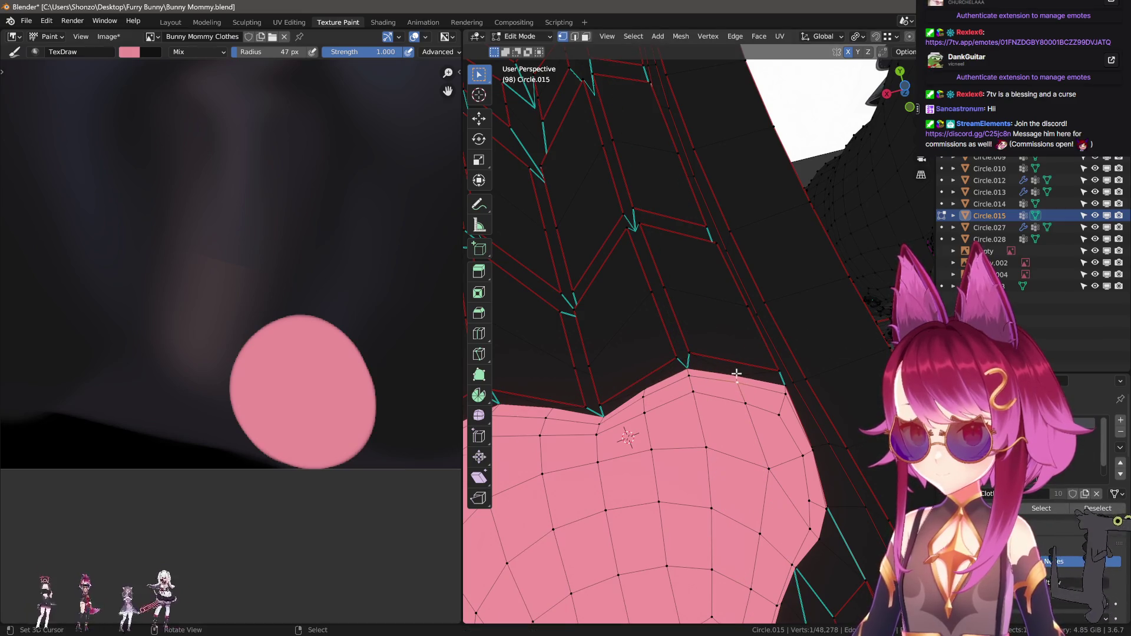
key(g)
key(z)
click(736, 374)
key(ctrl+z)
Move another pad-edge vertex, undo it, and set it from a new angle
ctrl+click(782, 386)
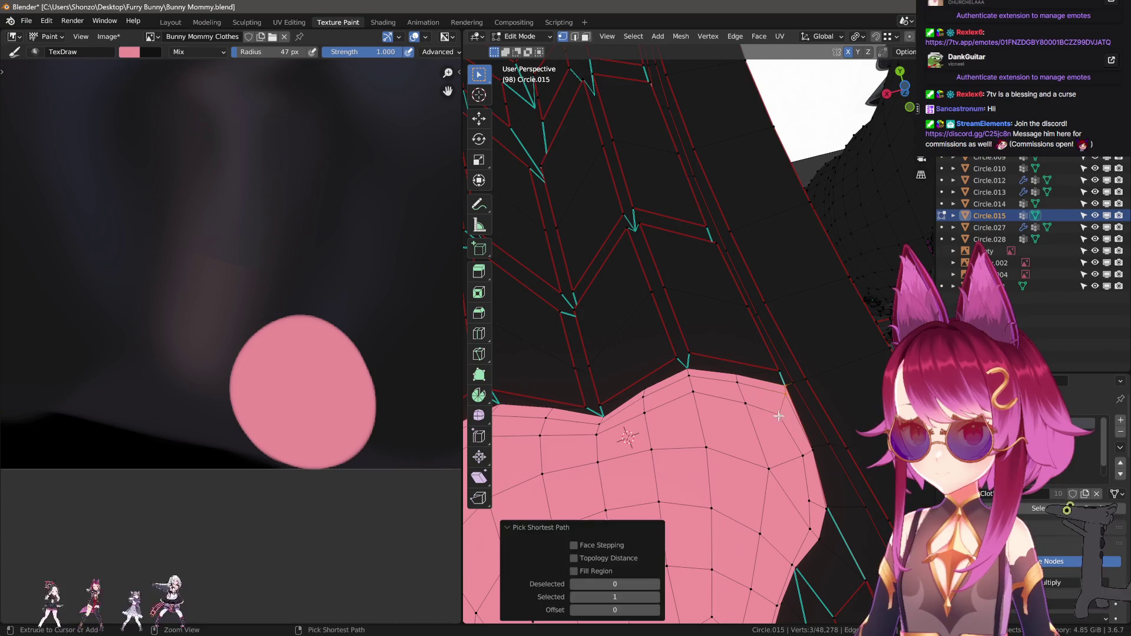
key(g)
key(z)
click(786, 407)
key(ctrl+z)
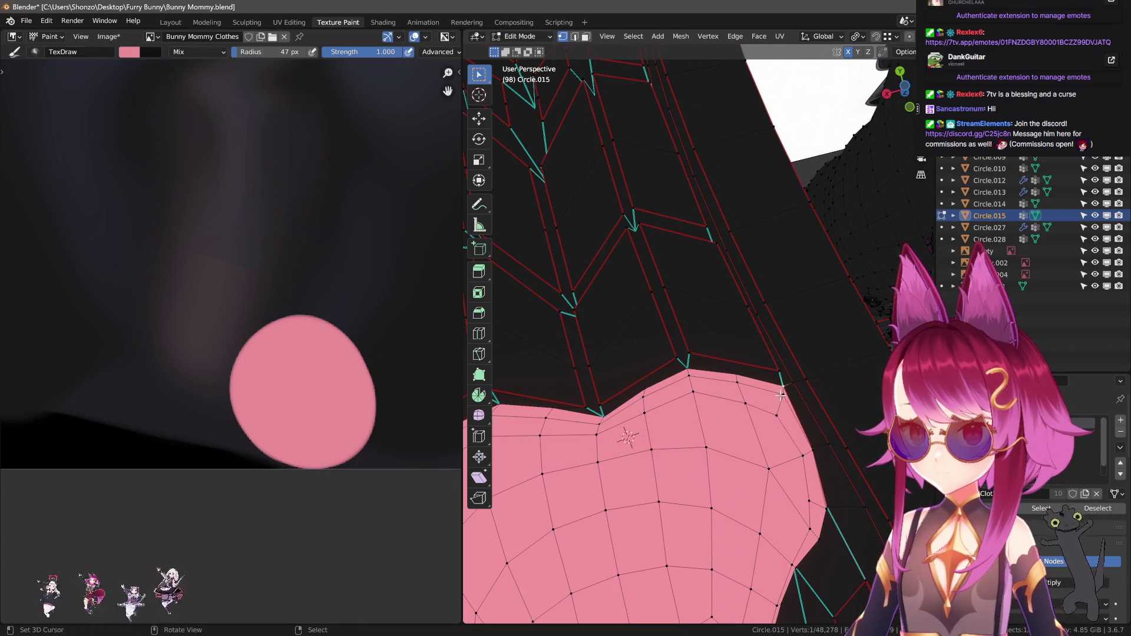
middle_drag(782, 395, 788, 404)
key(g)
key(z)
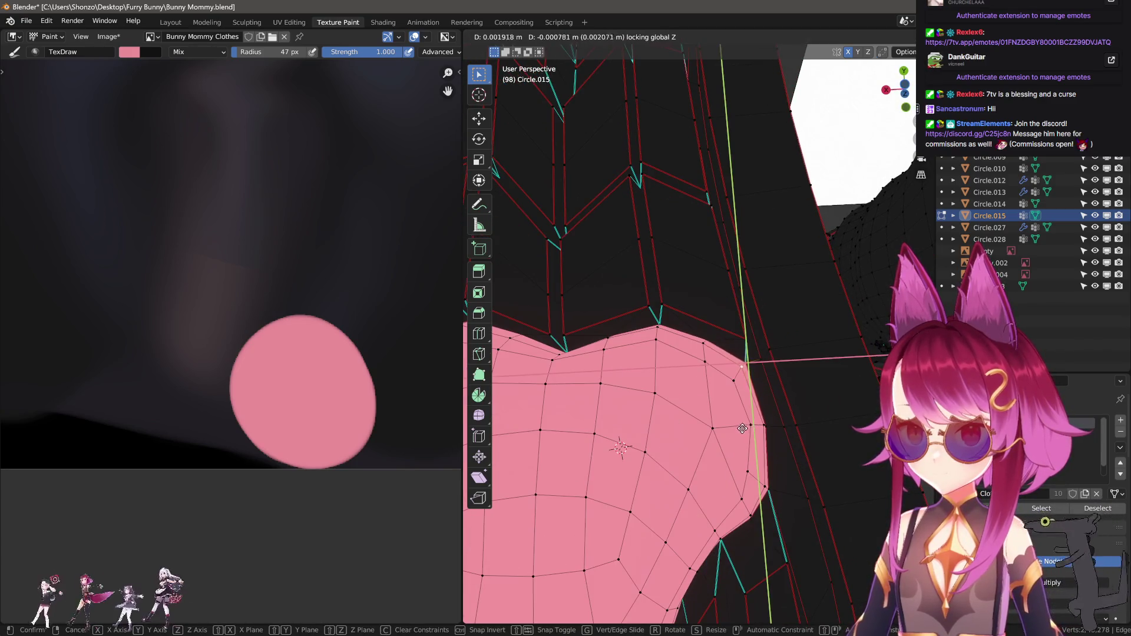
click(742, 428)
scroll(744, 442, down, 3)
Flip between texture painting and mesh editing to check the pad shapes
key(ctrl+Tab)
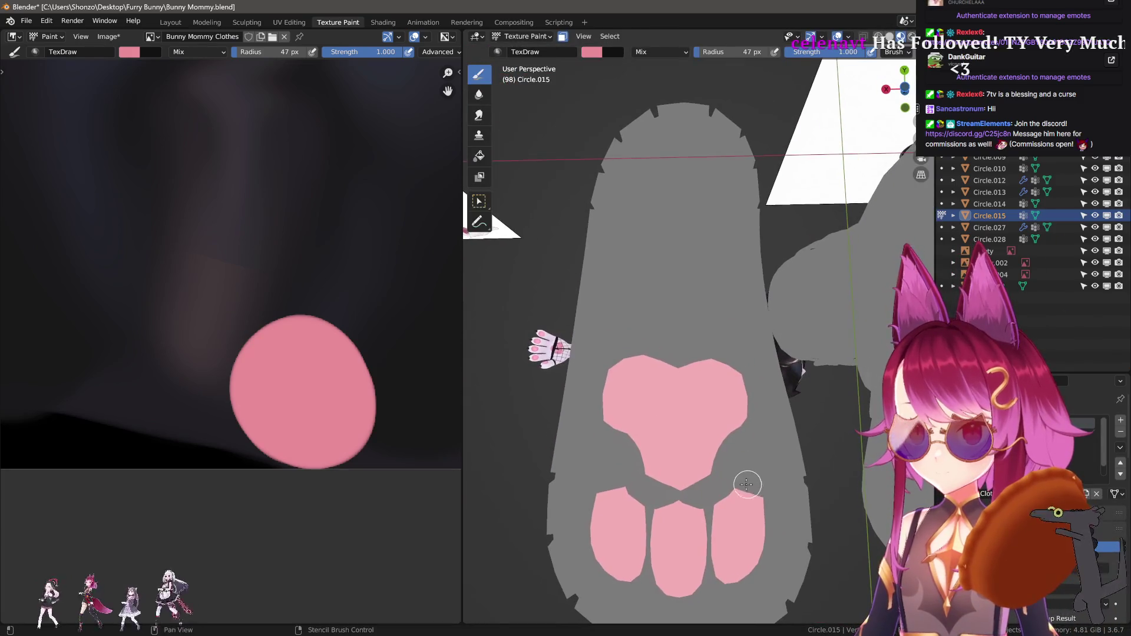
key(Tab)
scroll(638, 386, up, 2)
scroll(637, 385, up, 2)
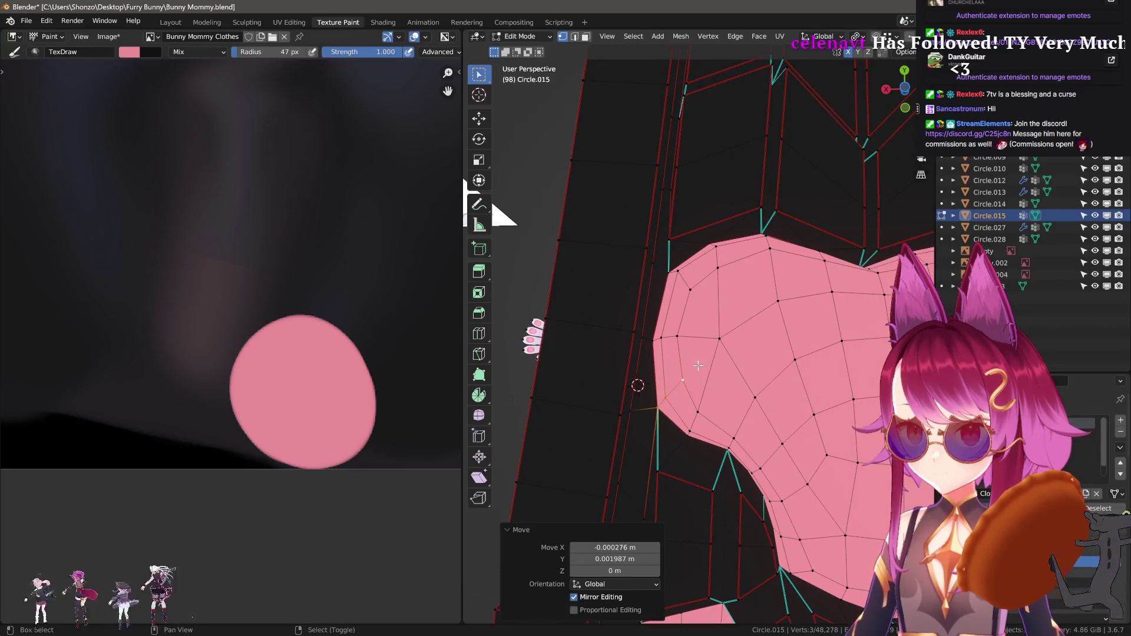
key(ctrl+Tab)
middle_drag(775, 441, 728, 416)
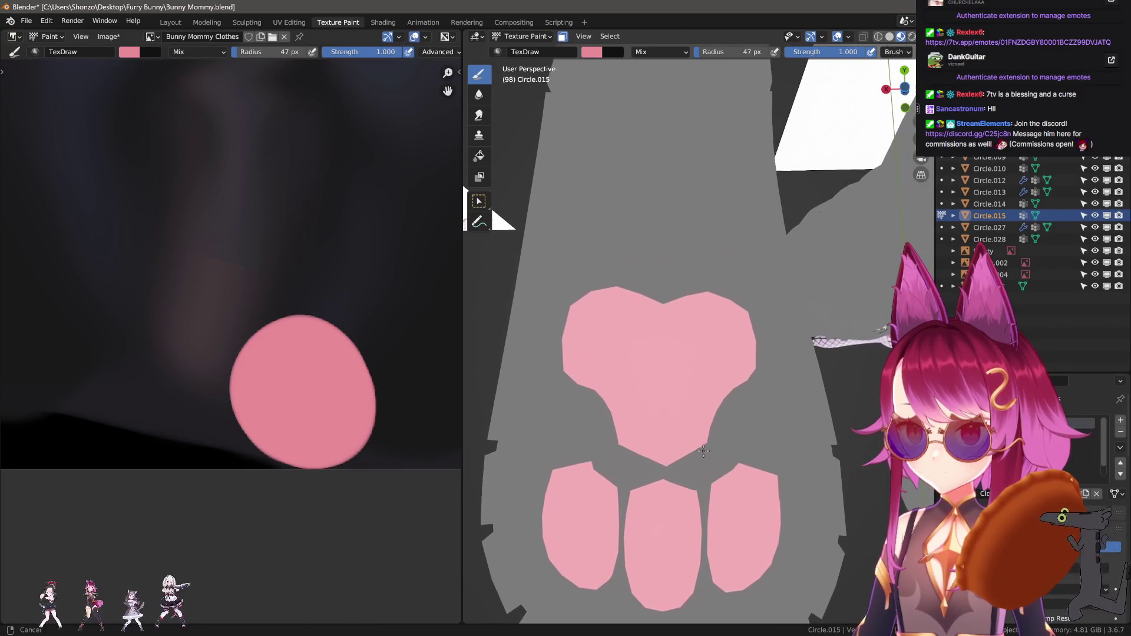
key(Tab)
key(Tab)
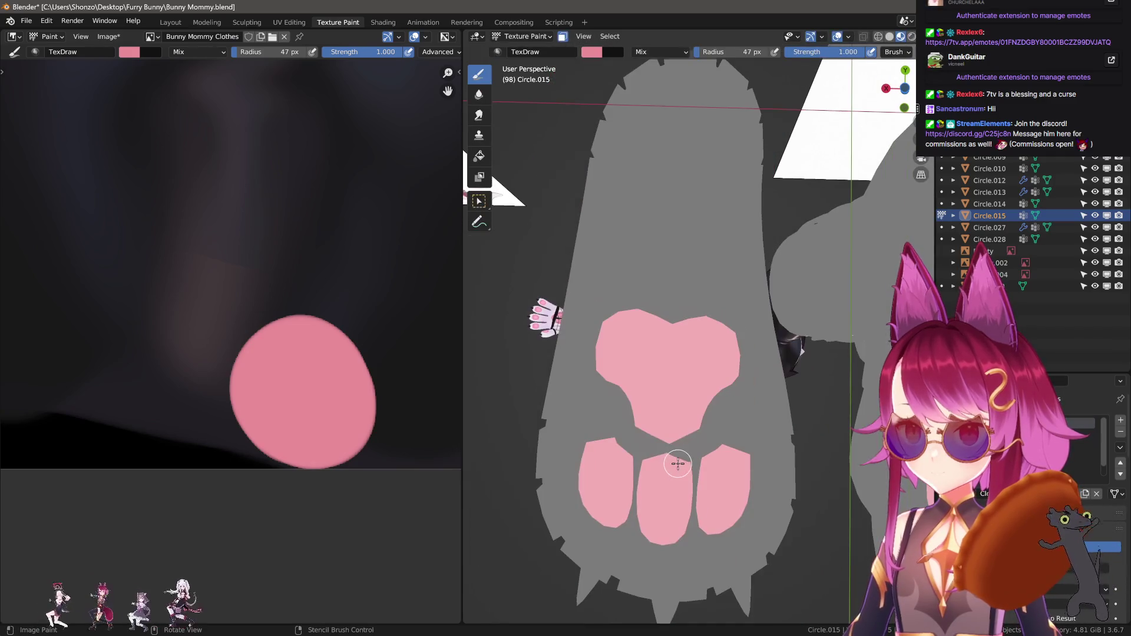
key(Tab)
scroll(685, 455, up, 2)
scroll(672, 429, up, 3)
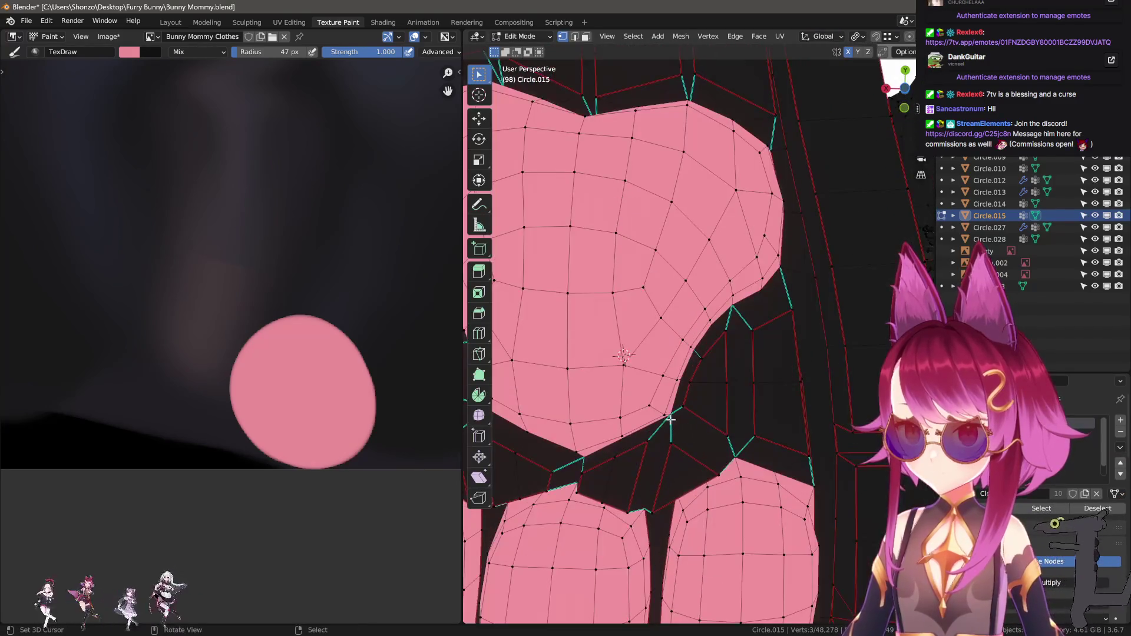
Move a point on the main pad's edge, switching axis locks from a frontal view
key(g)
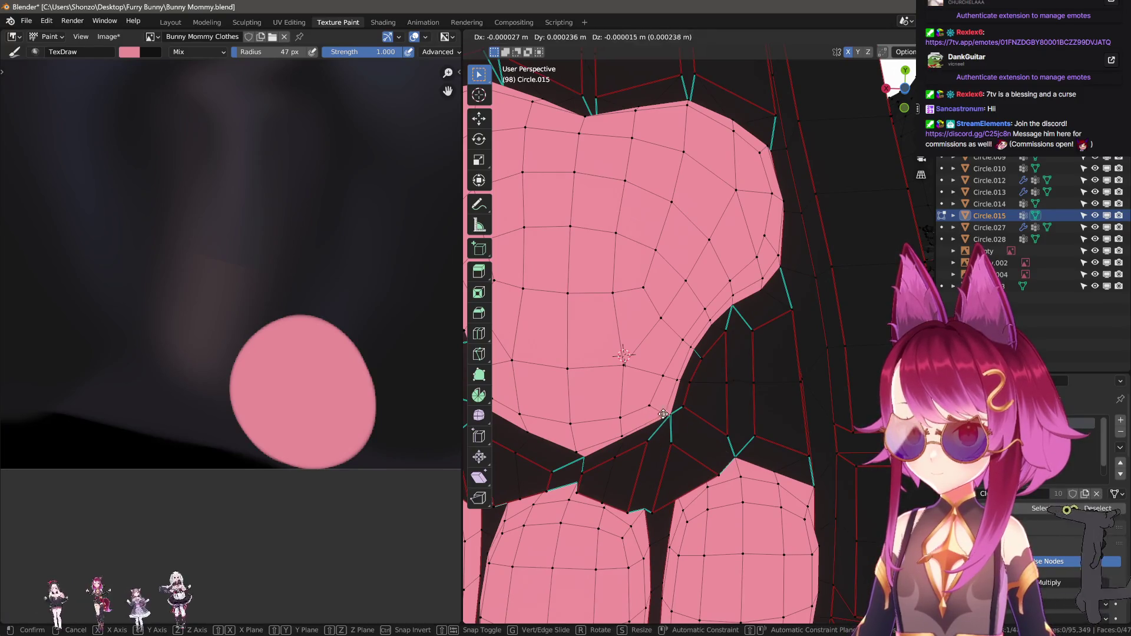
key(shift+z)
key(Escape)
click(670, 414)
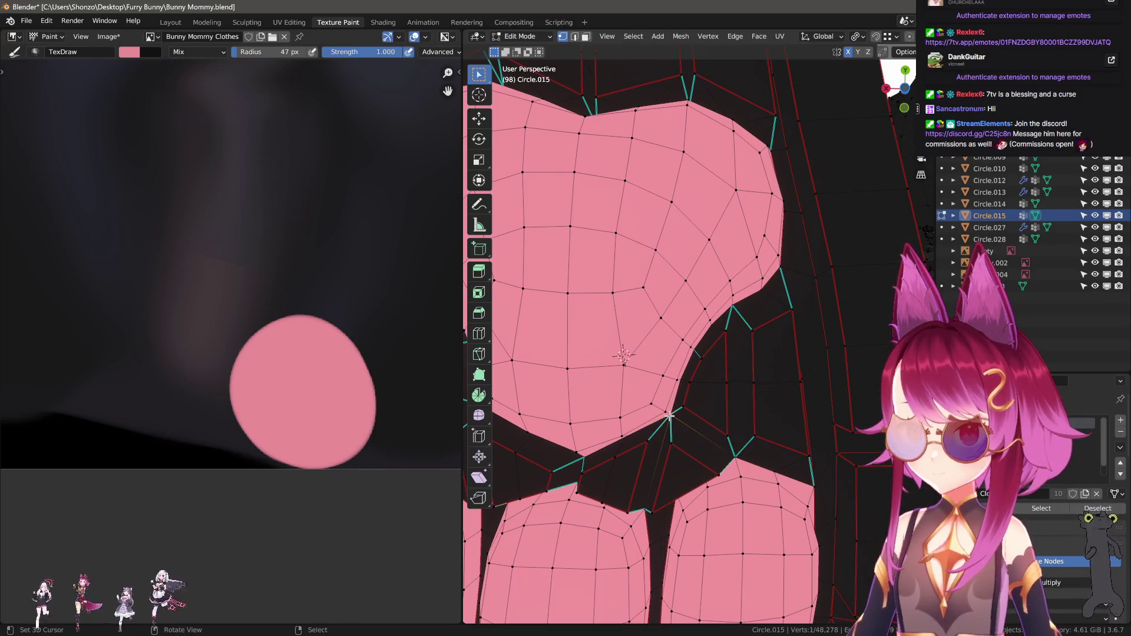
key(g)
key(z)
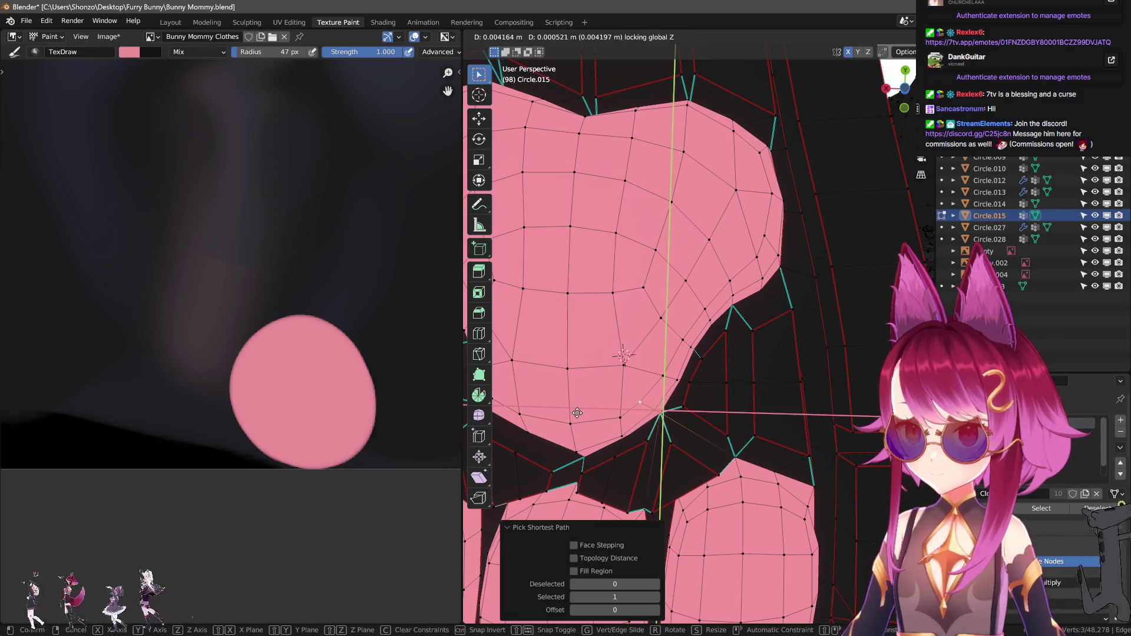
key(z)
key(z)
middle_drag(576, 413, 680, 406)
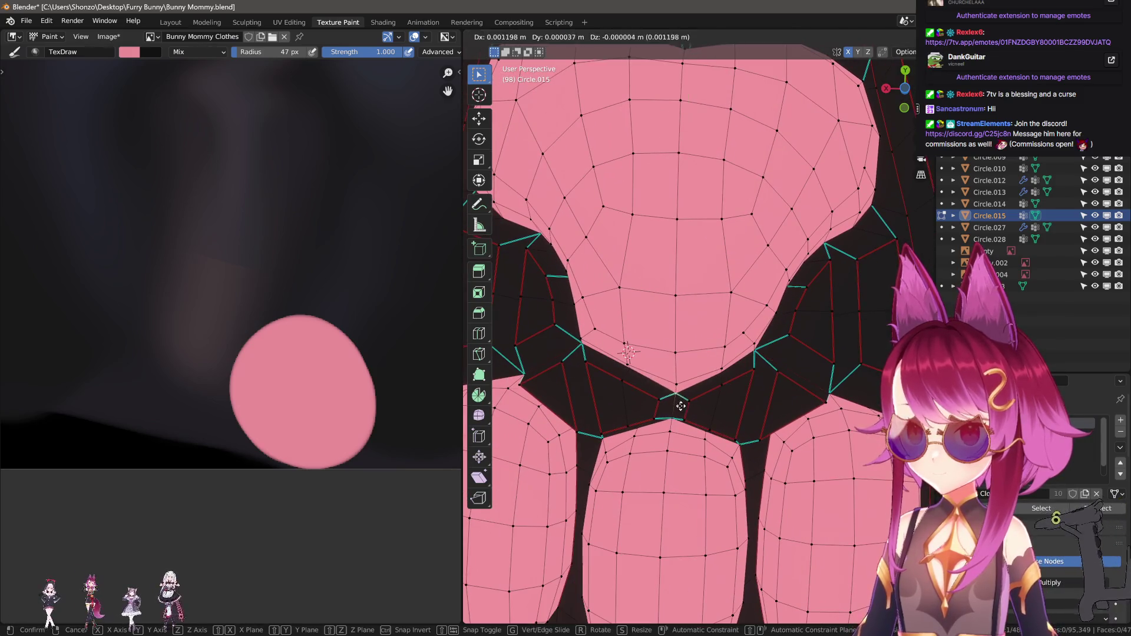
key(y)
key(y)
key(x)
key(x)
Reposition the point between the pads and one near the pad edge horizontally
click(724, 364)
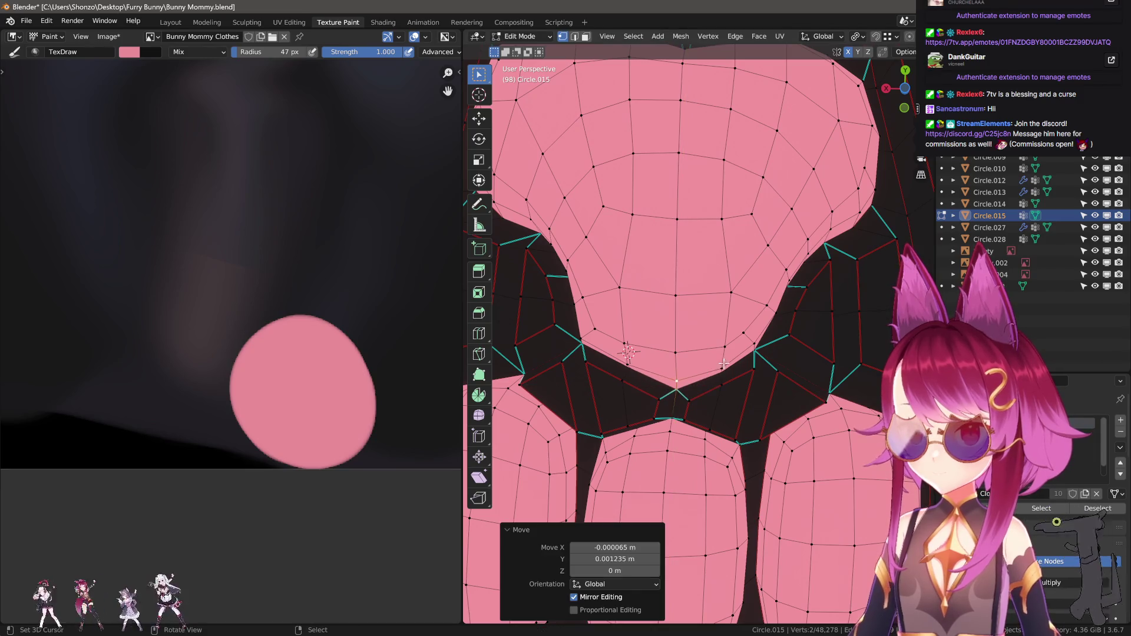
key(g)
click(689, 389)
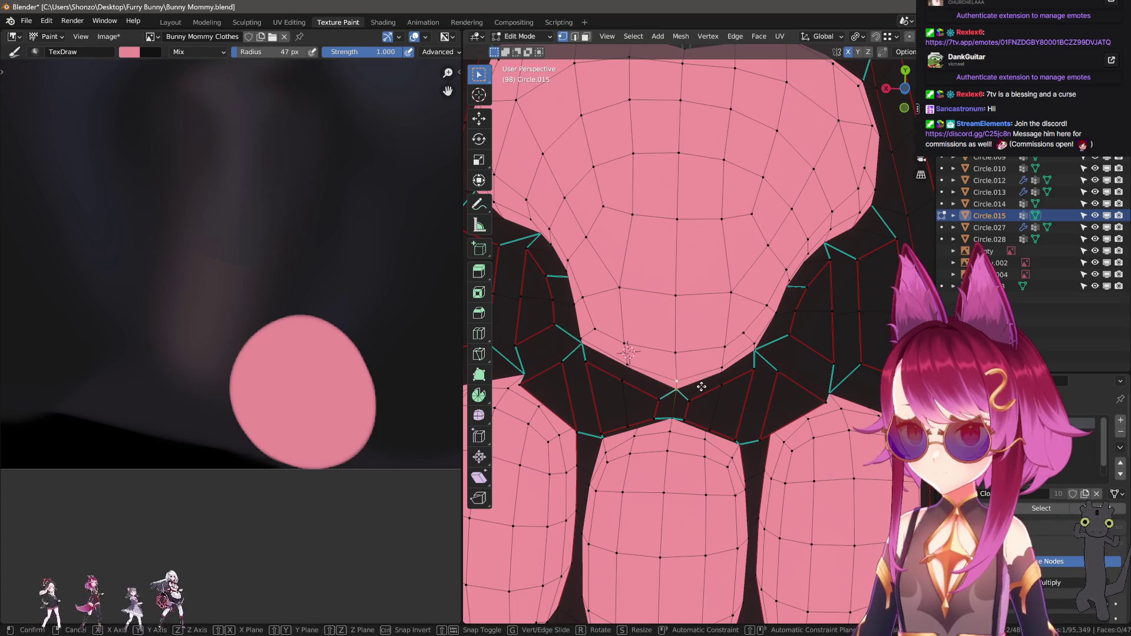
key(g)
key(shift+z)
click(692, 335)
Set two more pad-edge points in place with height-locked moves
click(585, 339)
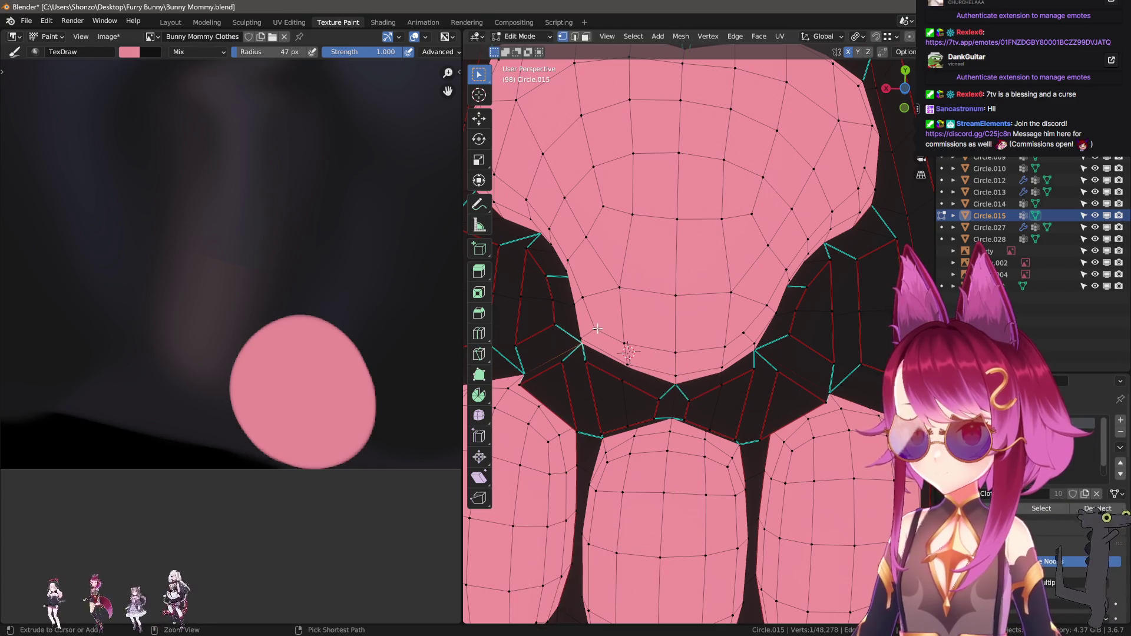
key(g)
key(shift+z)
click(670, 326)
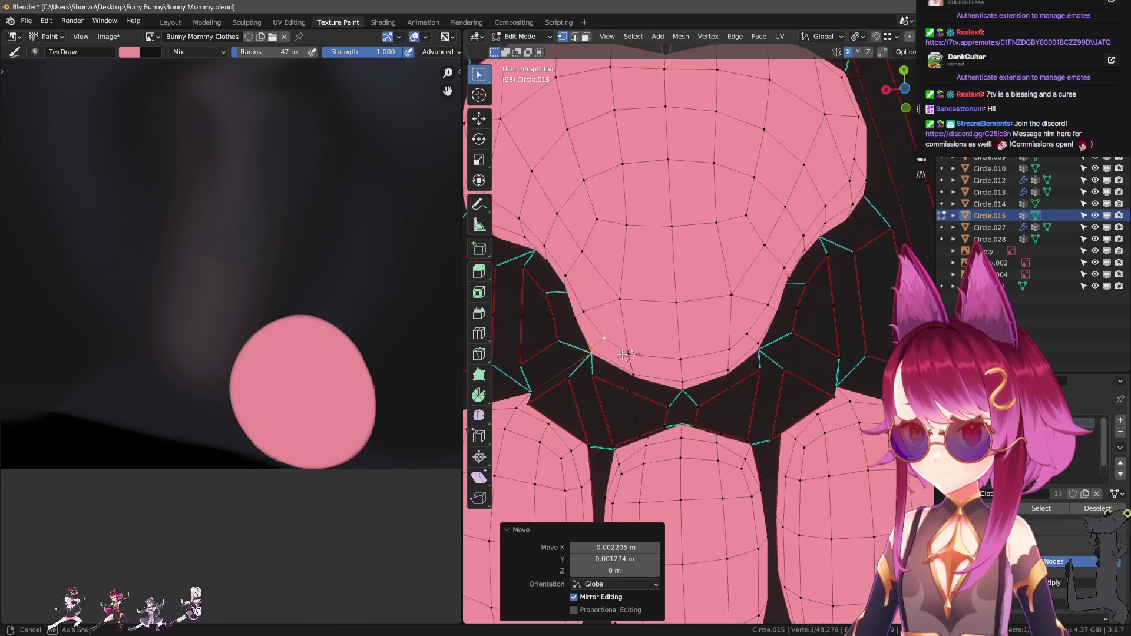
mouse_move(669, 325)
middle_down()
mouse_move(619, 357)
mouse_move(677, 357)
middle_up()
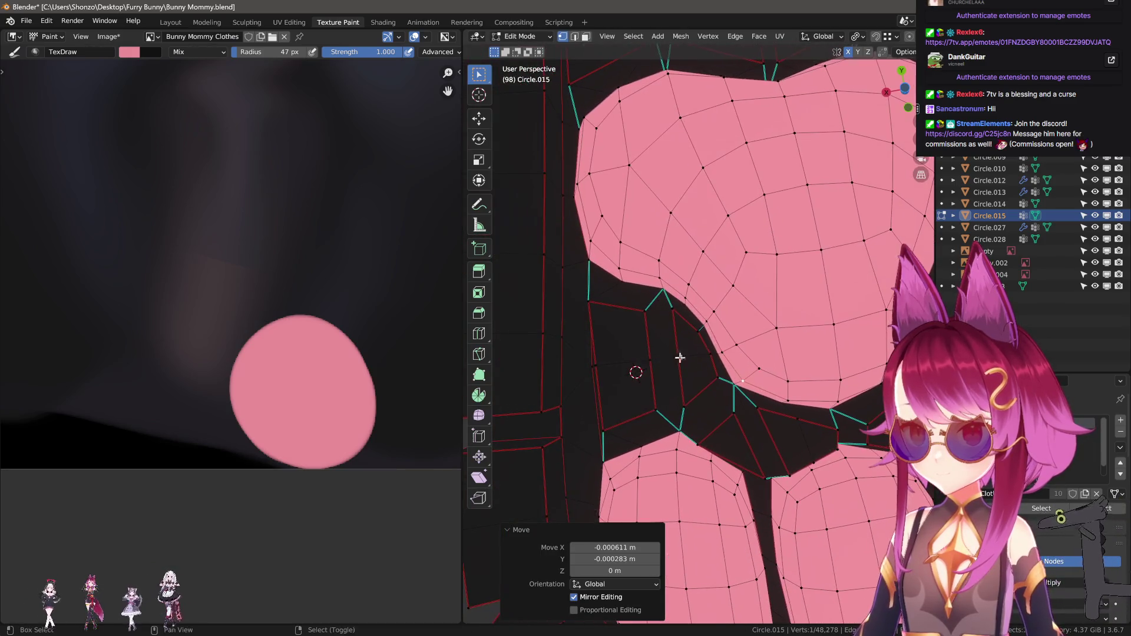
key(g)
key(shift+z)
click(723, 329)
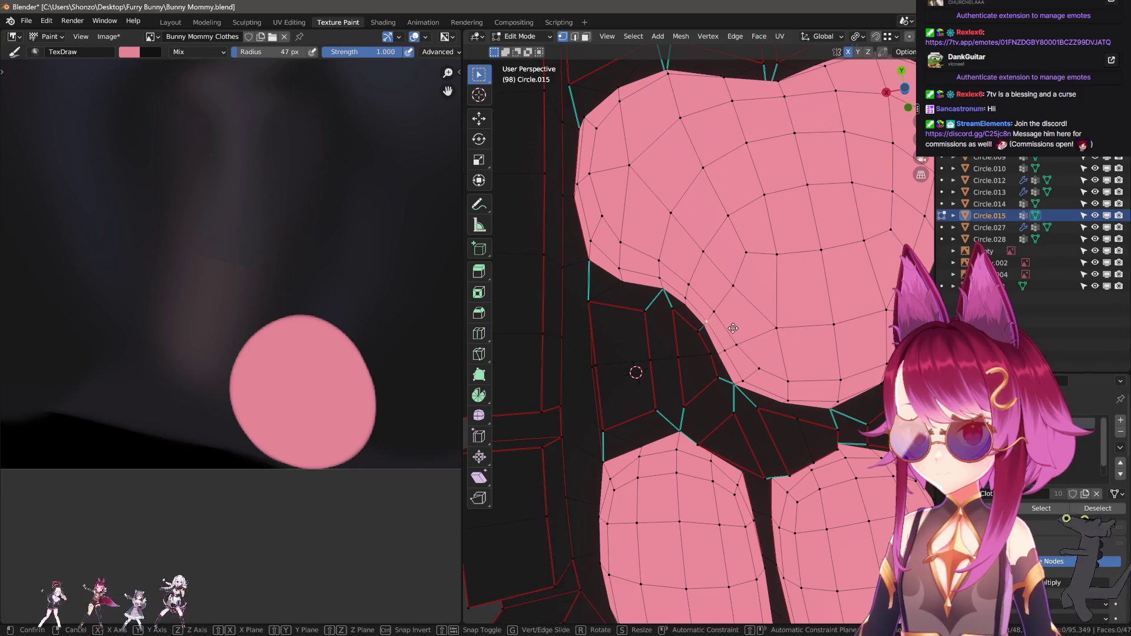
Return to texture painting to review the reshaped pink pads on the sole
key(Tab)
key(ctrl+Tab)
key(Tab)
scroll(594, 418, up, 3)
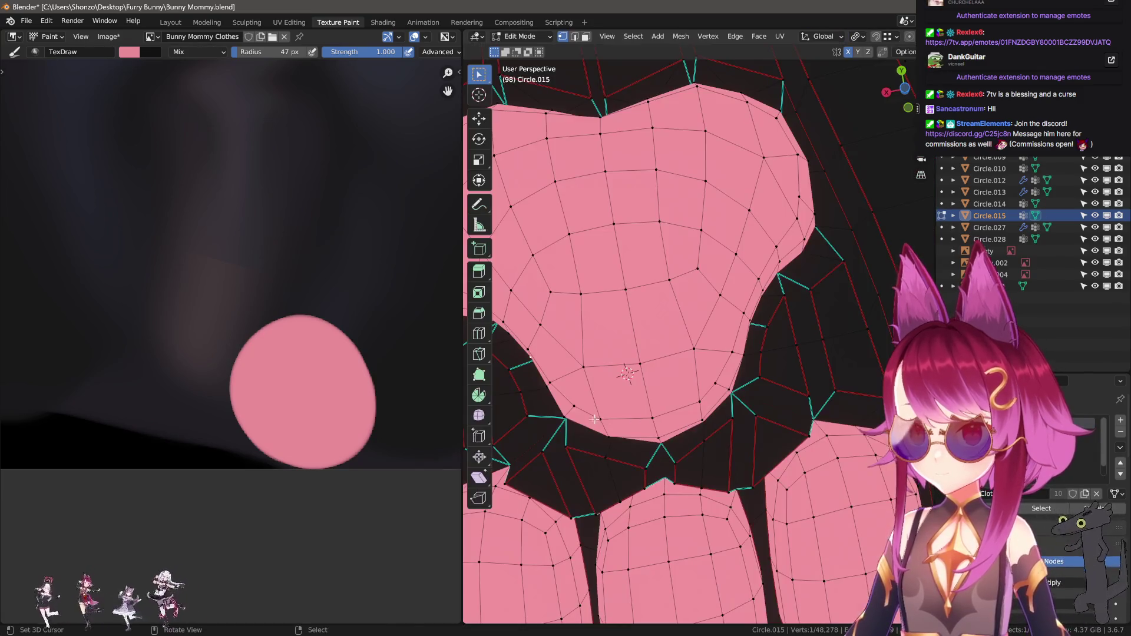
scroll(630, 415, down, 2)
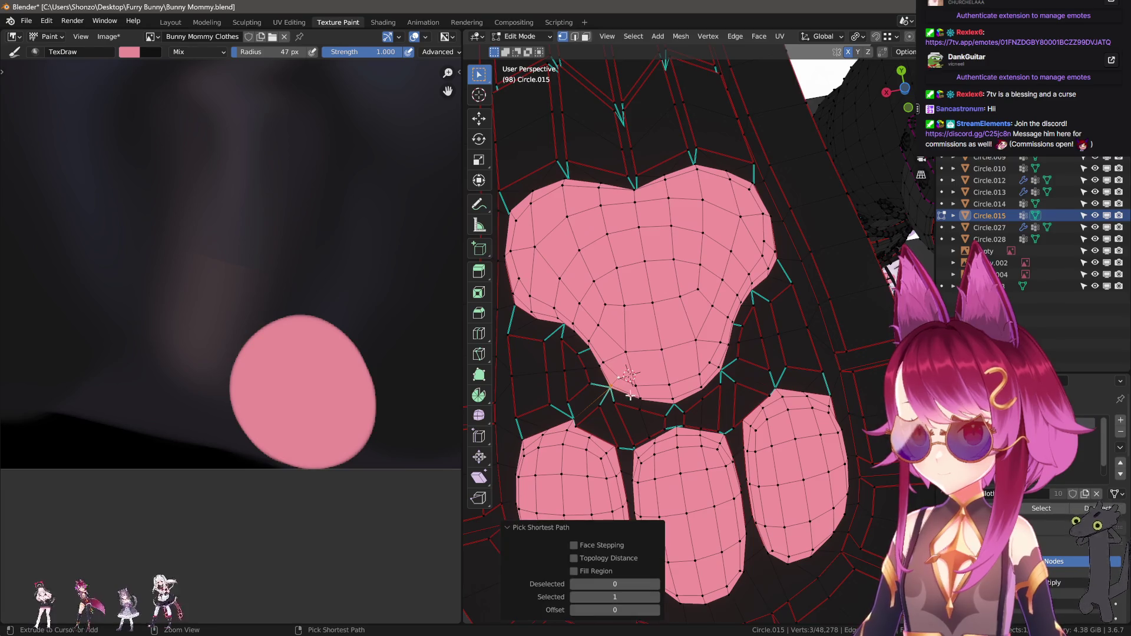
key(Tab)
scroll(633, 413, up, 3)
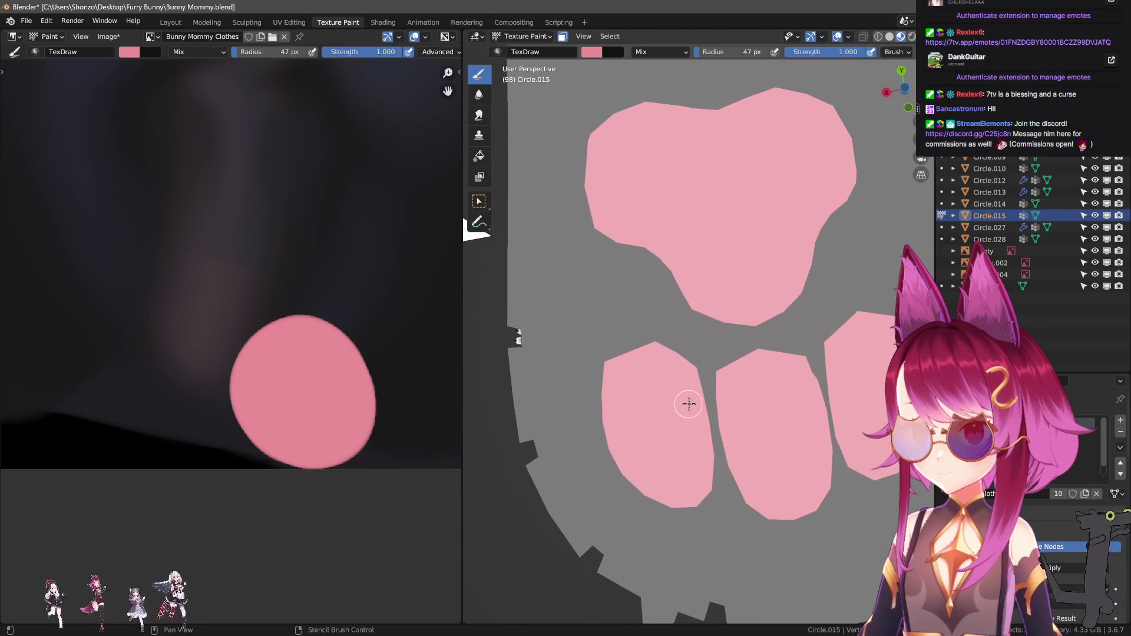
In Edit Mode, reposition the vertex below the main paw pad with axis-constrained moves
key(Tab)
scroll(671, 339, up, 2)
key(g)
key(y)
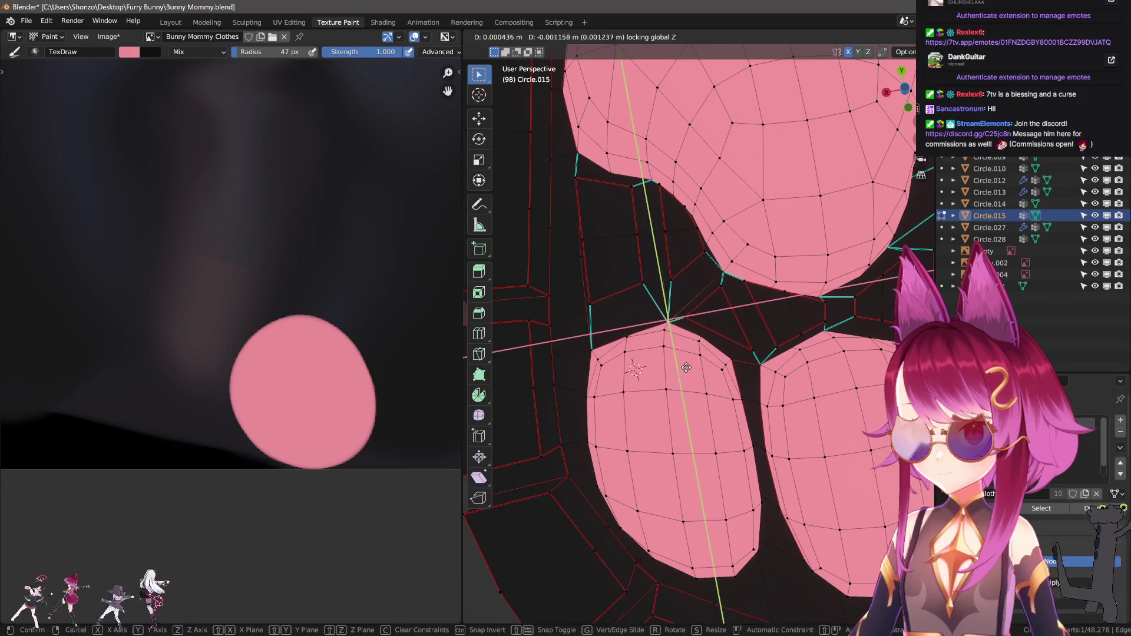
key(y)
key(y)
key(shift+z)
click(625, 309)
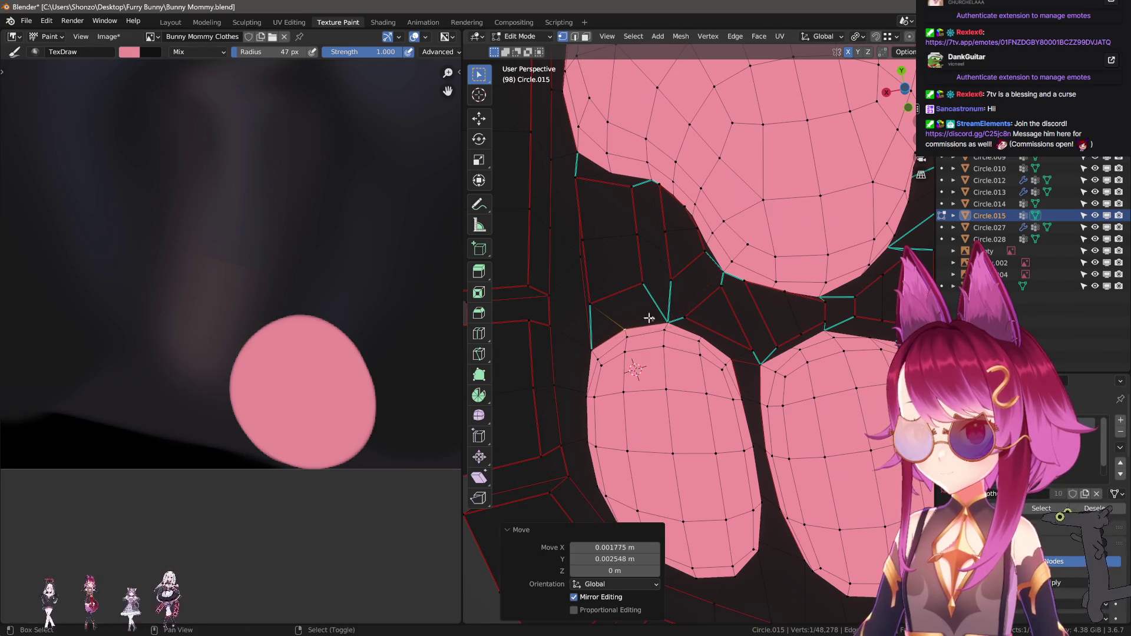
key(g)
key(shift+z)
click(743, 336)
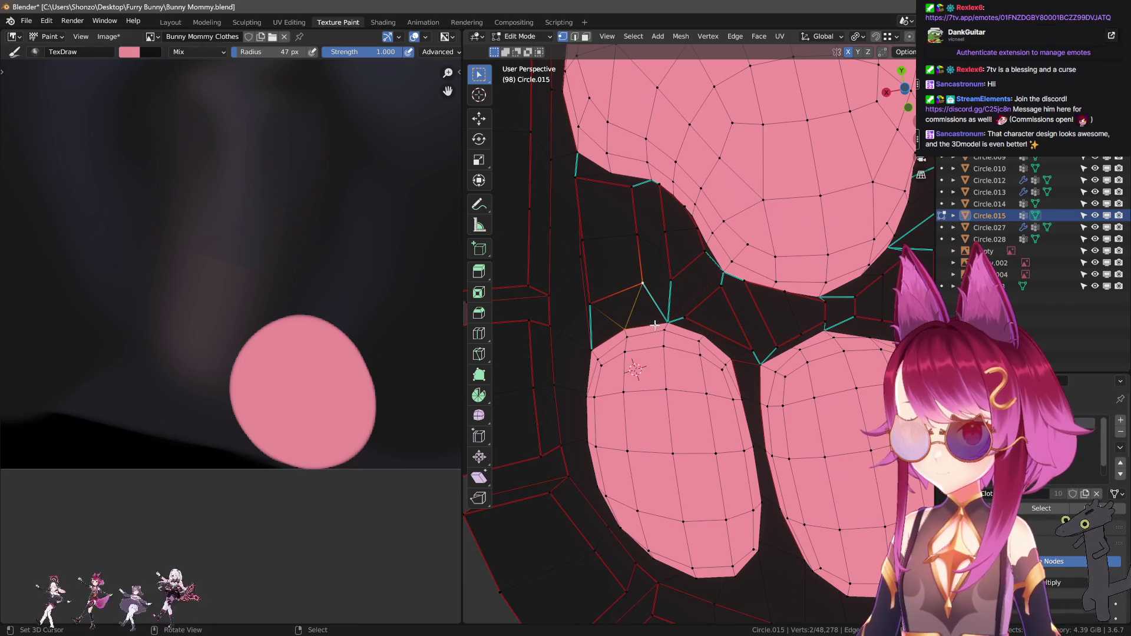
Move the vertices between the toe pads, briefly checking the result in paint mode
middle_drag(655, 326, 676, 375)
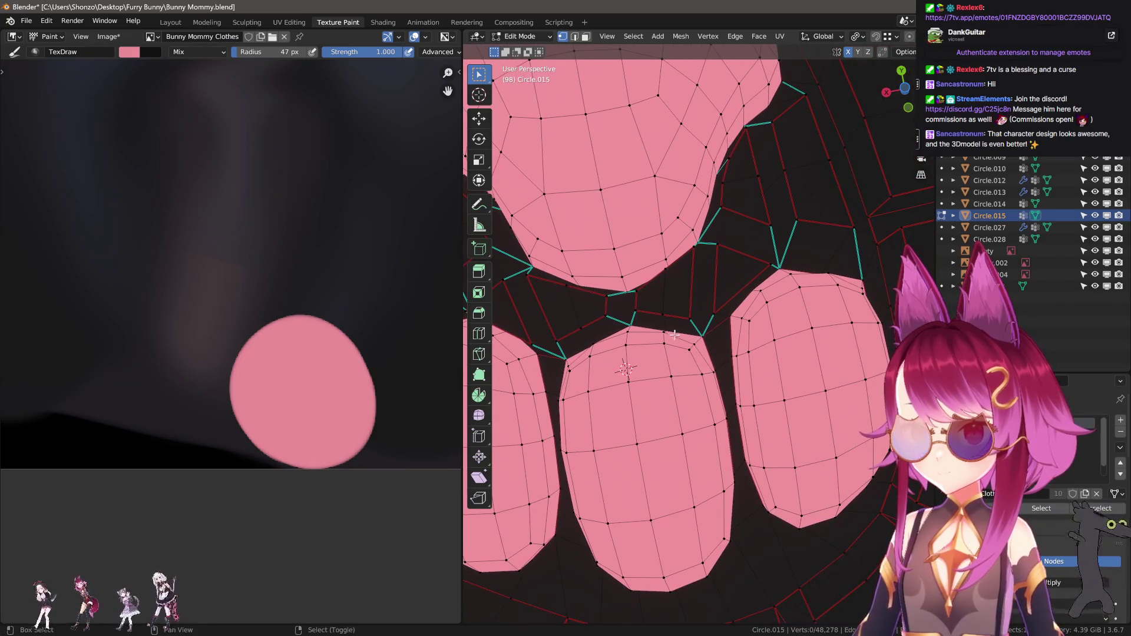
key(g)
key(z)
click(651, 322)
click(597, 339)
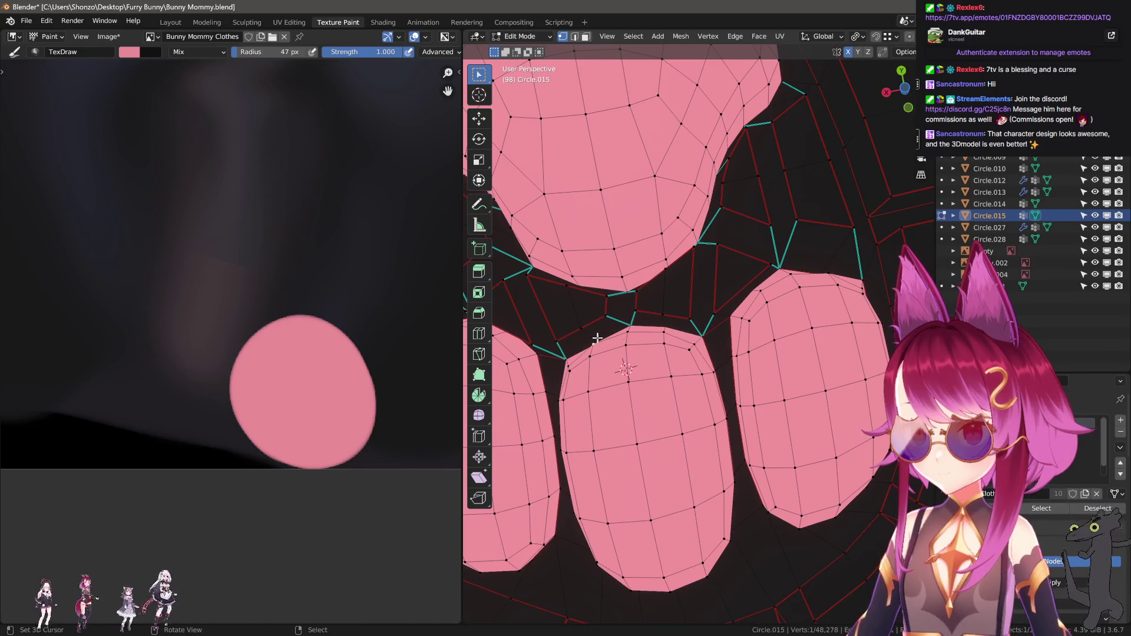
key(g)
key(z)
click(619, 337)
scroll(636, 353, up, 2)
scroll(654, 362, up, 2)
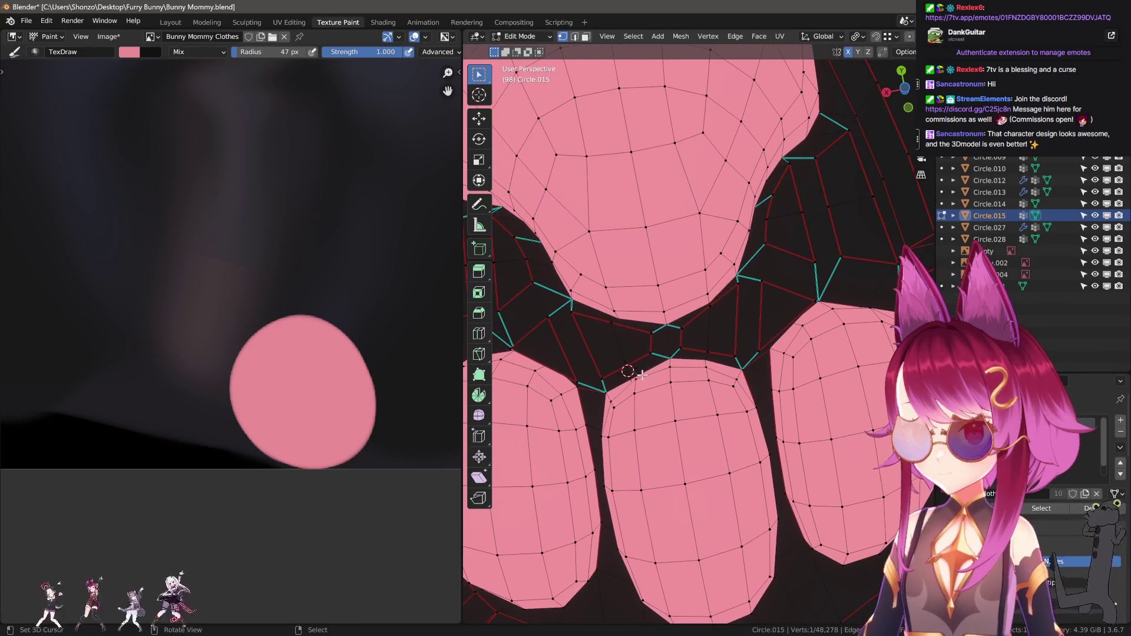
key(z)
click(616, 346)
key(Tab)
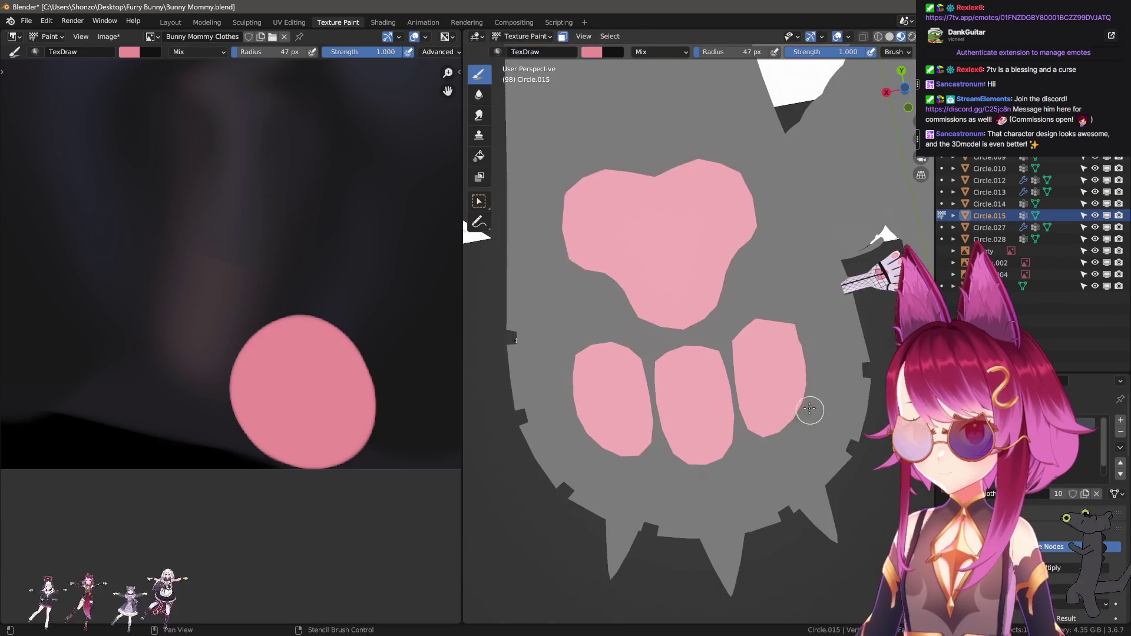
key(Tab)
scroll(707, 404, up, 2)
scroll(699, 353, up, 1)
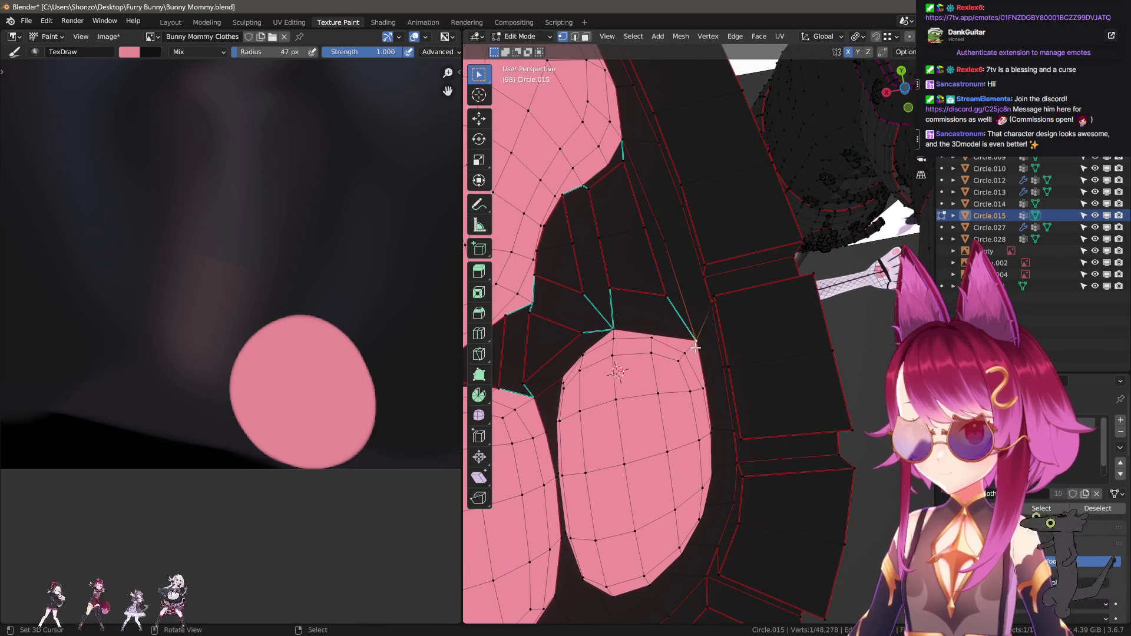
Nudge vertices beside the right toe pad, undo the last move, and return to Texture Paint
key(g)
click(652, 396)
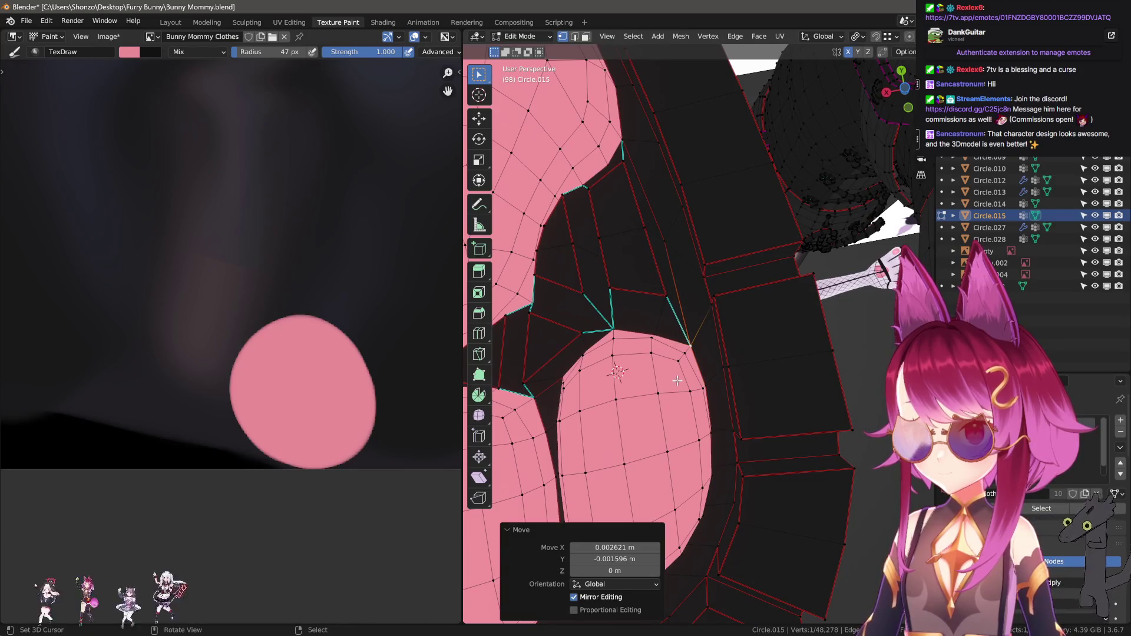
shift+middle_drag(677, 381, 693, 402)
key(g)
click(678, 345)
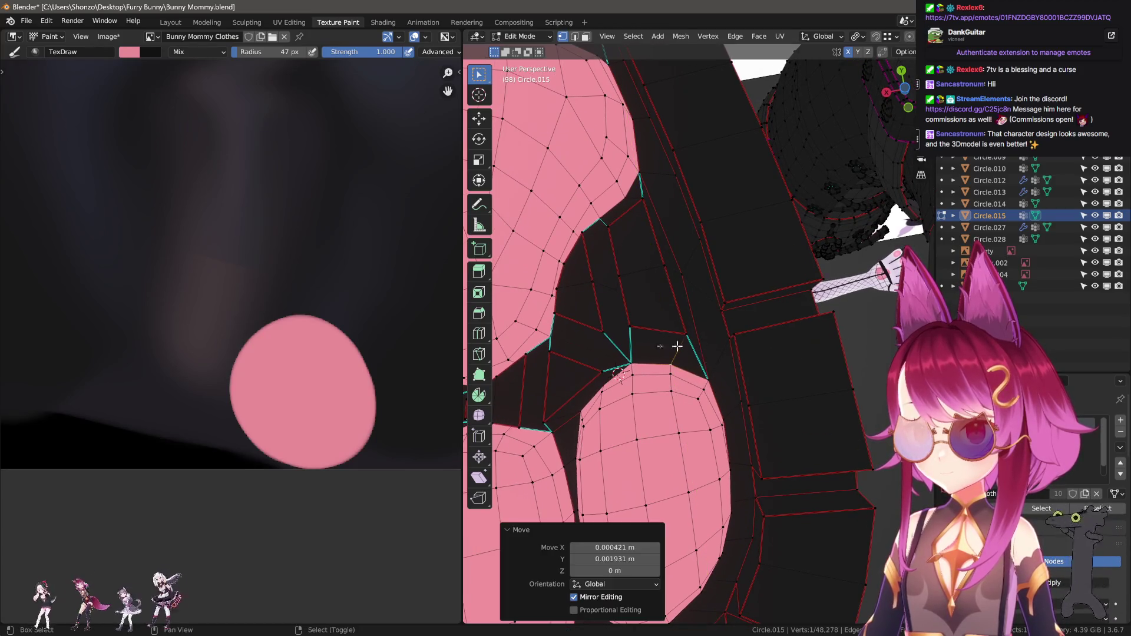
scroll(654, 354, up, 1)
scroll(665, 375, up, 1)
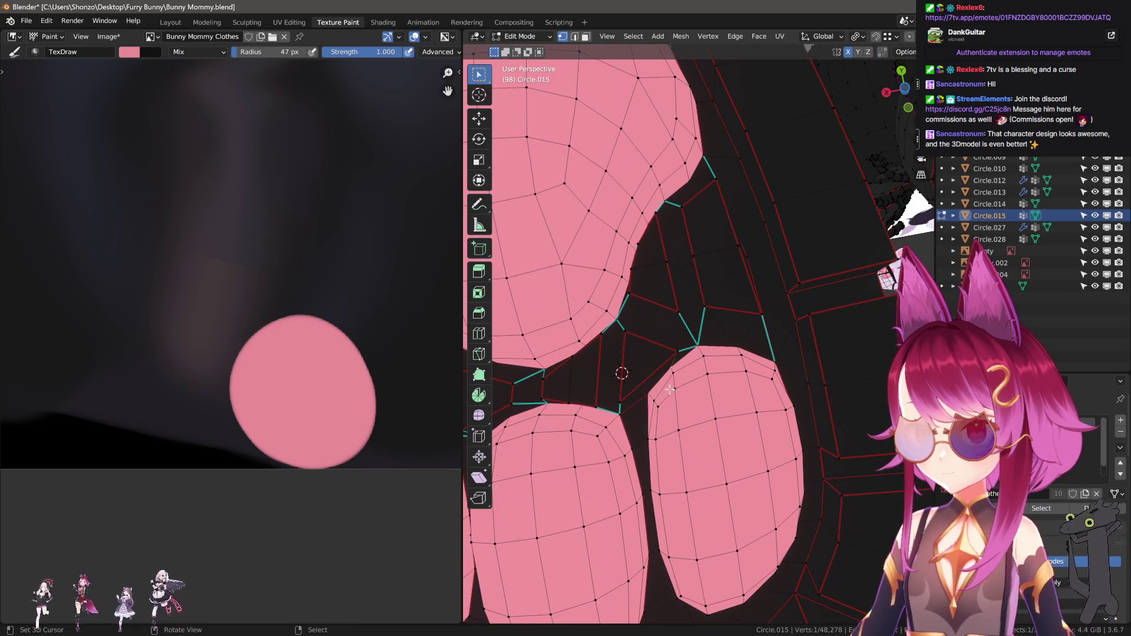
key(g)
click(690, 380)
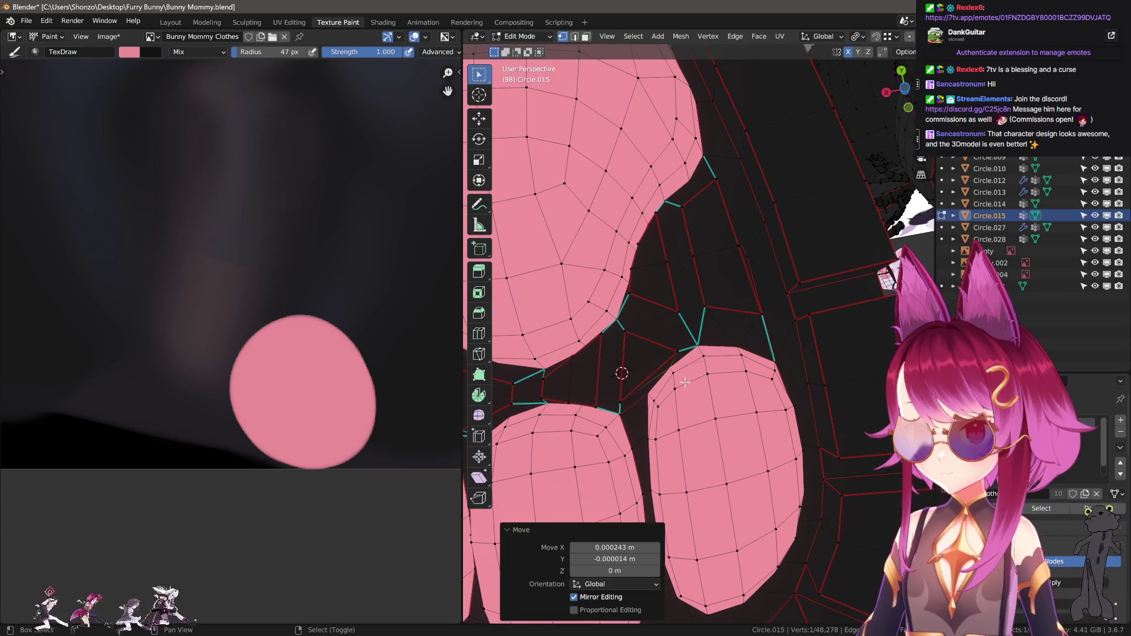
key(g)
click(679, 451)
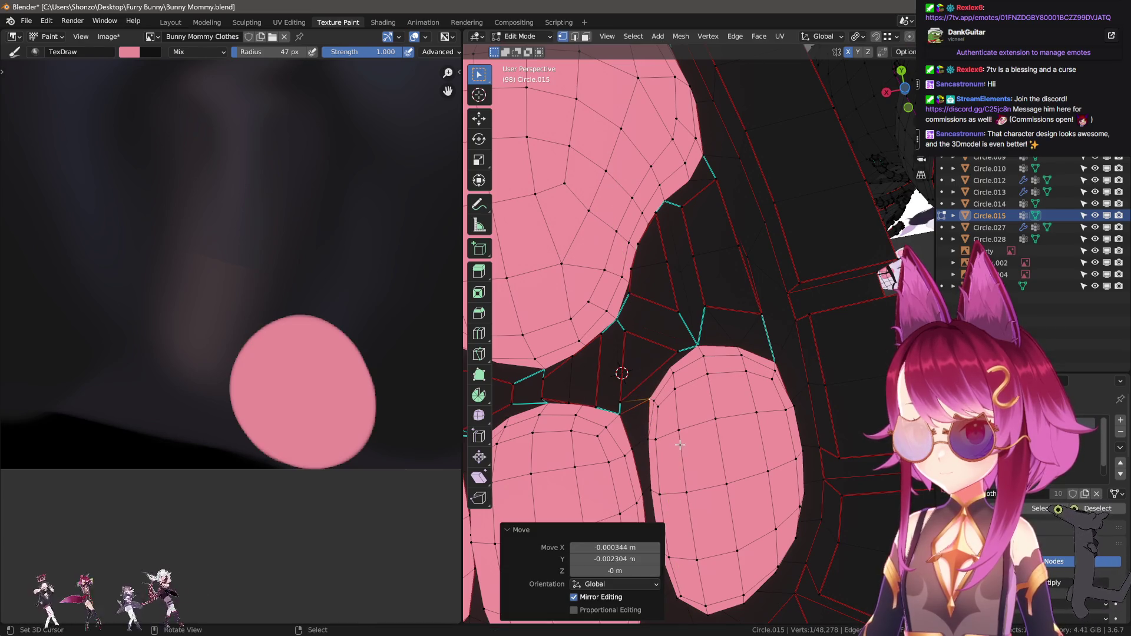
key(ctrl+z)
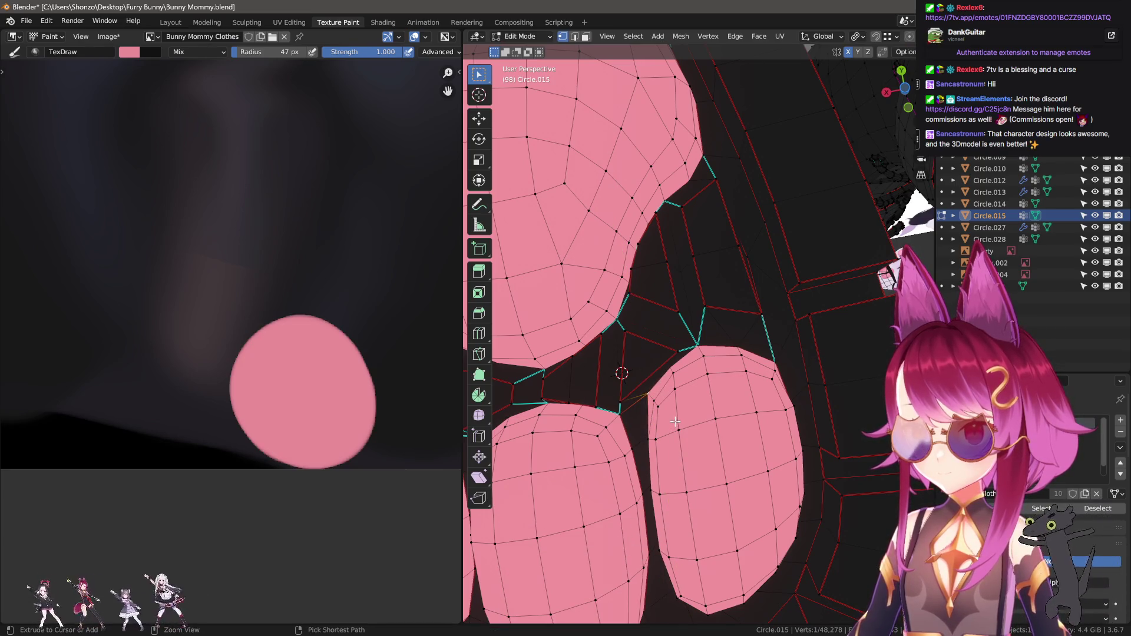
key(Tab)
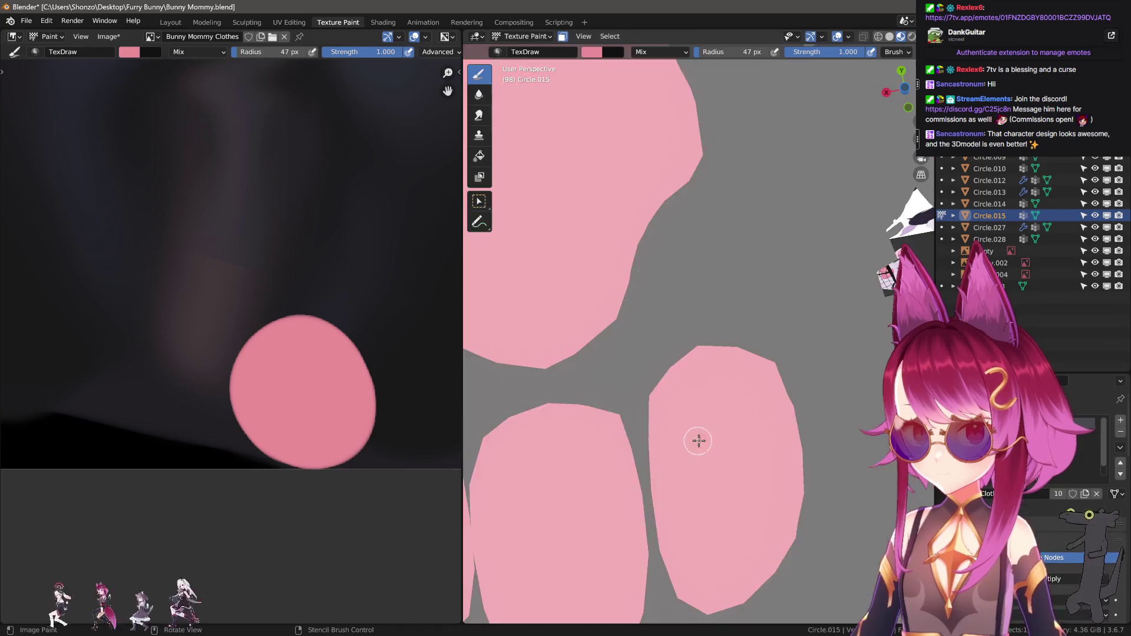
Frame both boots beside the reference, reveal the boot UV islands, and sample a dark brush colour
mouse_move(698, 442)
middle_down()
mouse_move(694, 422)
mouse_move(719, 456)
middle_up()
scroll(716, 438, down, 2)
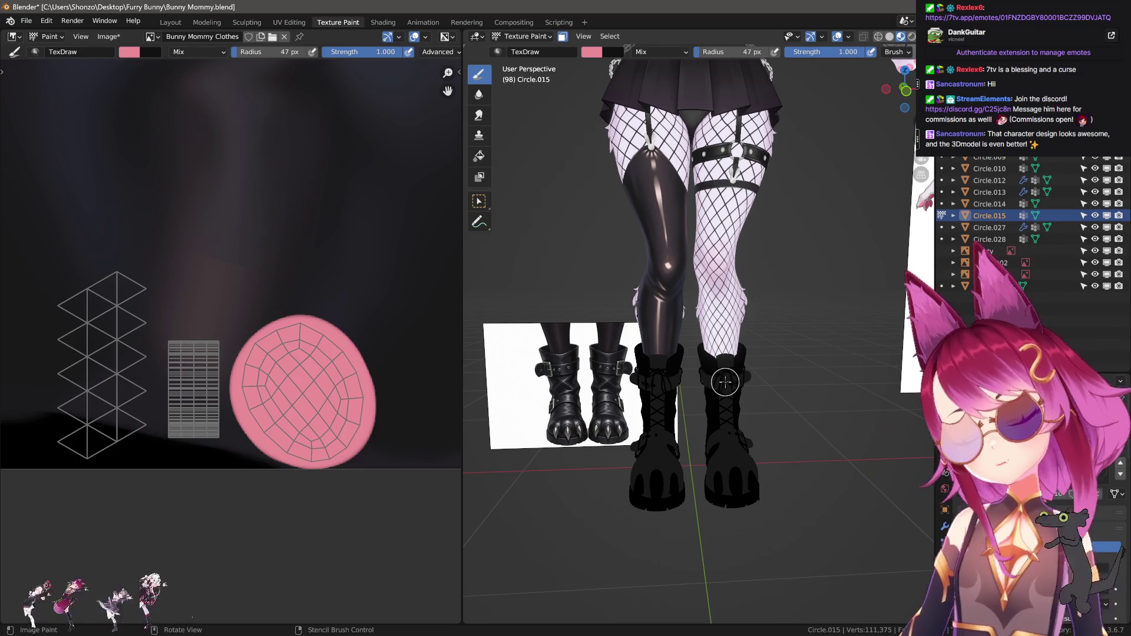
middle_drag(469, 407, 595, 382)
scroll(595, 380, up, 3)
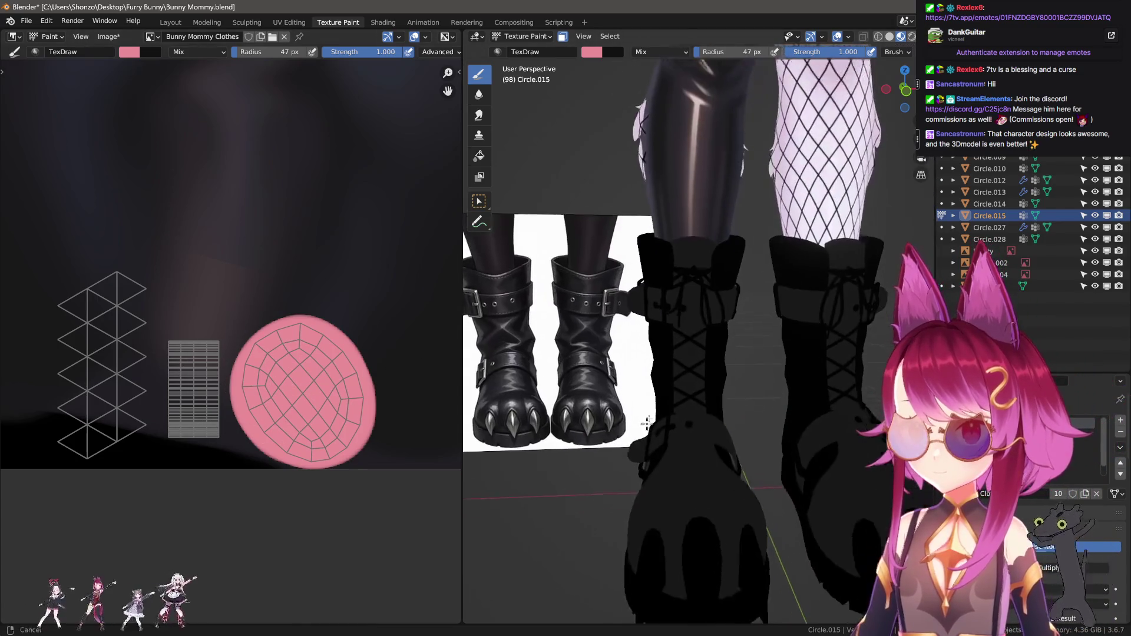
scroll(424, 391, up, 2)
middle_drag(404, 404, 240, 455)
key(s)
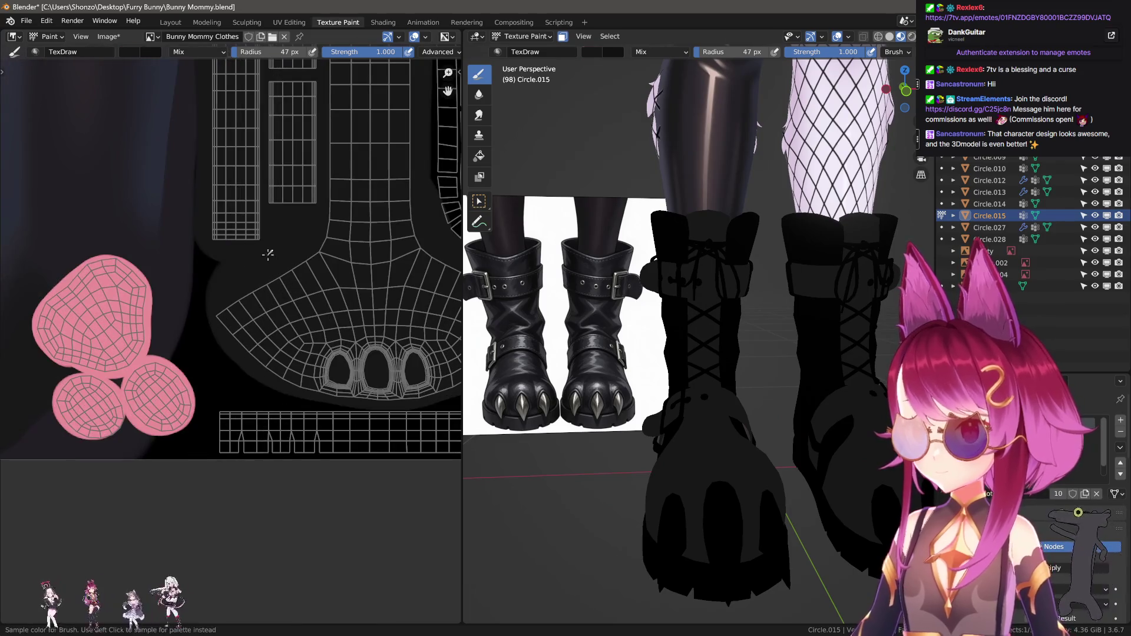
Sample the dark leather colour and resize the brush over the foot and sole islands
middle_drag(266, 405, 210, 413)
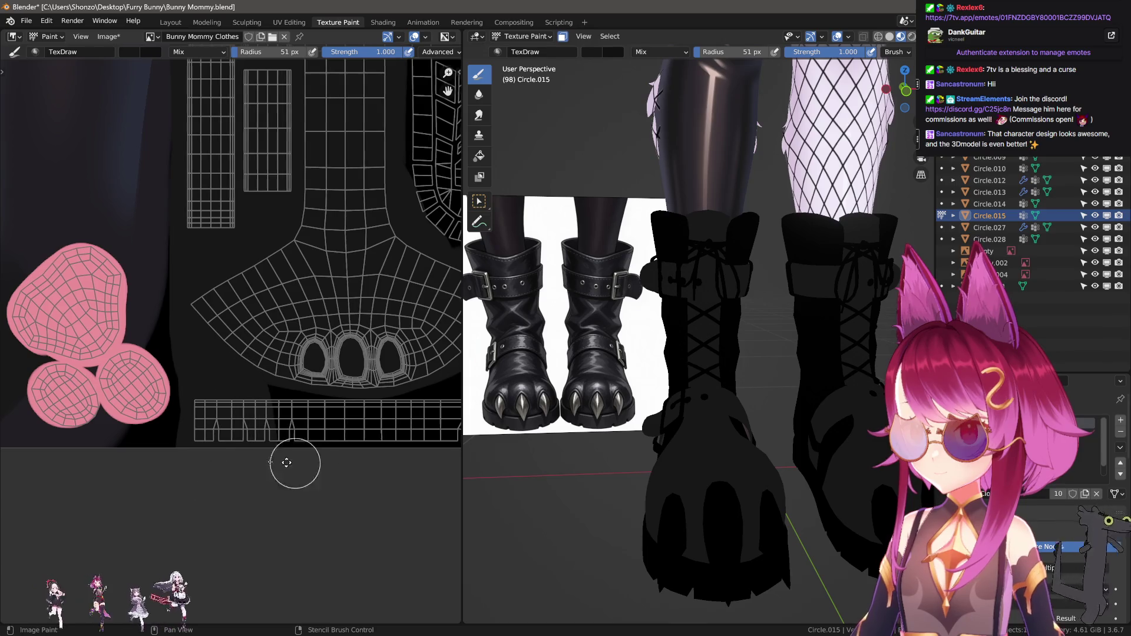
scroll(296, 462, up, 2)
middle_drag(295, 463, 169, 468)
scroll(530, 495, up, 1)
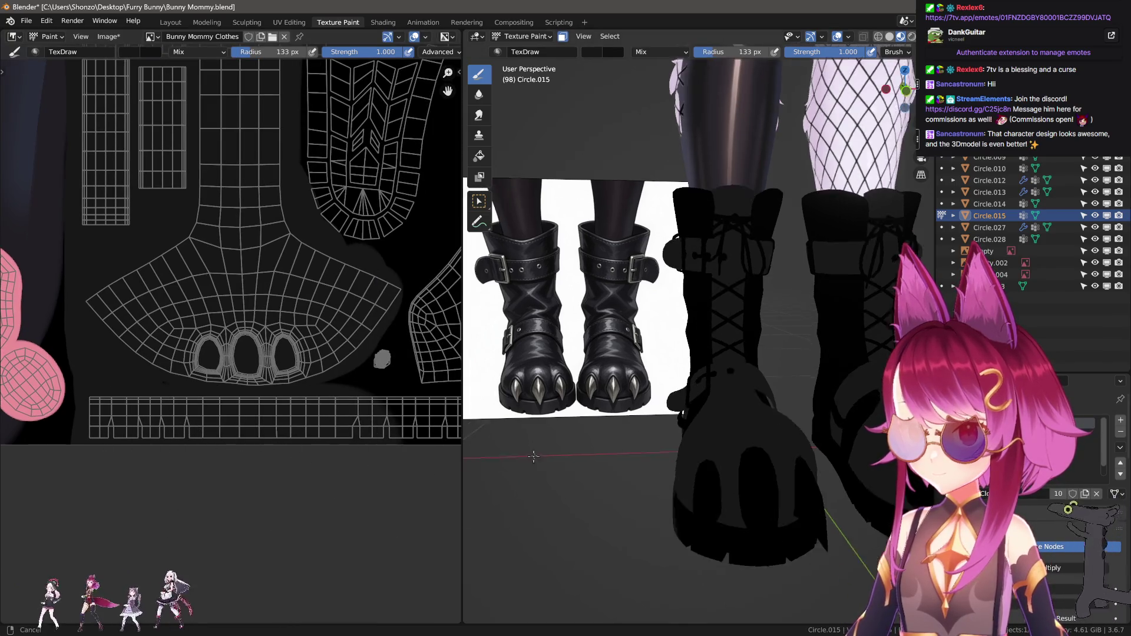
scroll(542, 519, up, 1)
scroll(603, 447, up, 1)
scroll(597, 421, up, 1)
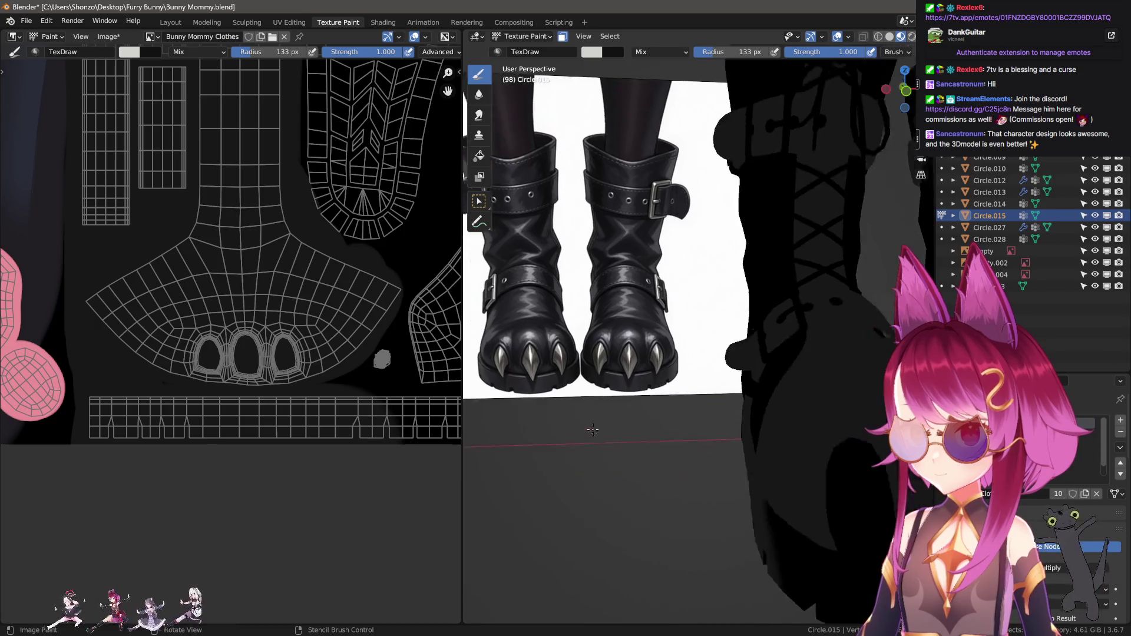
scroll(644, 430, up, 1)
scroll(650, 442, up, 2)
scroll(658, 459, up, 2)
scroll(659, 459, down, 4)
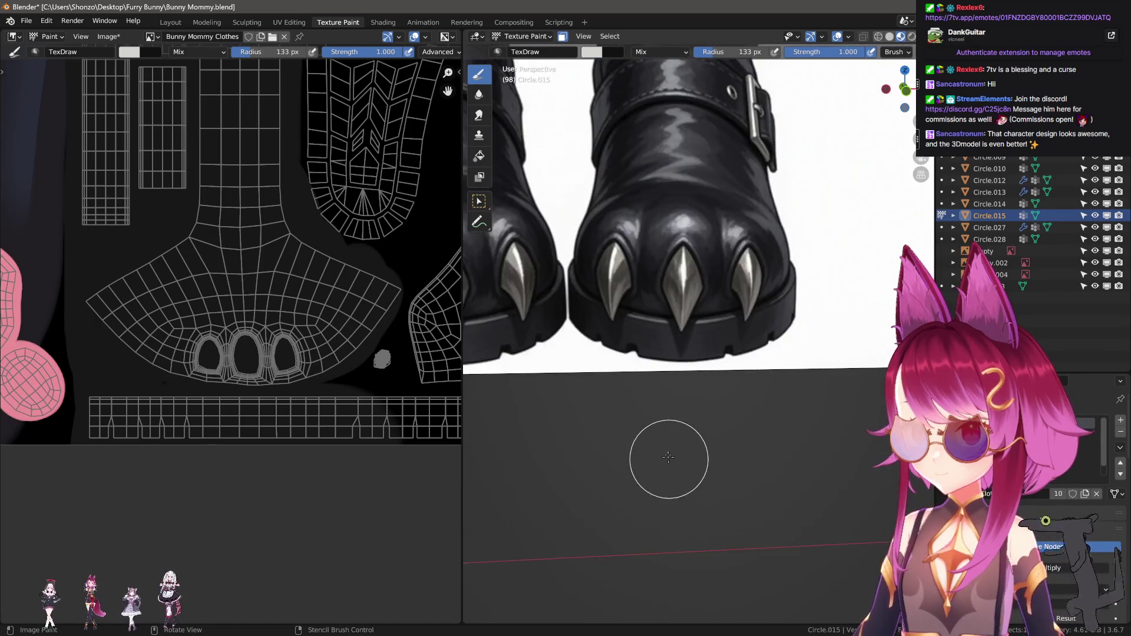
scroll(664, 457, down, 2)
key(s)
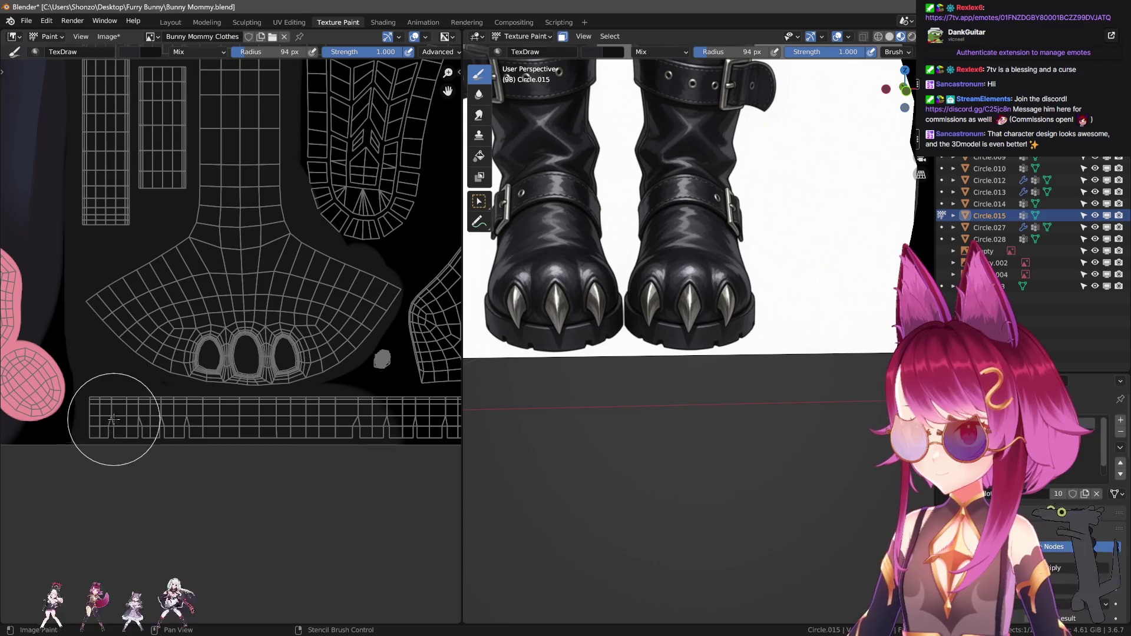
key(f)
click(102, 430)
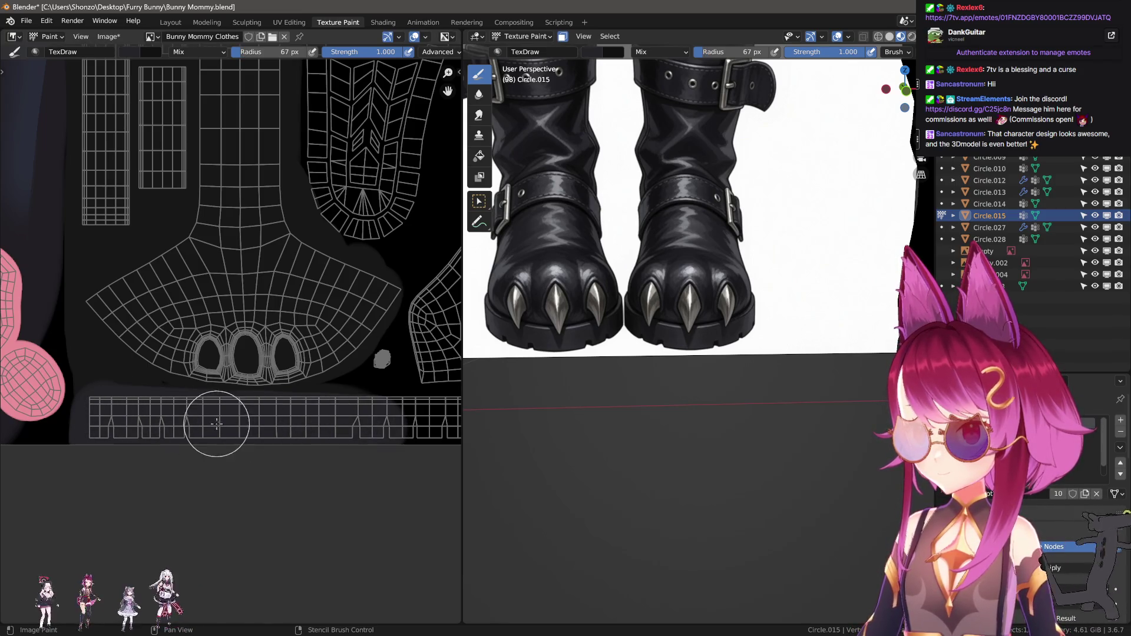
middle_drag(417, 430, 119, 430)
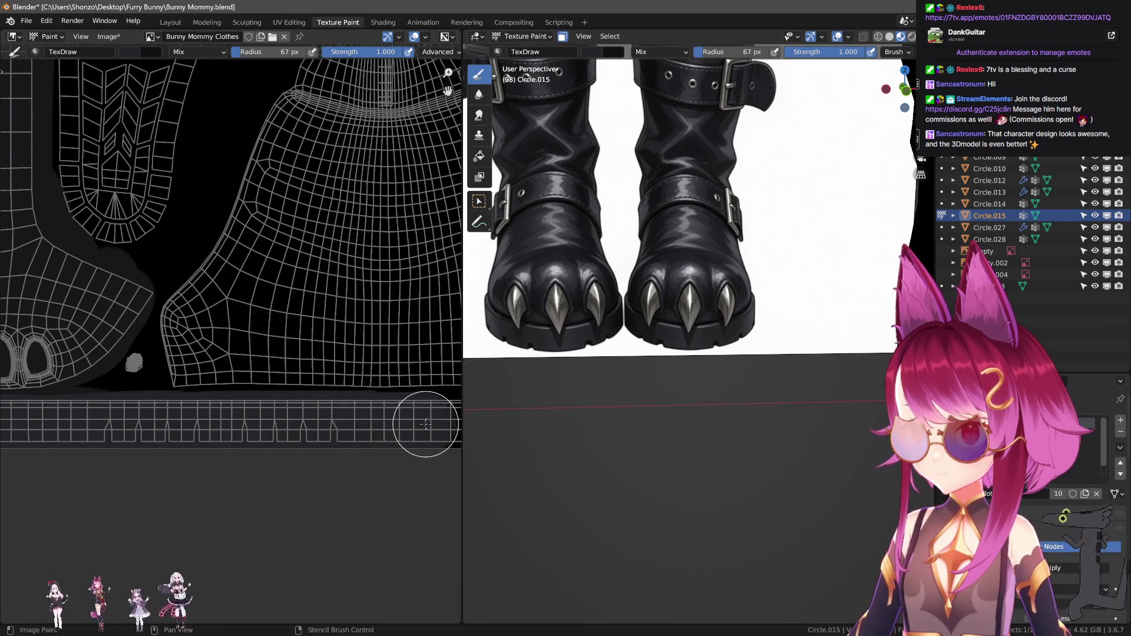
middle_drag(429, 416, 144, 444)
key(f)
click(146, 428)
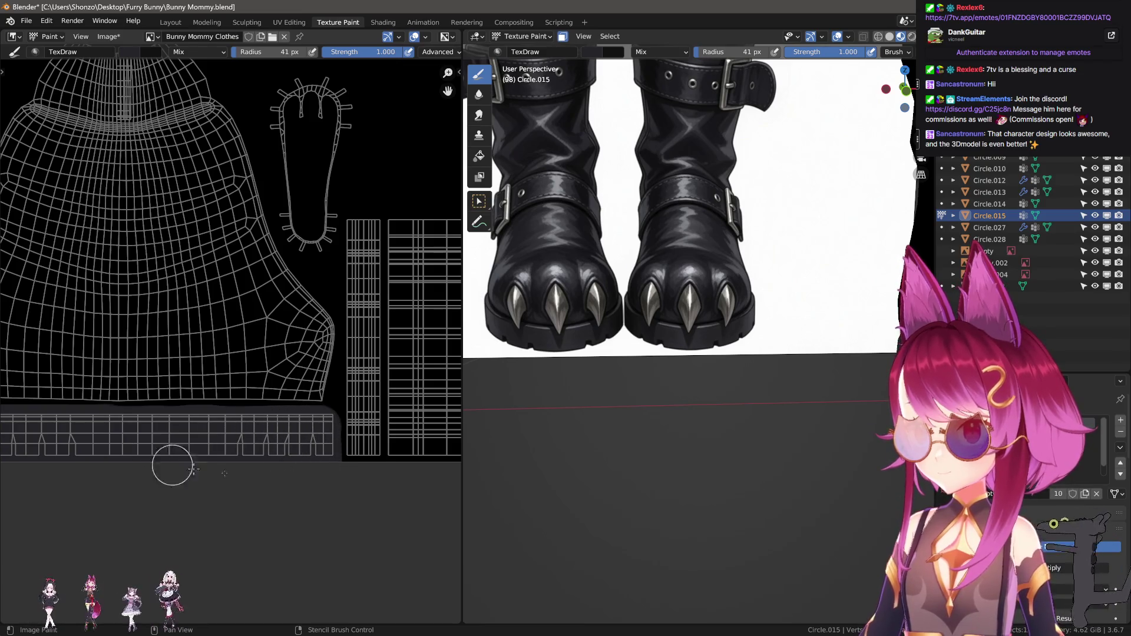
scroll(589, 462, down, 5)
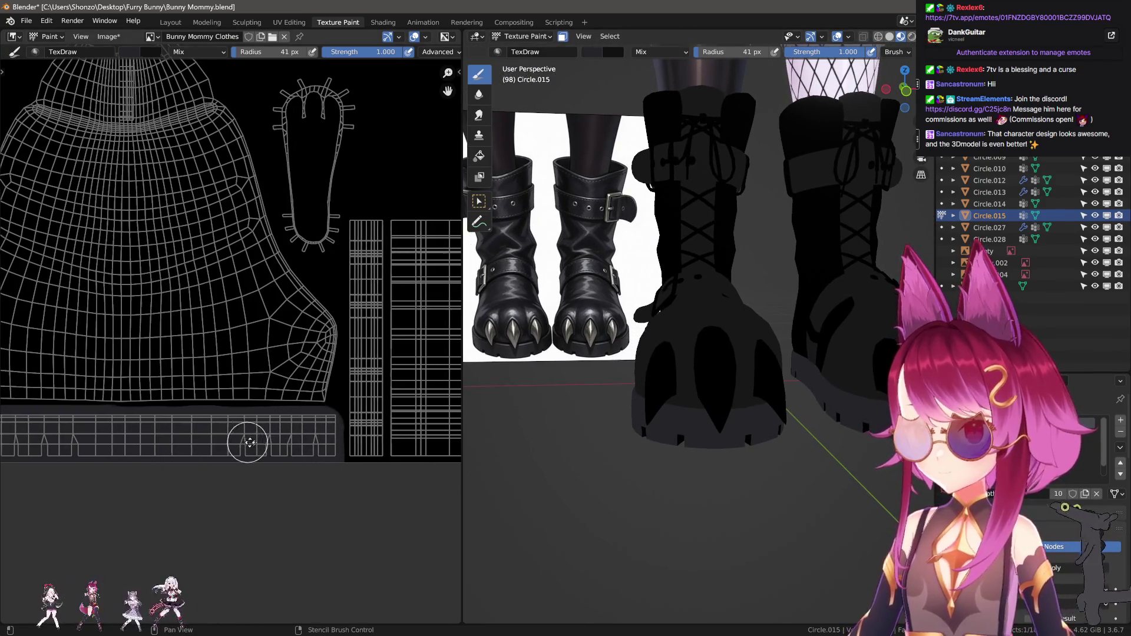
scroll(249, 442, down, 2)
scroll(294, 438, up, 4)
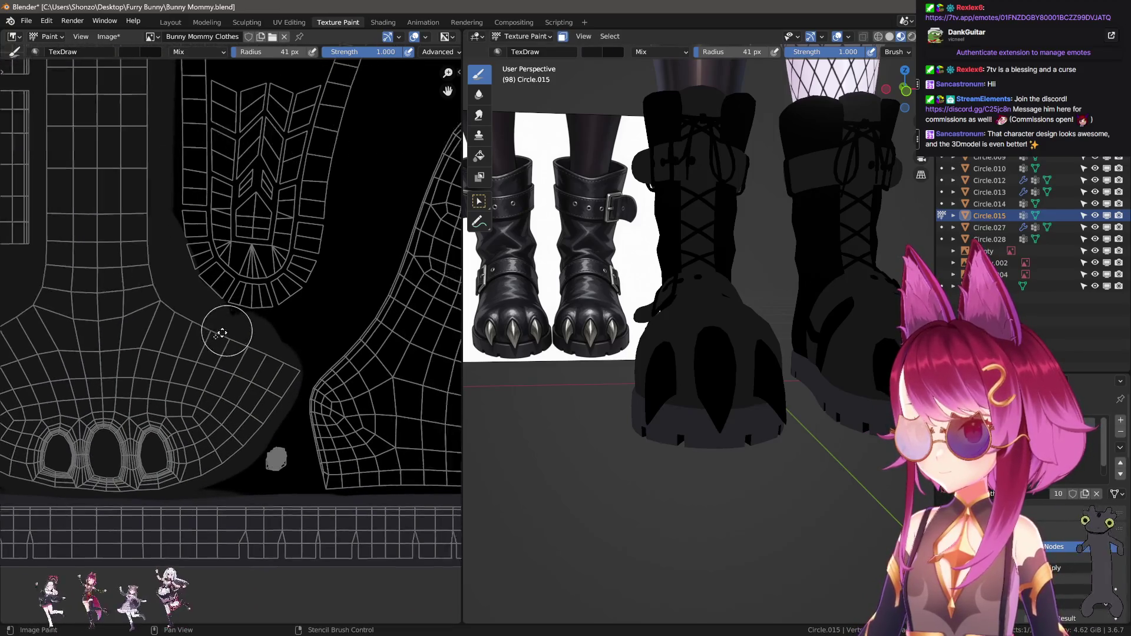
Set the stroke method to Line and paint a grey line along the boot island's right edge
middle_drag(320, 275, 265, 424)
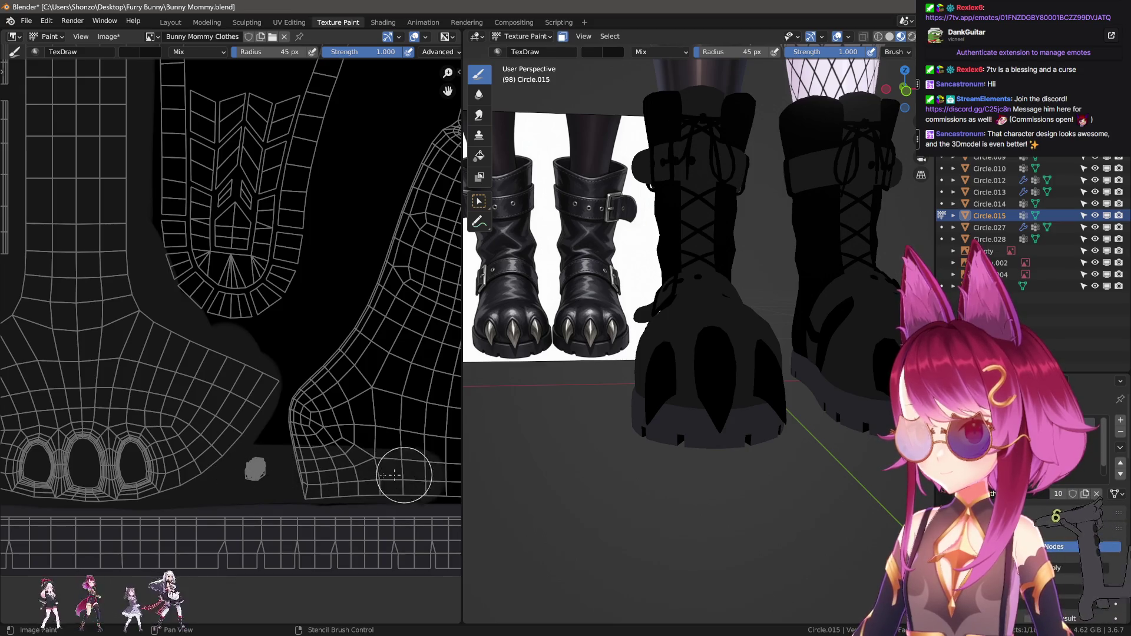
middle_drag(100, 477, 259, 455)
key(e)
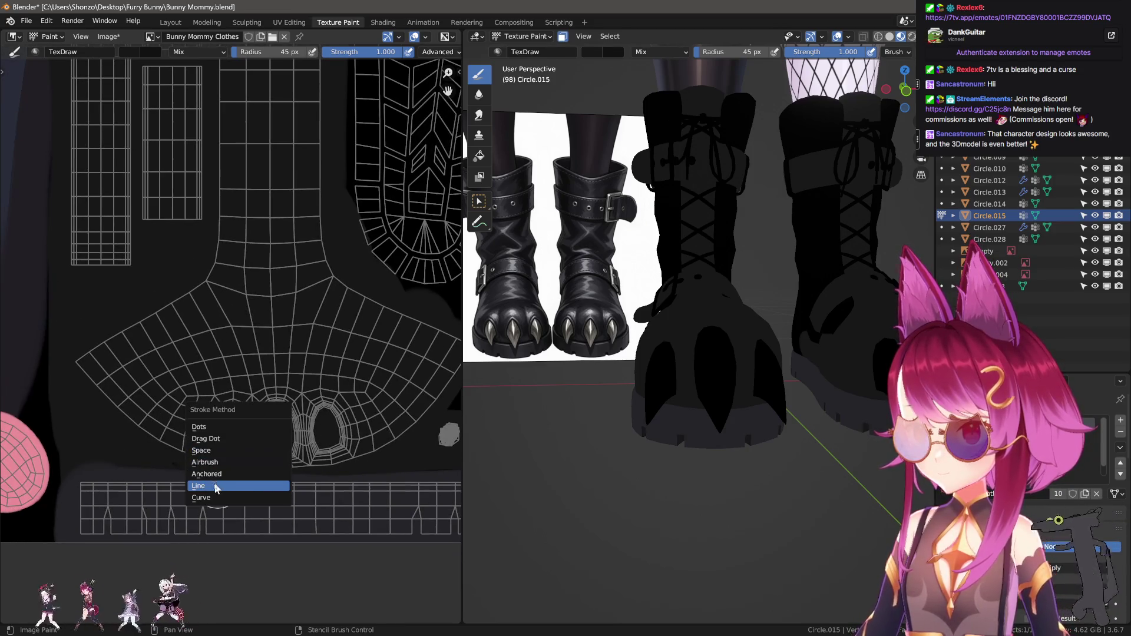
click(215, 489)
middle_drag(459, 454, 104, 440)
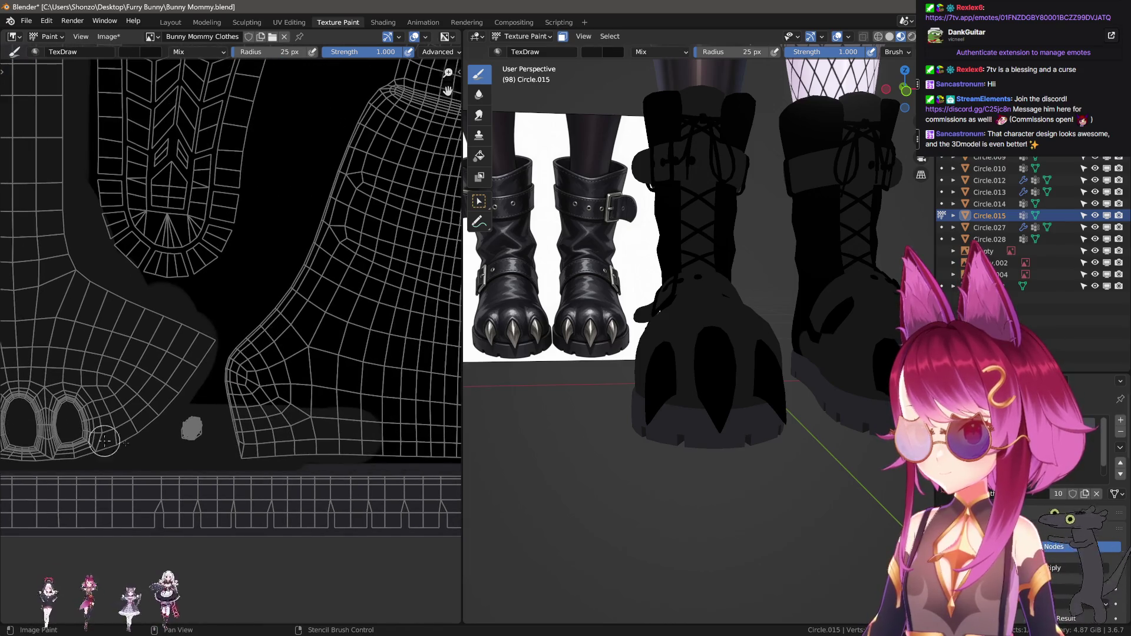
middle_drag(221, 455, 188, 440)
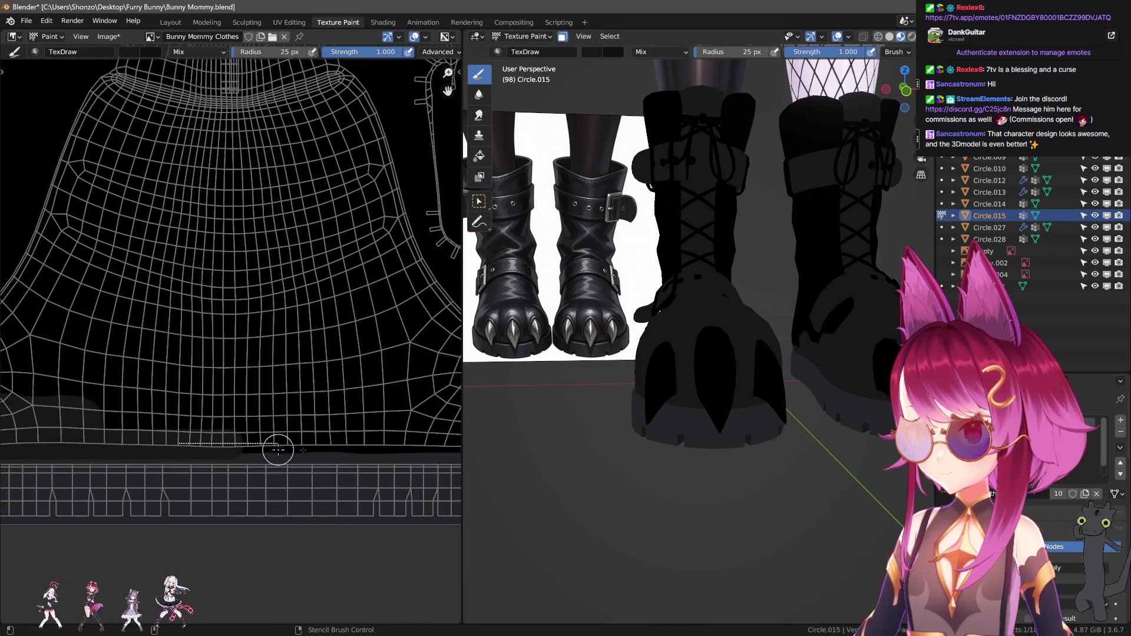
middle_drag(277, 451, 143, 442)
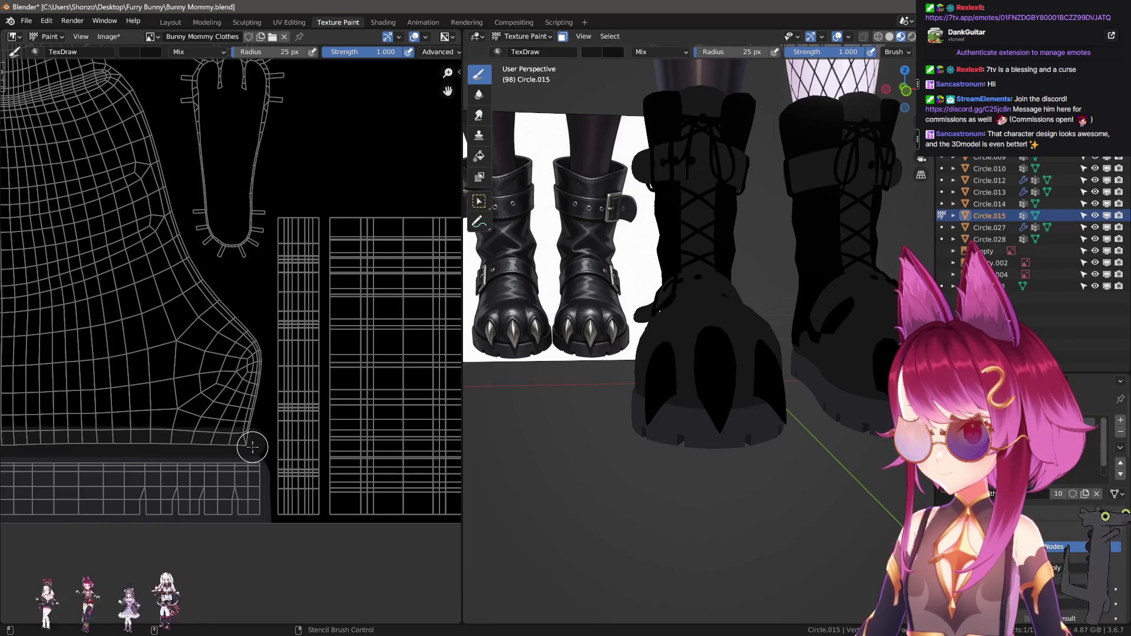
mouse_move(253, 447)
mouse_down()
mouse_move(252, 328)
mouse_move(169, 255)
mouse_up()
Change the stroke method again and paint diagonal grey shading across the boot upper
key(shift+e)
middle_drag(194, 335, 280, 423)
click(195, 356)
drag(254, 269, 303, 404)
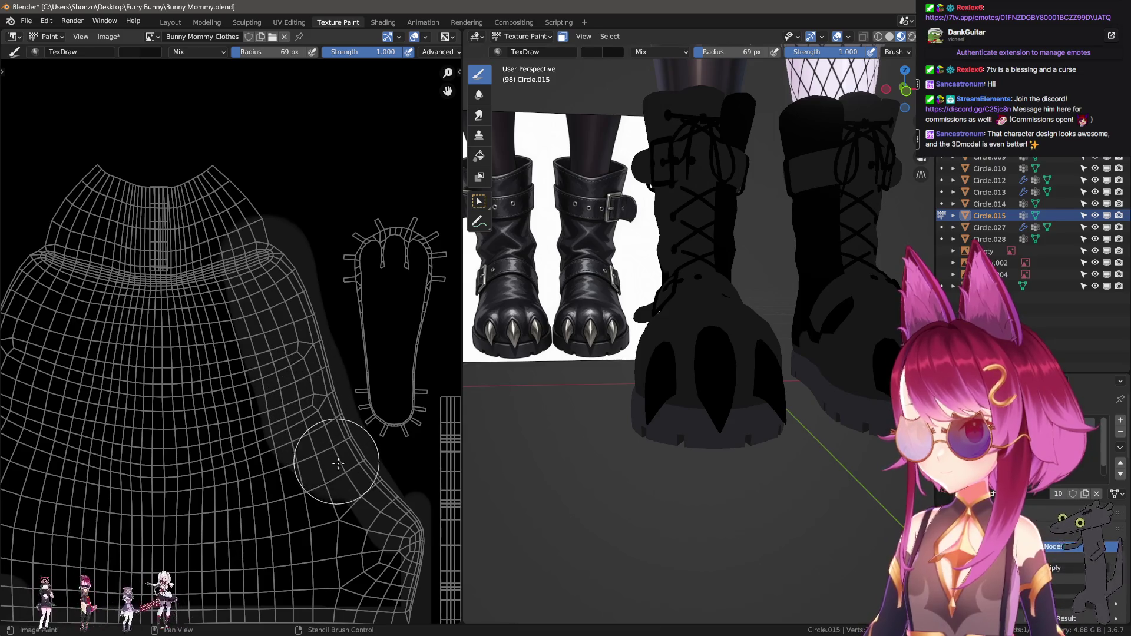
middle_drag(257, 481, 290, 501)
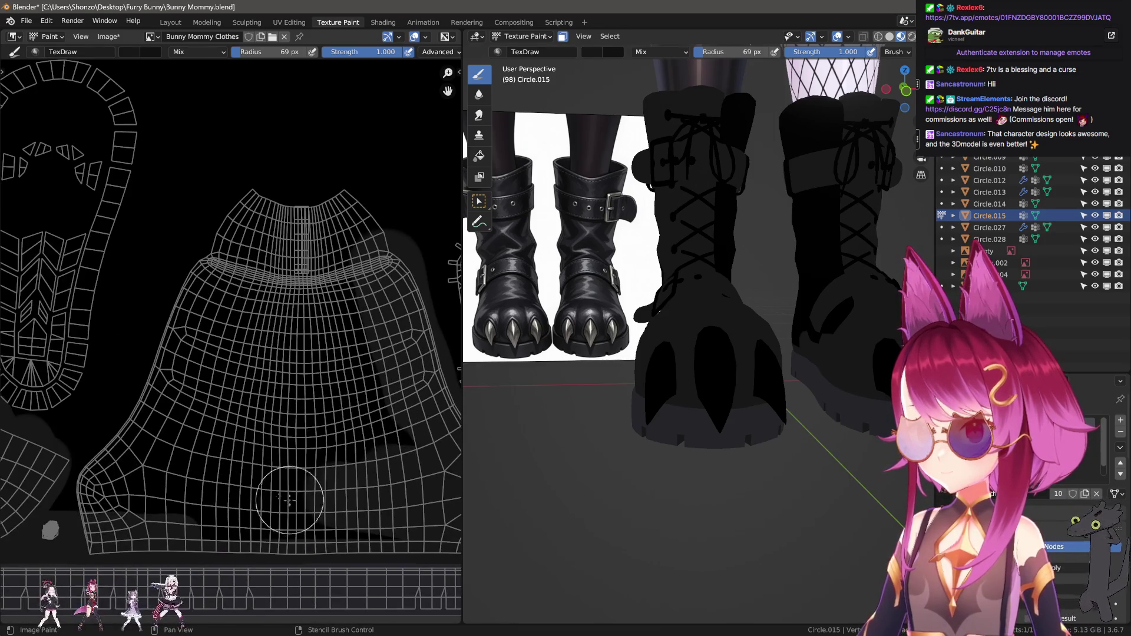
mouse_move(68, 473)
mouse_down()
mouse_move(358, 224)
mouse_move(398, 521)
mouse_up()
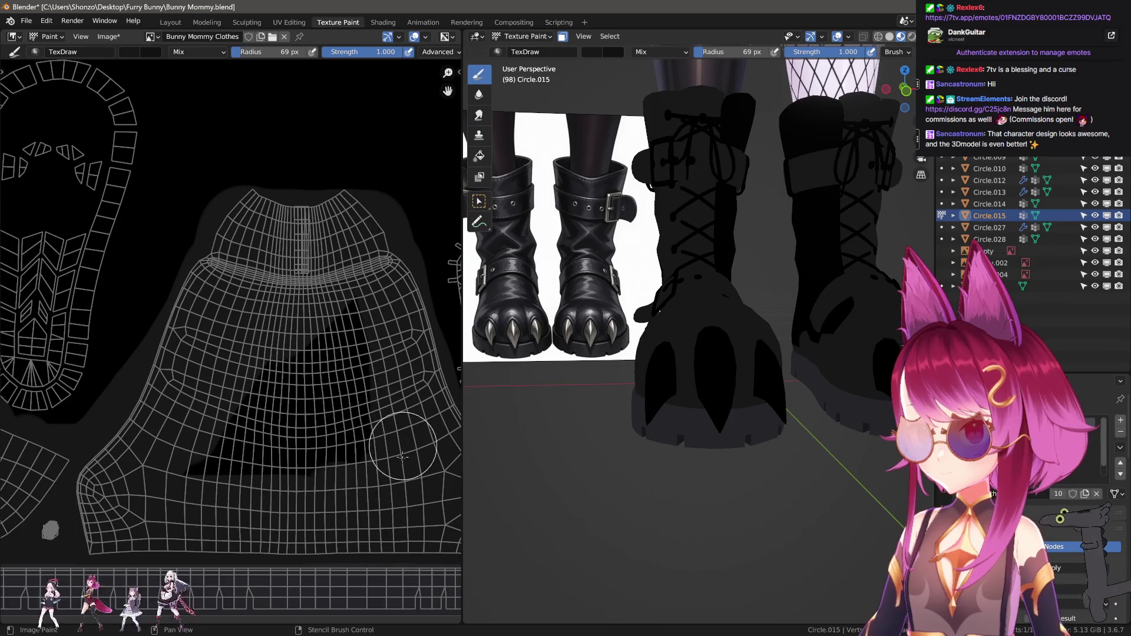
drag(402, 456, 89, 462)
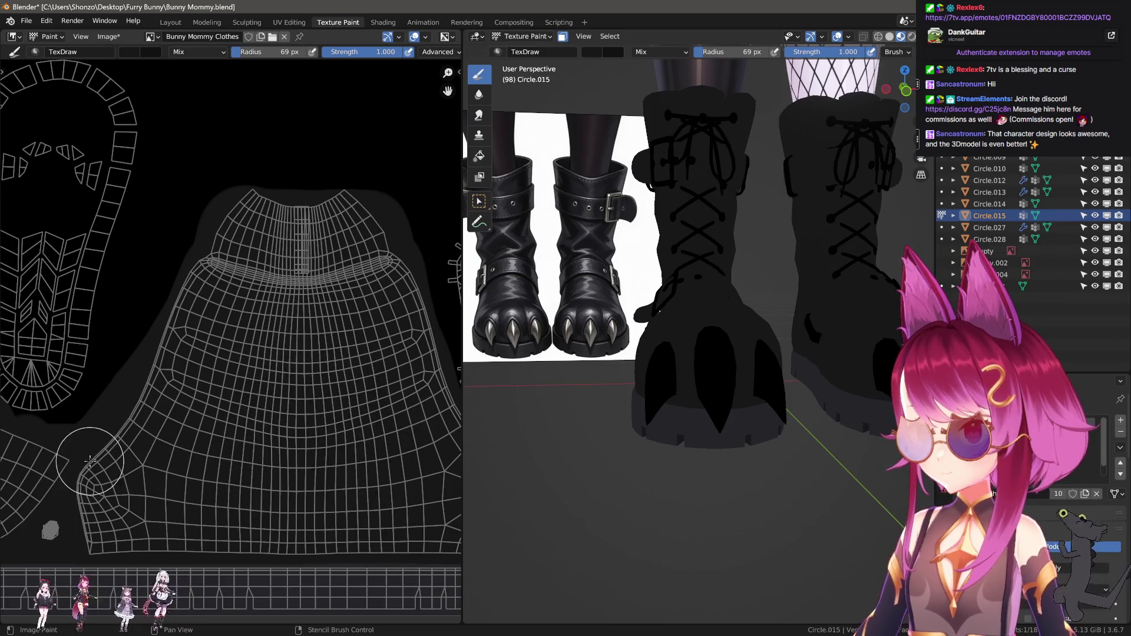
drag(241, 221, 177, 312)
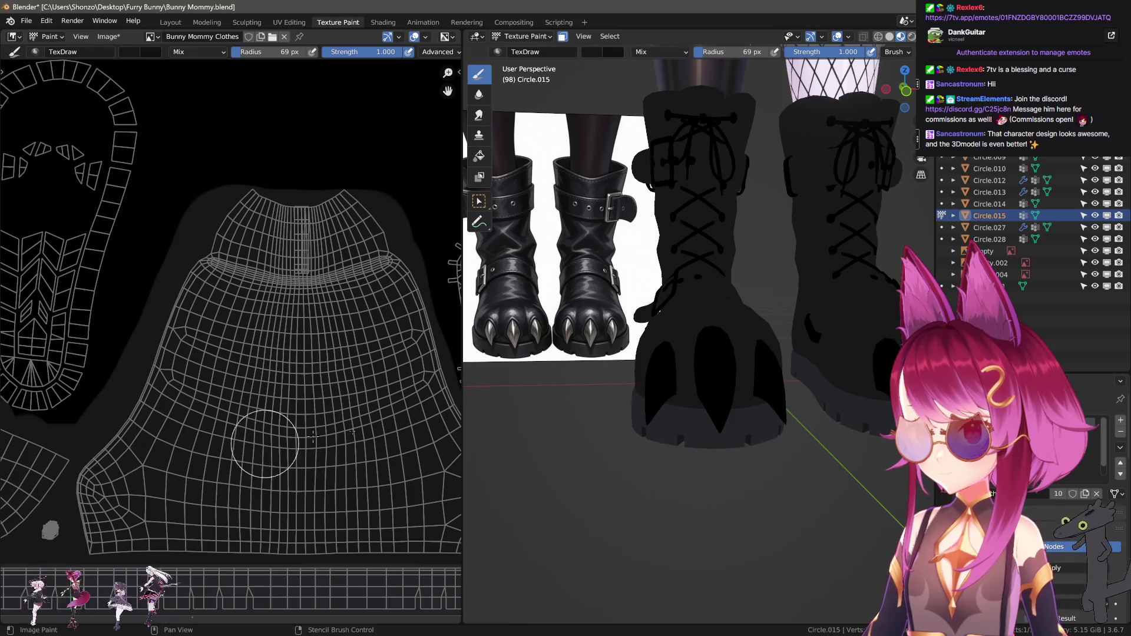
ctrl+scroll(313, 437, down, 5)
mouse_move(566, 425)
middle_down()
mouse_move(579, 440)
mouse_move(558, 415)
middle_up()
scroll(221, 392, down, 1)
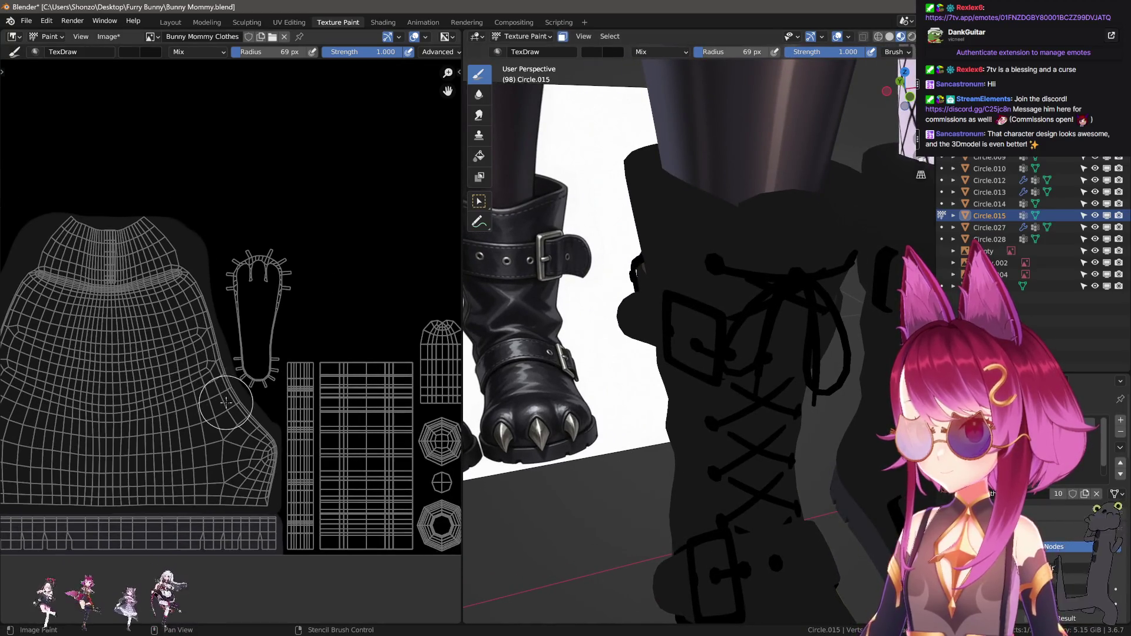
scroll(220, 392, up, 1)
scroll(195, 403, up, 1)
scroll(173, 418, up, 1)
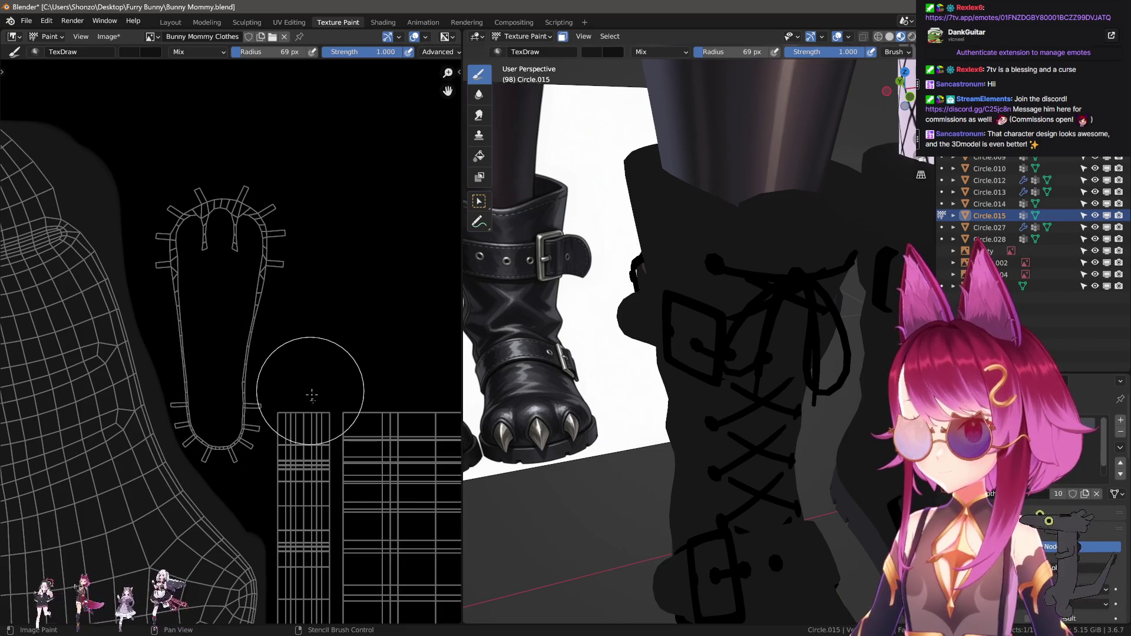
scroll(312, 395, down, 2)
middle_drag(311, 396, 247, 446)
scroll(248, 447, up, 1)
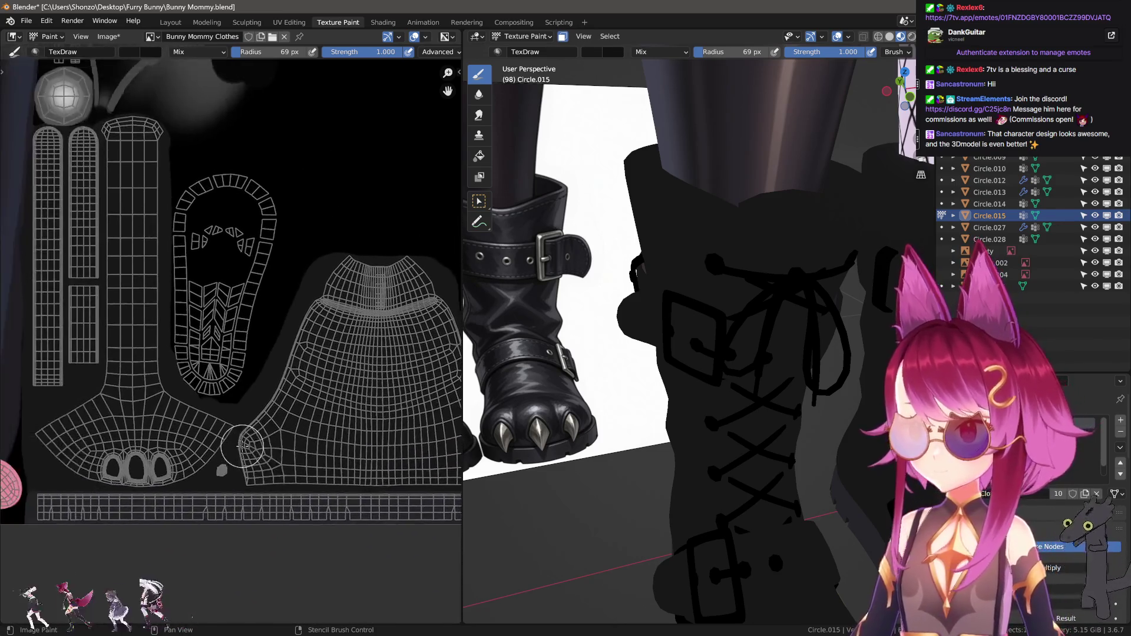
scroll(247, 447, up, 4)
scroll(257, 469, down, 5)
scroll(275, 505, up, 1)
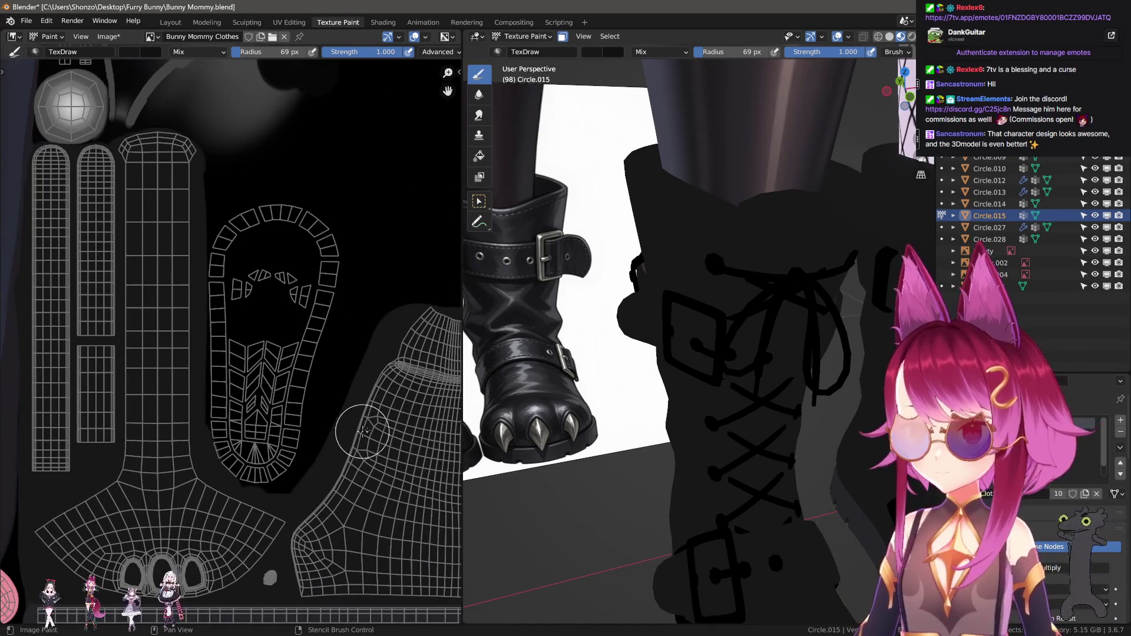
middle_drag(598, 404, 667, 299)
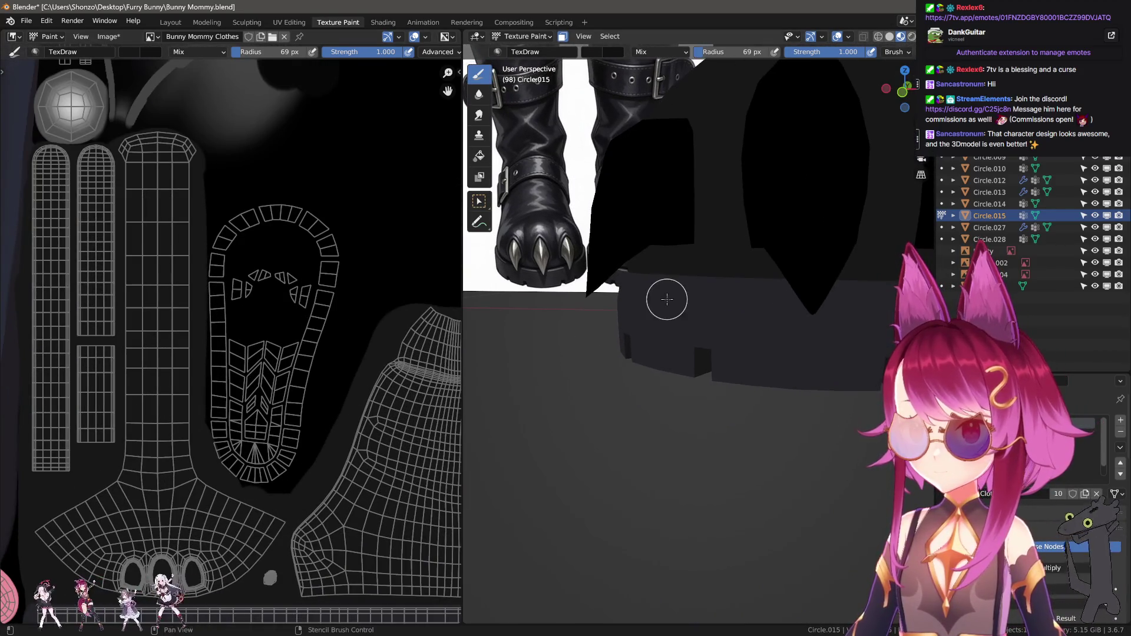
scroll(538, 282, up, 5)
middle_drag(580, 353, 639, 375)
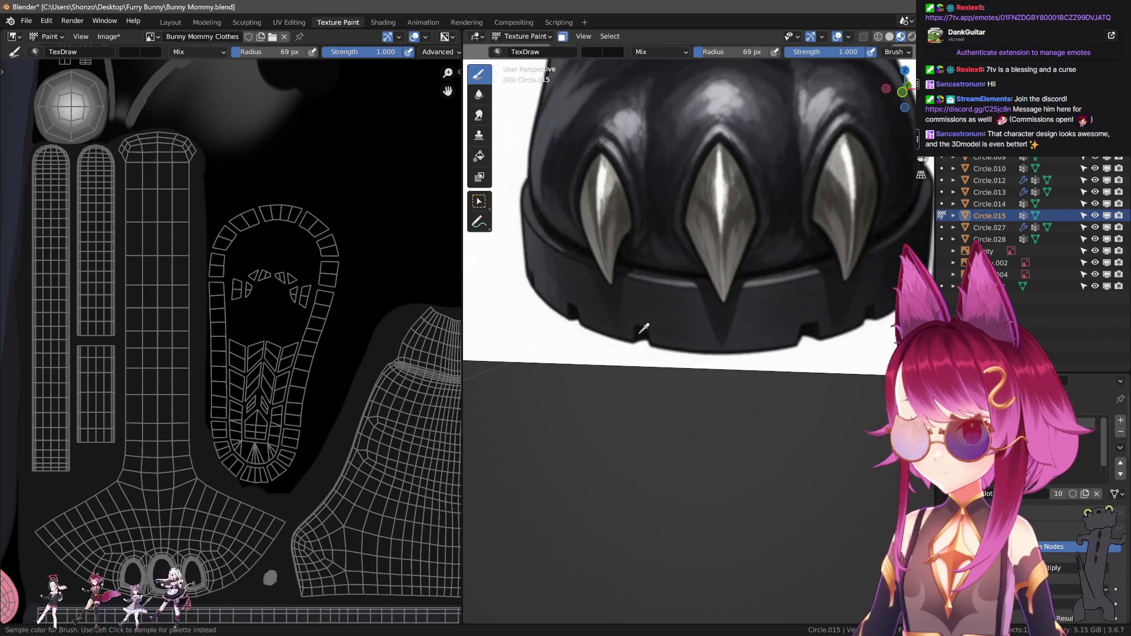
scroll(347, 383, down, 3)
scroll(790, 359, down, 3)
scroll(791, 359, down, 2)
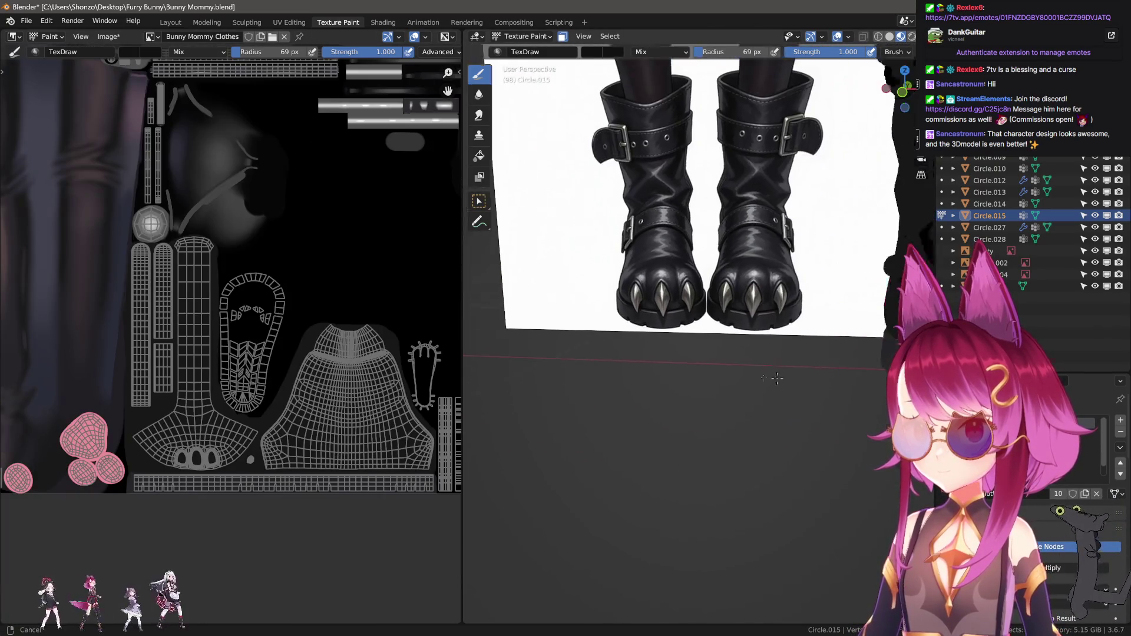
mouse_move(791, 359)
middle_down()
mouse_move(663, 387)
mouse_move(653, 404)
mouse_move(711, 289)
mouse_move(707, 354)
middle_up()
scroll(707, 354, up, 2)
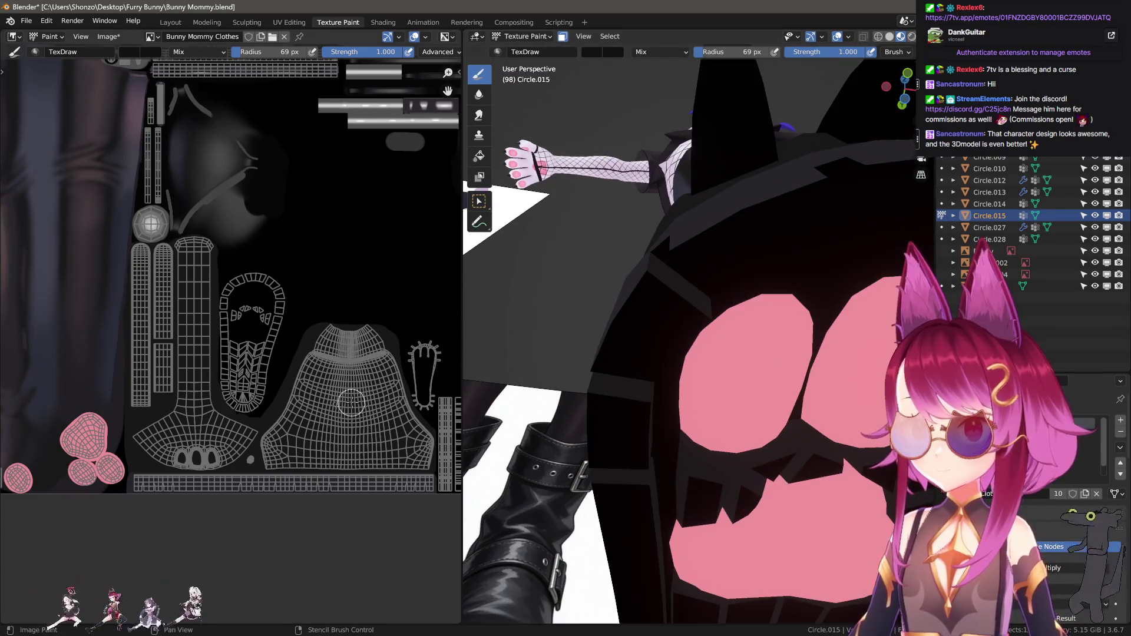
scroll(298, 453, up, 2)
scroll(298, 453, up, 2)
Bring the foot island into view with a smaller, lower-strength brush
middle_drag(299, 452, 303, 404)
key(bracketleft)
key(bracketleft)
key(bracketleft)
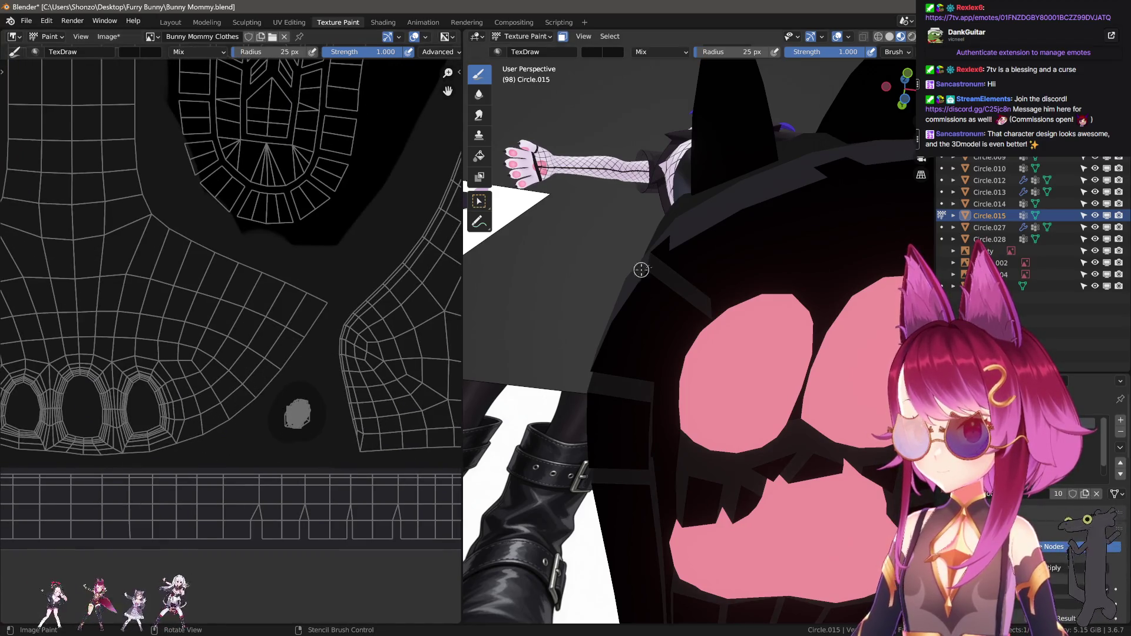
mouse_move(641, 270)
middle_down()
mouse_move(648, 296)
mouse_move(693, 296)
middle_up()
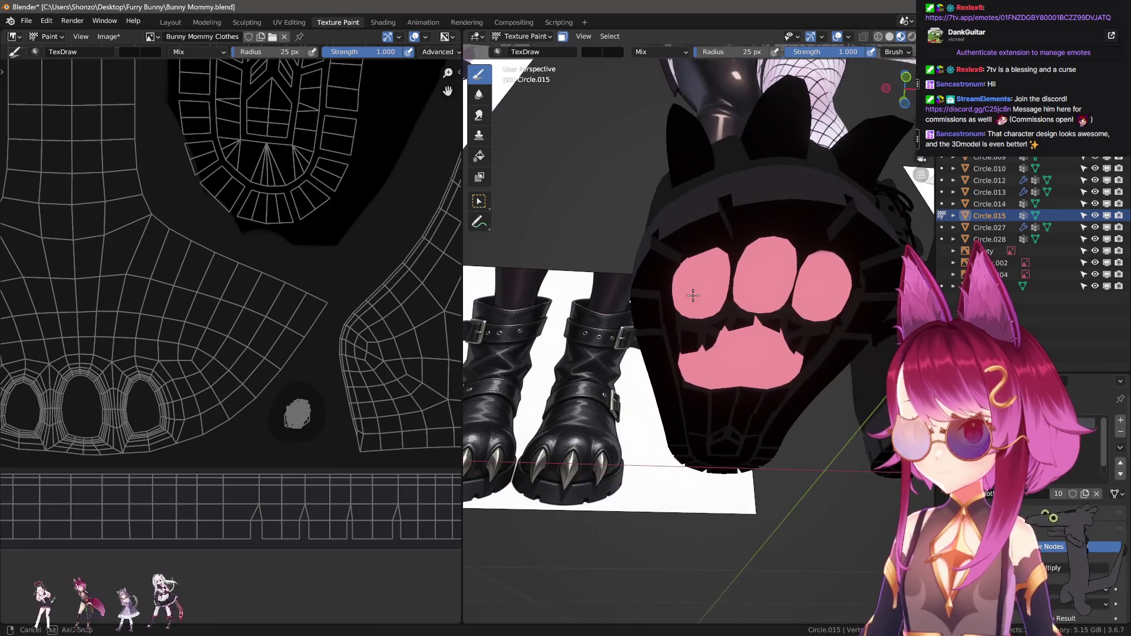
middle_drag(367, 281, 246, 406)
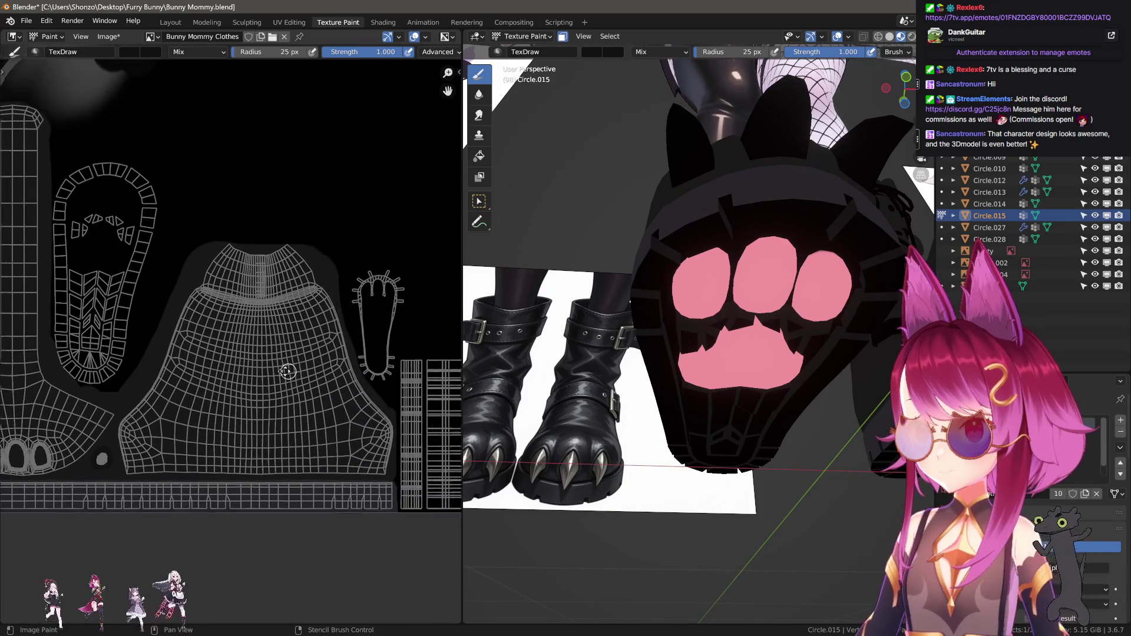
scroll(247, 407, up, 3)
middle_drag(246, 408, 247, 479)
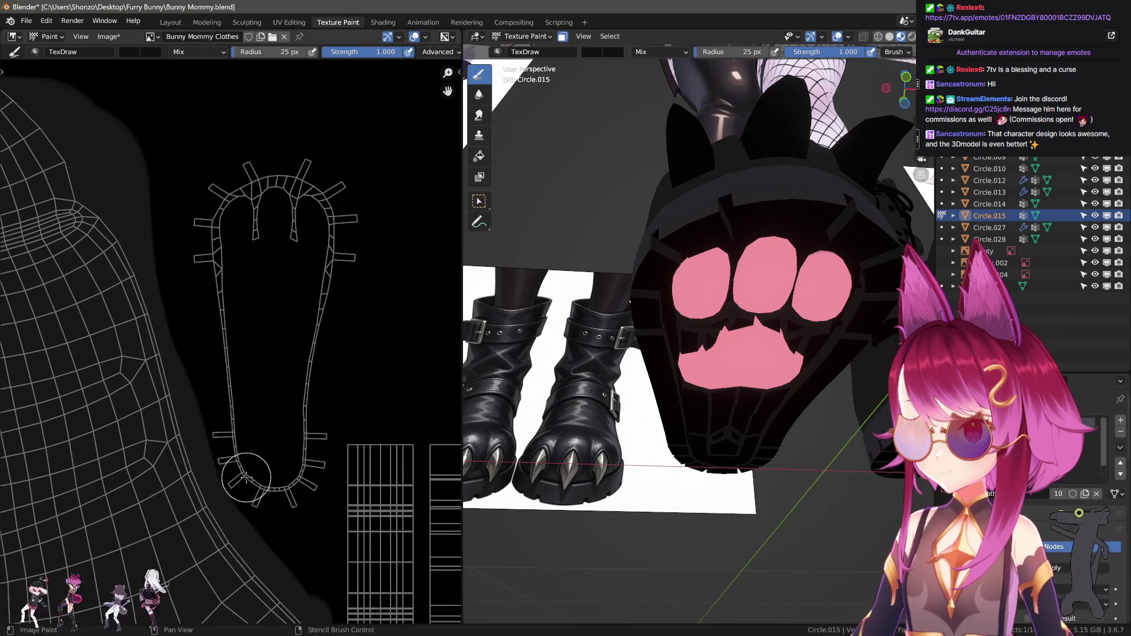
key(shift+f)
click(228, 462)
key(f)
click(237, 432)
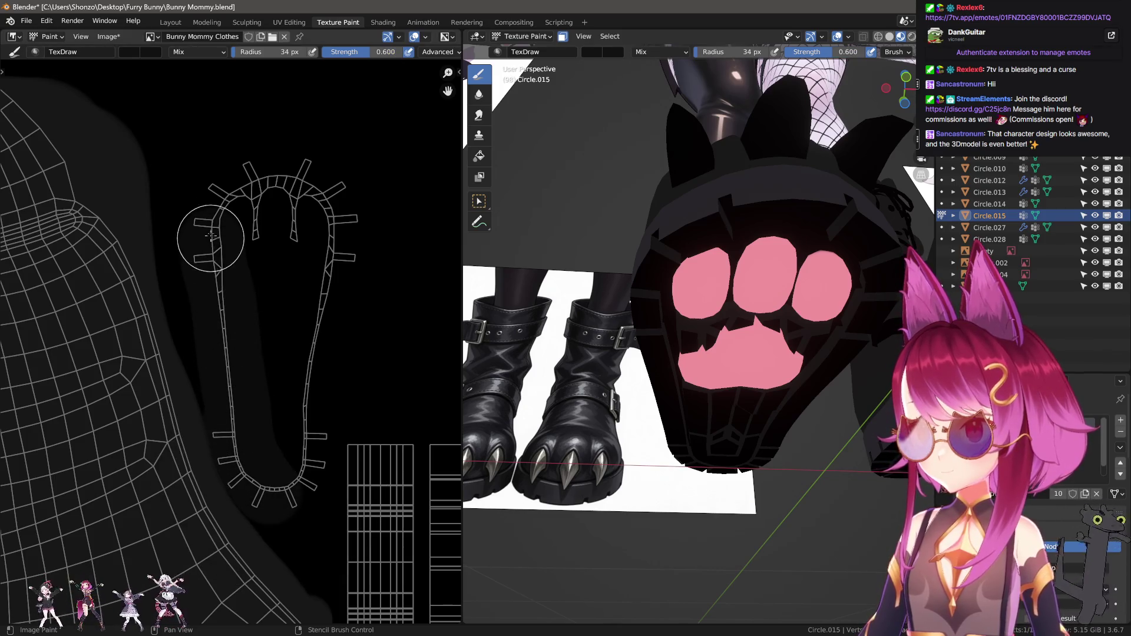
Paint lighter shading up both edges and through the middle of the foot island
drag(249, 463, 272, 180)
drag(341, 199, 300, 461)
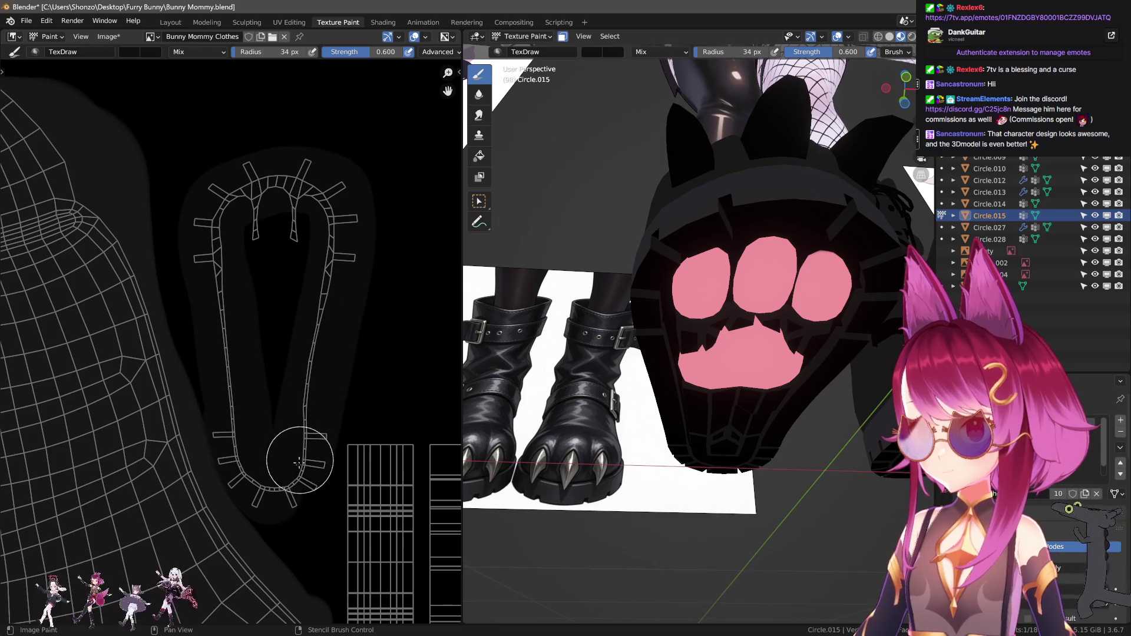
drag(285, 401, 280, 206)
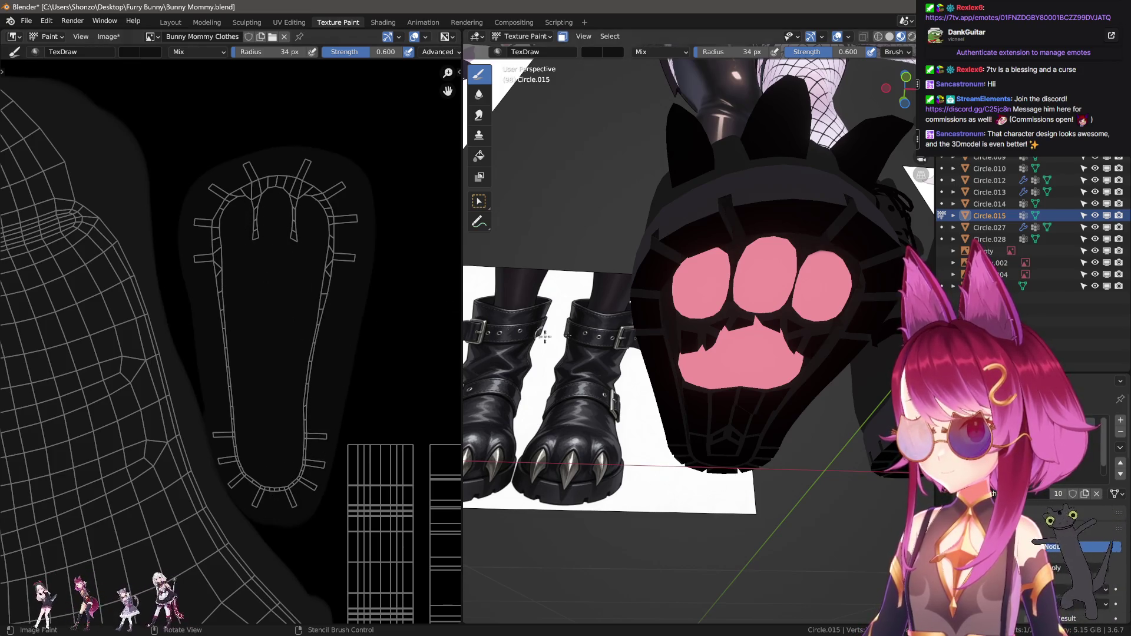
middle_drag(690, 353, 703, 373)
scroll(702, 373, up, 3)
scroll(703, 373, up, 2)
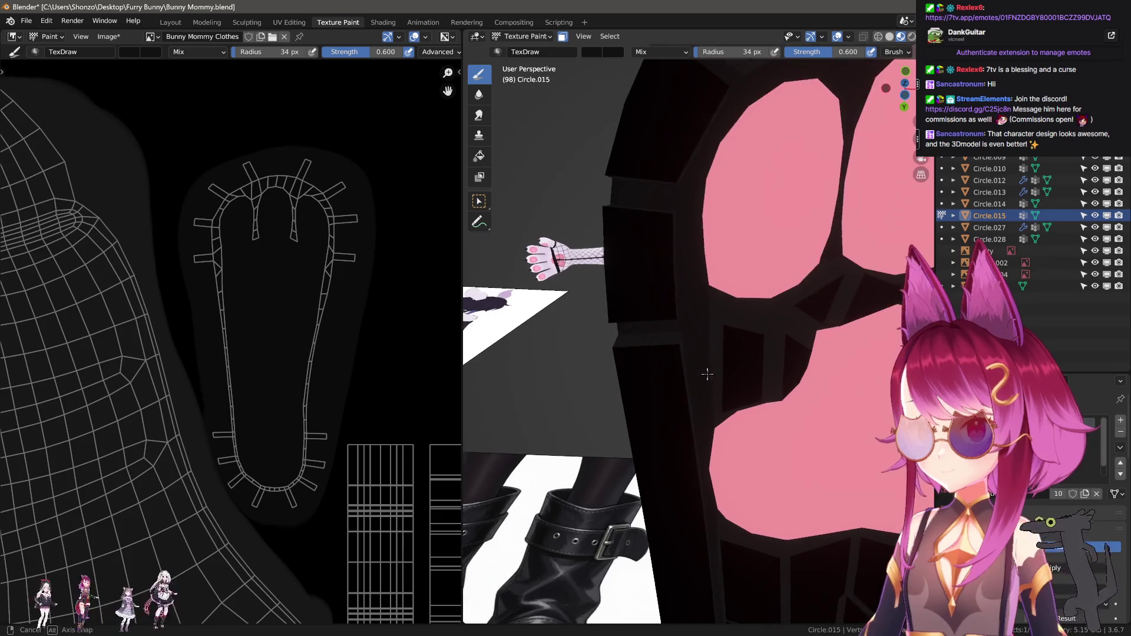
scroll(703, 373, up, 2)
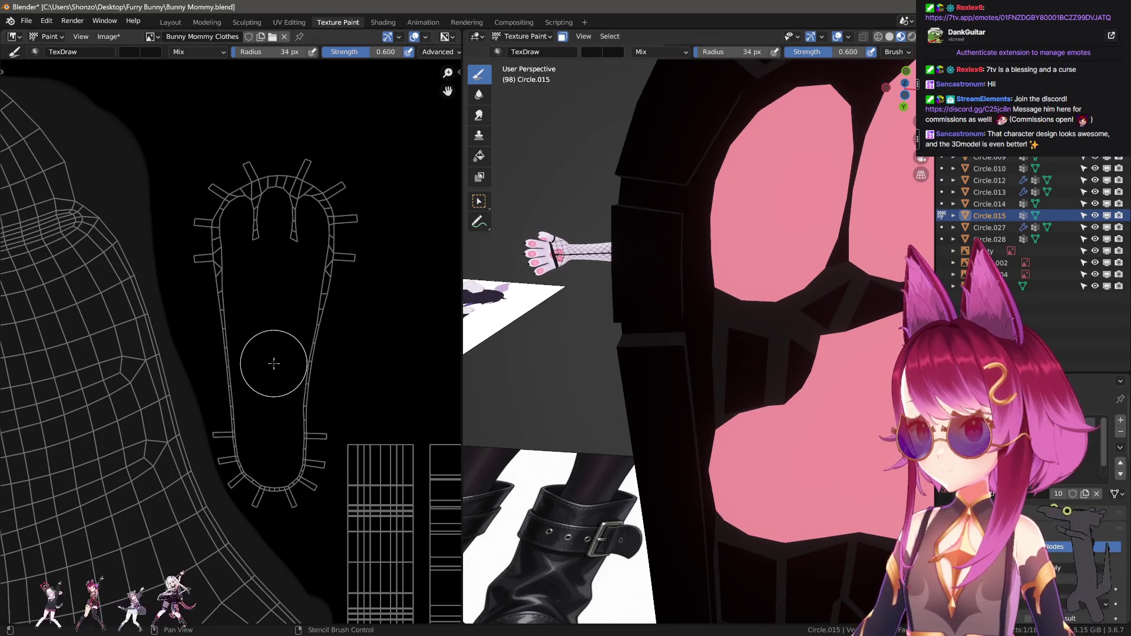
With strength around 0.300 then full, fill the sole island's black interior with grey
key(shift+f)
click(253, 391)
key(shift+f)
click(242, 432)
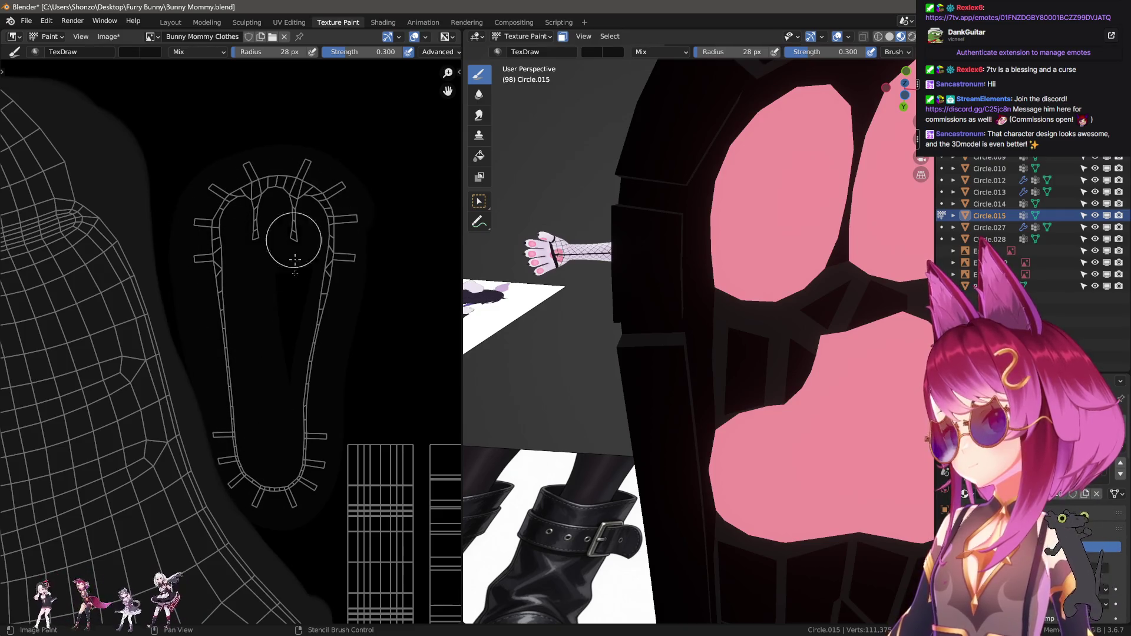
scroll(618, 398, down, 3)
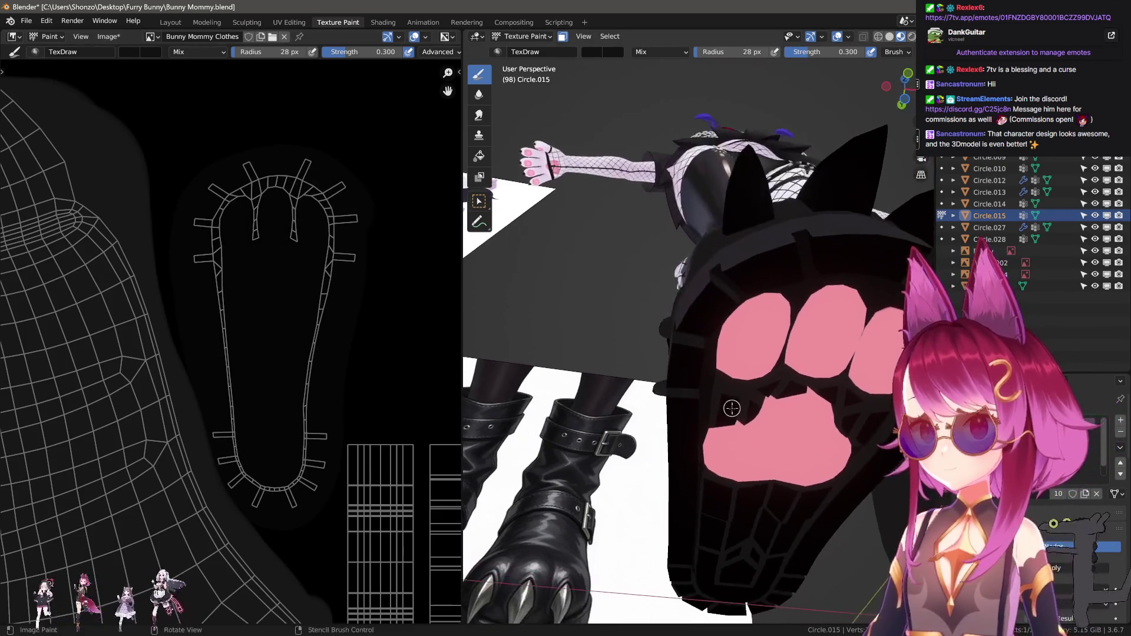
scroll(231, 408, down, 2)
scroll(231, 408, up, 2)
scroll(265, 400, up, 2)
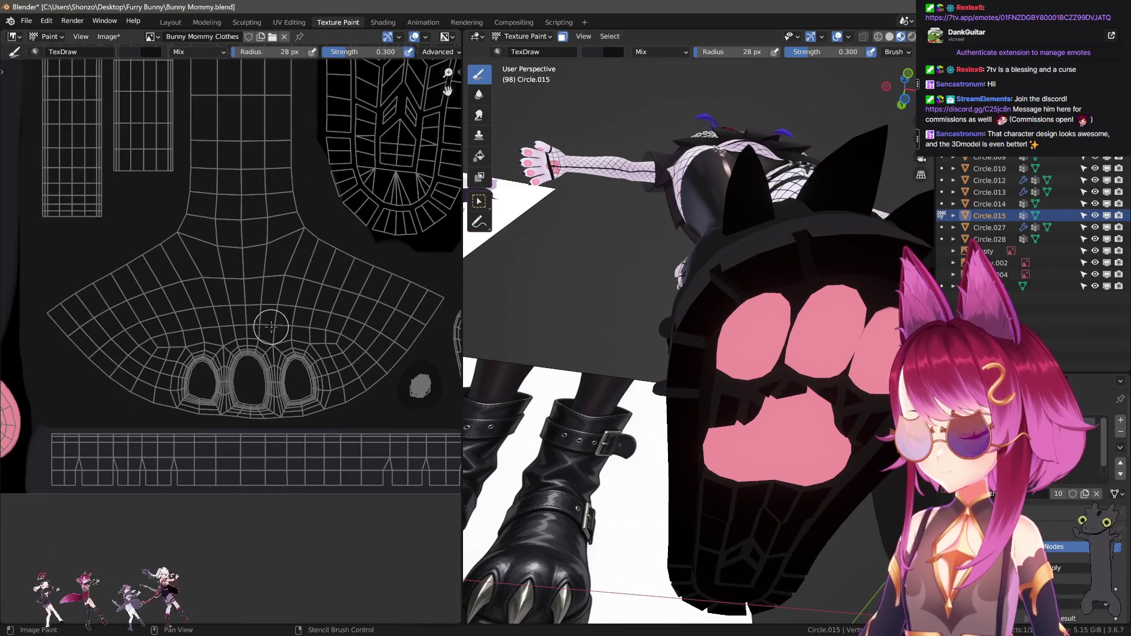
middle_drag(343, 323, 174, 452)
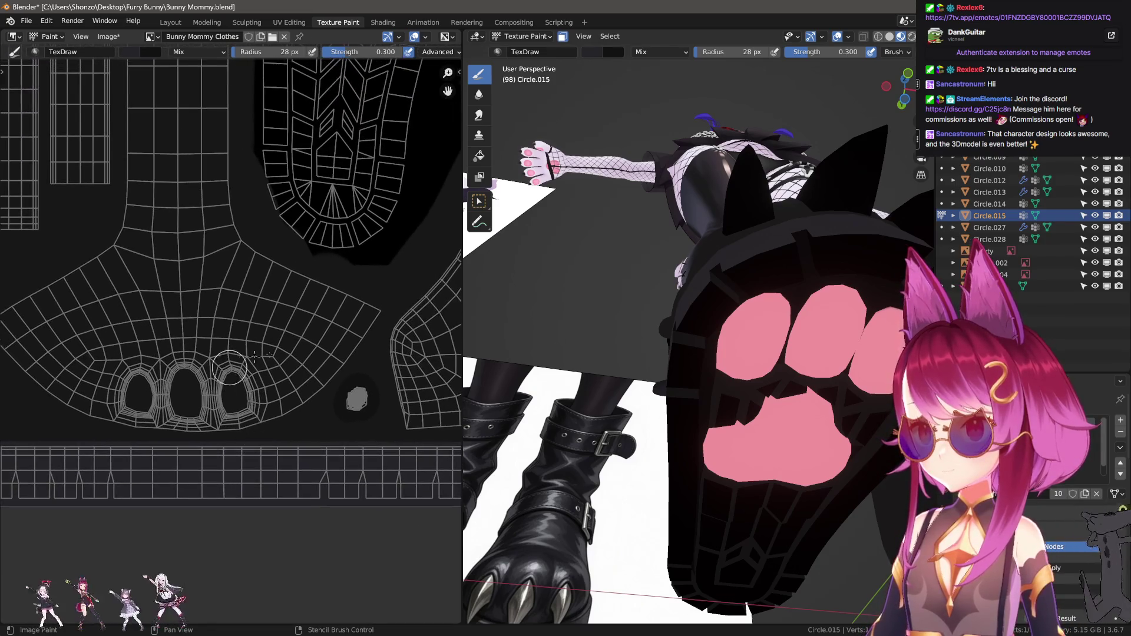
drag(170, 447, 202, 485)
key(shift+f)
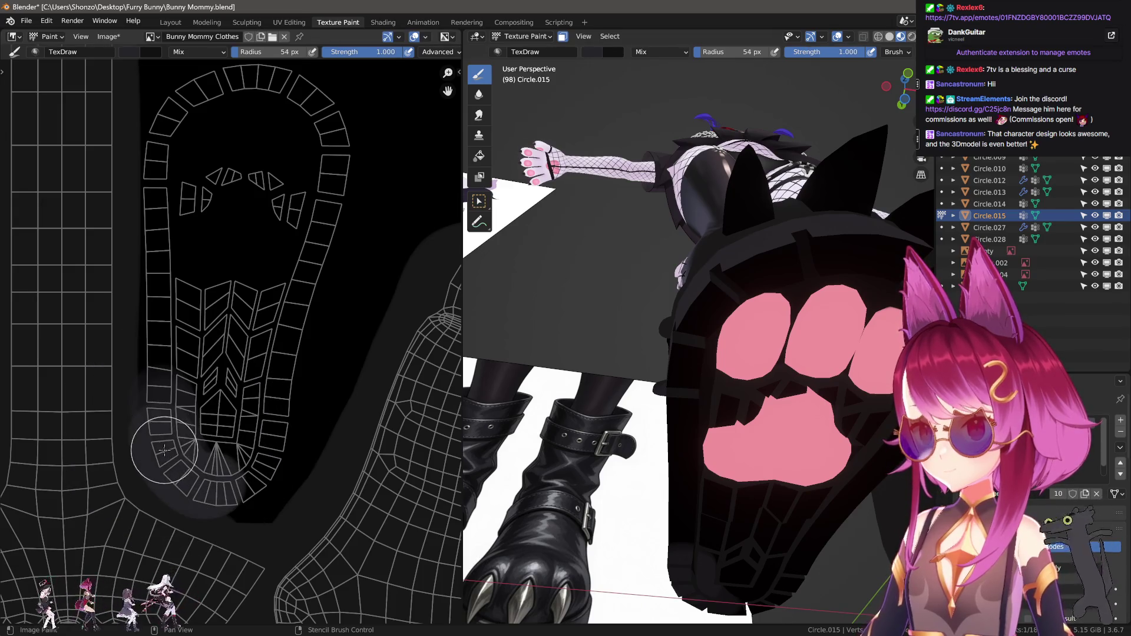
mouse_move(163, 452)
mouse_down()
mouse_move(284, 89)
mouse_move(212, 495)
mouse_up()
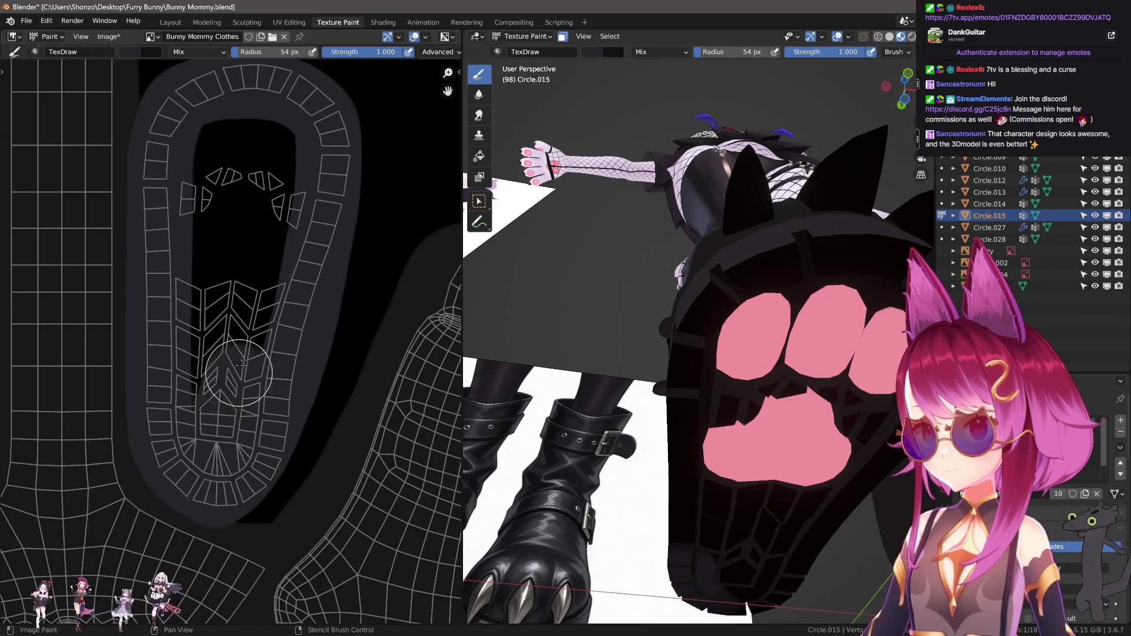
mouse_move(238, 371)
mouse_down()
mouse_move(266, 159)
mouse_move(213, 287)
mouse_up()
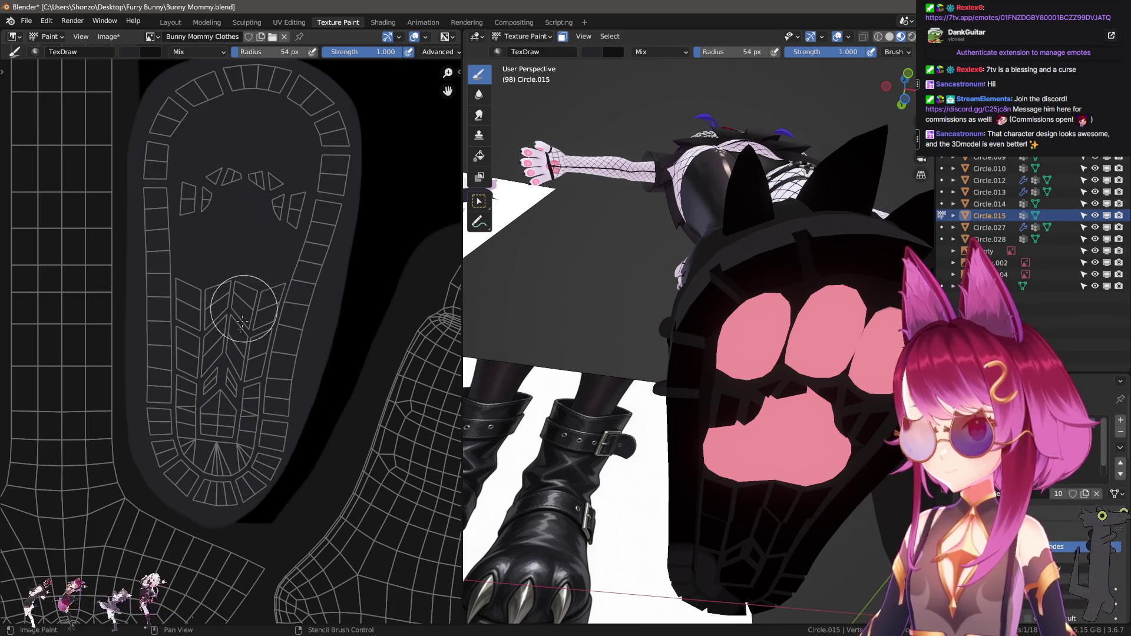
middle_drag(620, 355, 690, 266)
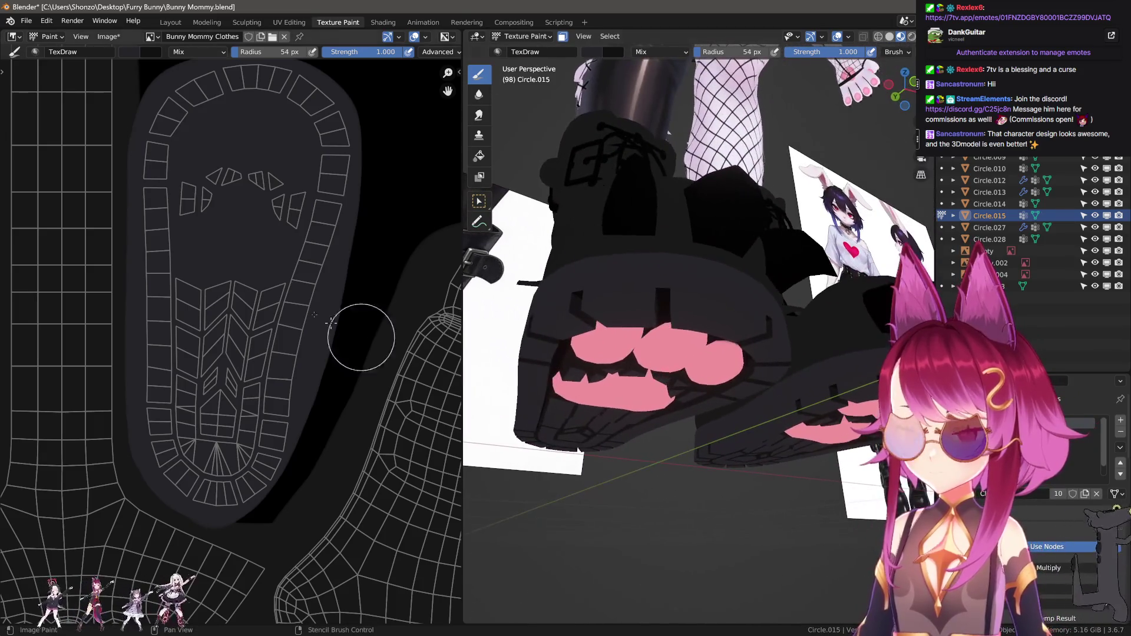
scroll(380, 291, down, 2)
scroll(336, 297, down, 1)
scroll(292, 367, down, 1)
Sample a darker colour, set strength 0.400 with a 91 px brush, and inspect the shaded soles
key(s)
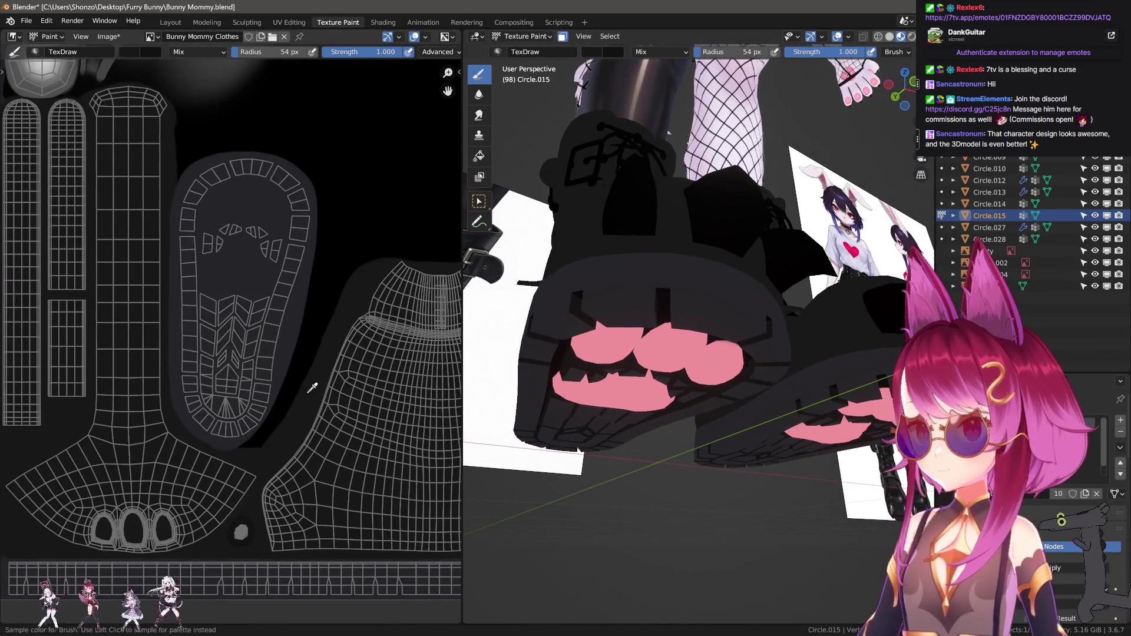
scroll(312, 388, up, 3)
key(shift+f)
click(177, 327)
scroll(203, 326, down, 1)
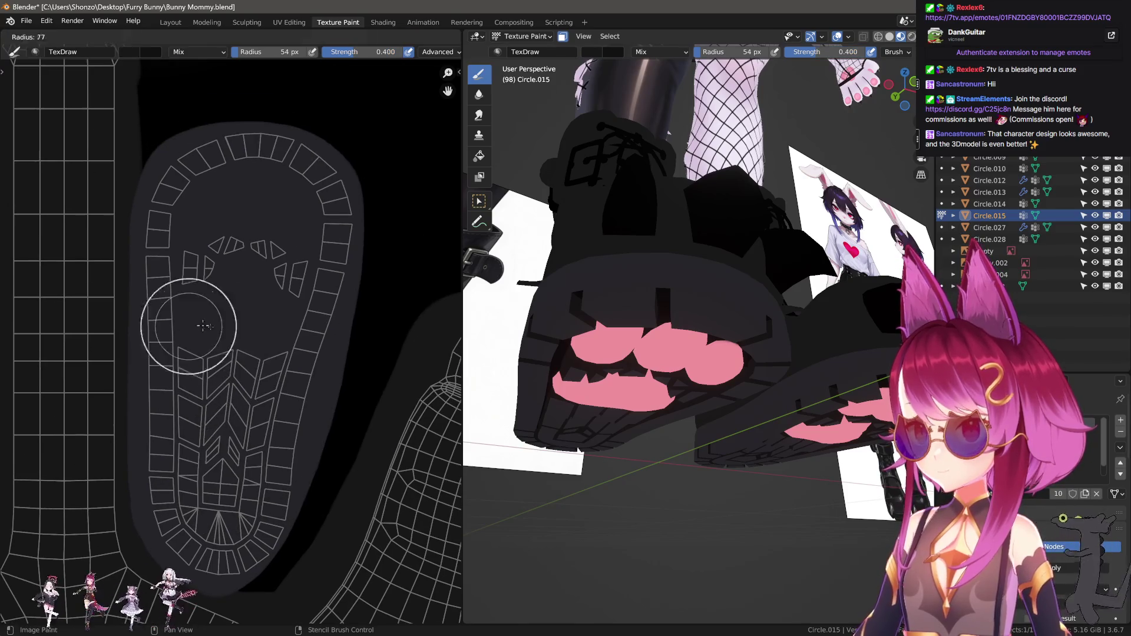
click(204, 327)
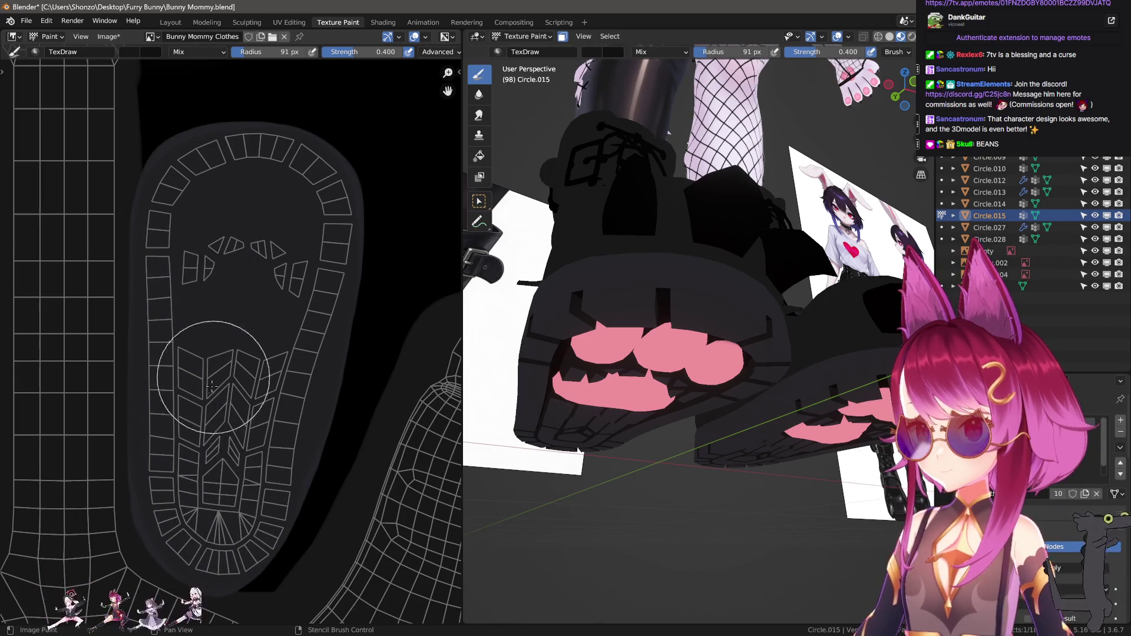
middle_drag(614, 255, 635, 236)
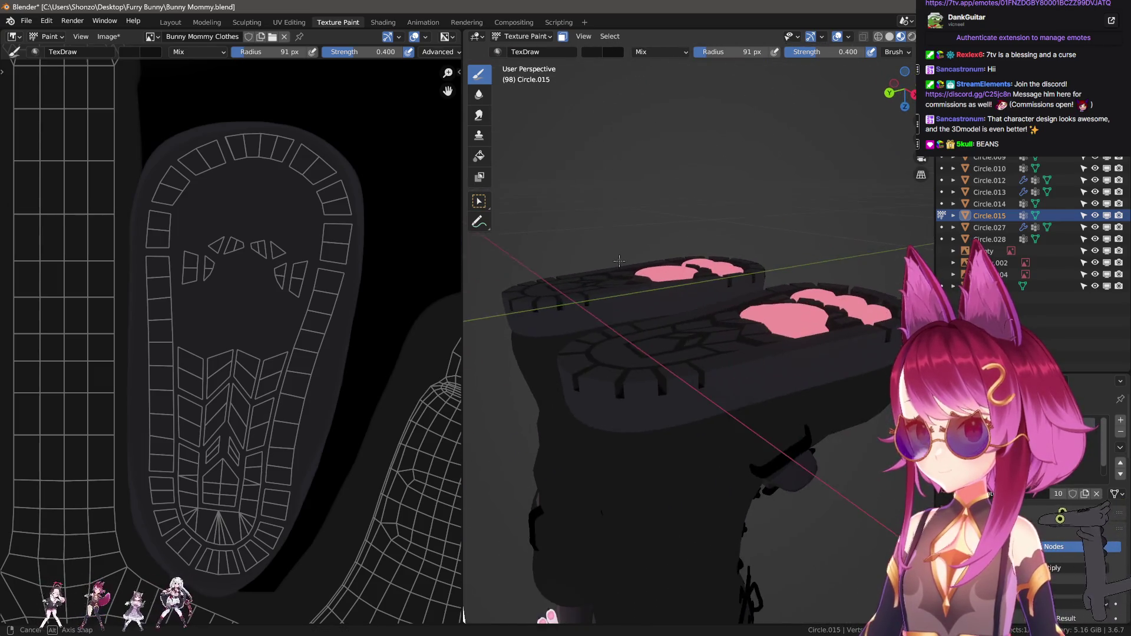
middle_drag(634, 236, 555, 283)
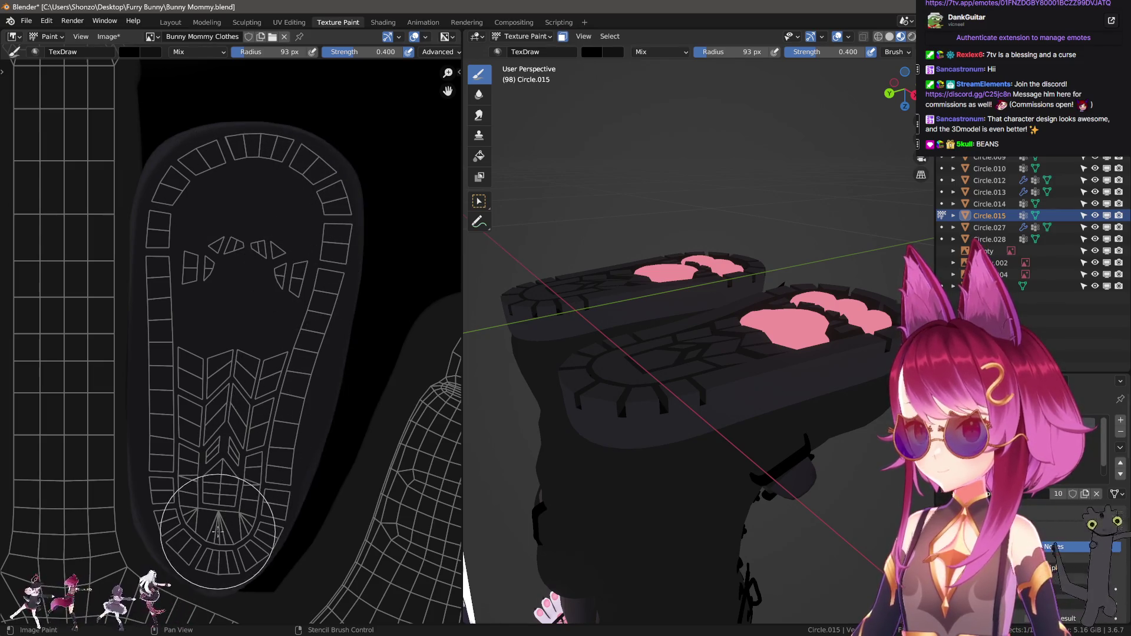
middle_drag(575, 298, 673, 343)
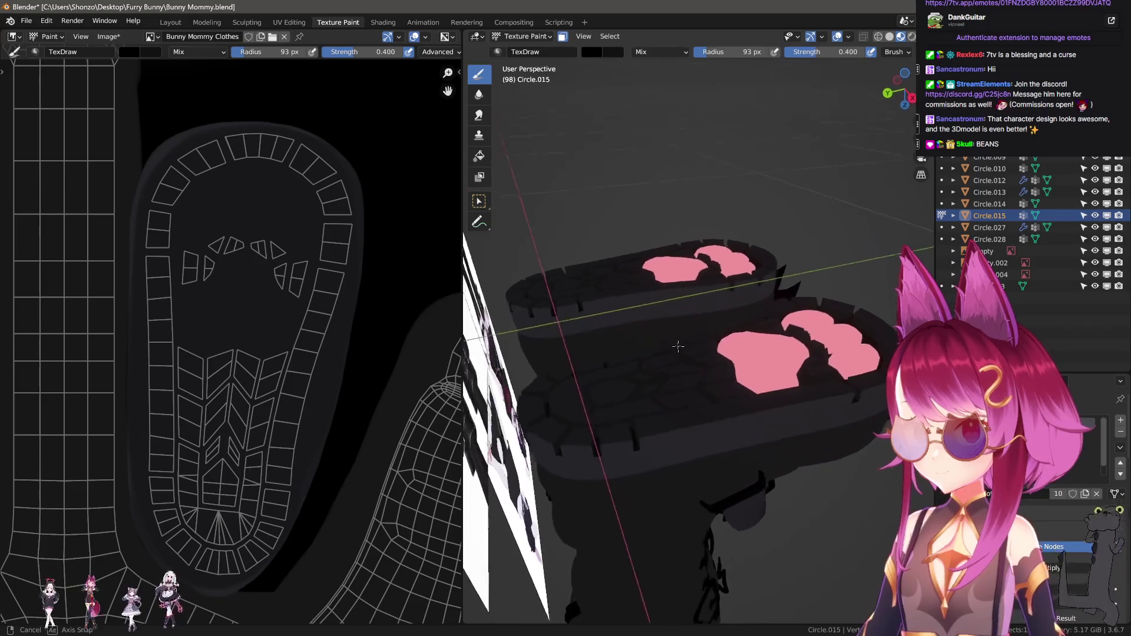
Undo the overly dark stroke and lower brush strength to 0.200
key(ctrl+z)
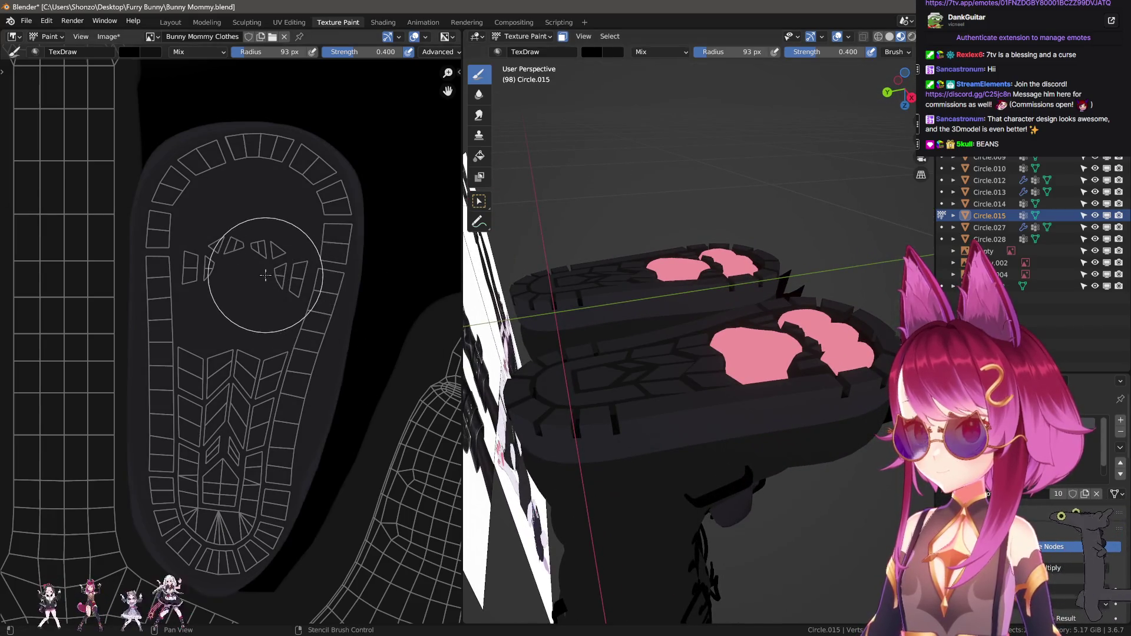
key(shift+f)
click(265, 270)
key(shift+f)
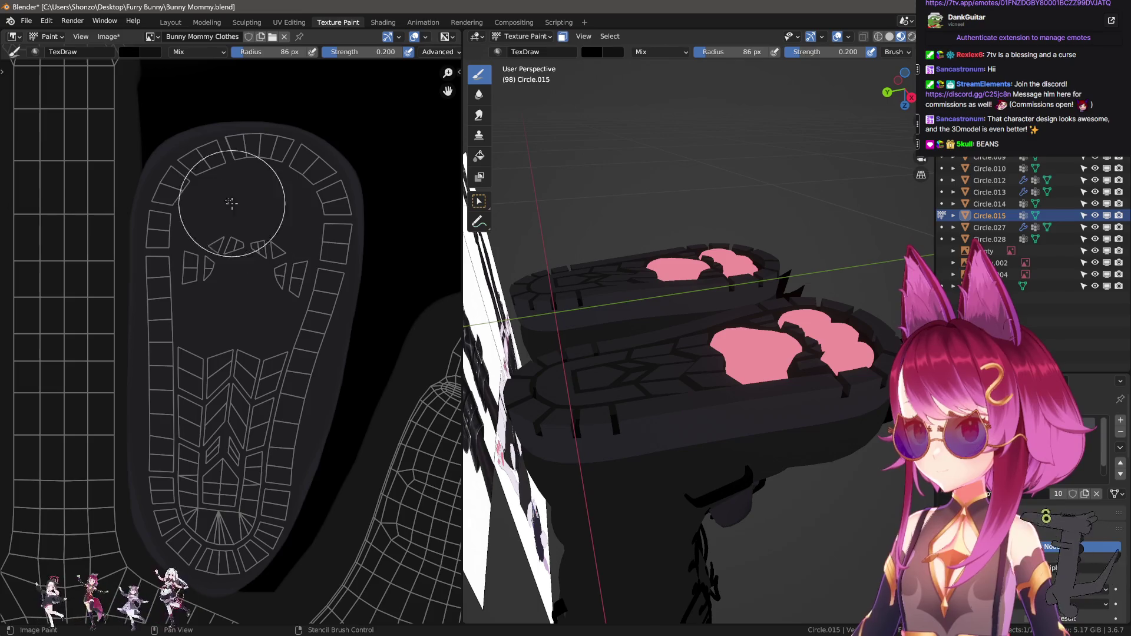
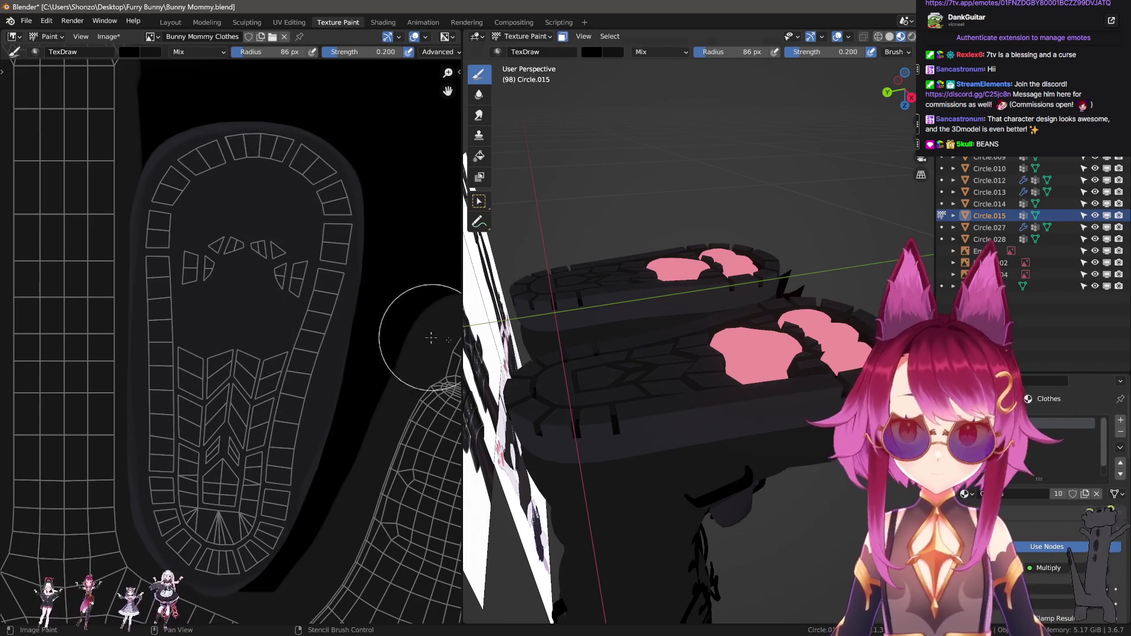
View the soles from below and sample the paw-pad pink as the paint colour (S)
mouse_move(495, 345)
middle_down()
mouse_move(701, 349)
mouse_move(574, 370)
mouse_move(615, 341)
mouse_move(605, 353)
mouse_move(719, 461)
mouse_move(739, 380)
mouse_move(677, 392)
middle_up()
scroll(176, 389, down, 5)
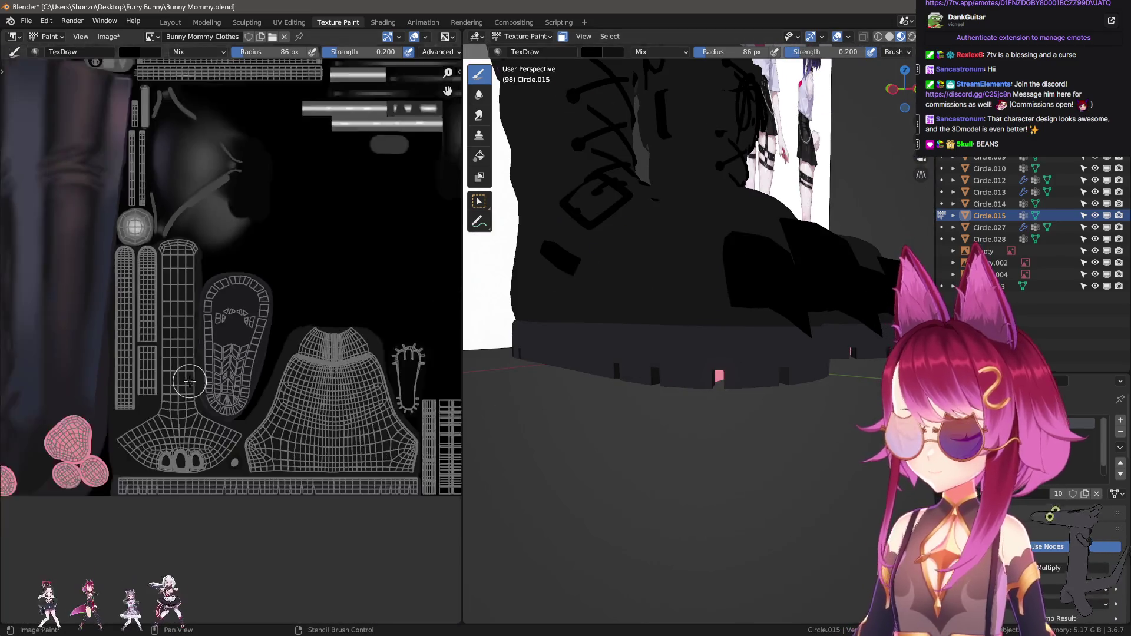
scroll(176, 390, up, 2)
scroll(176, 390, up, 4)
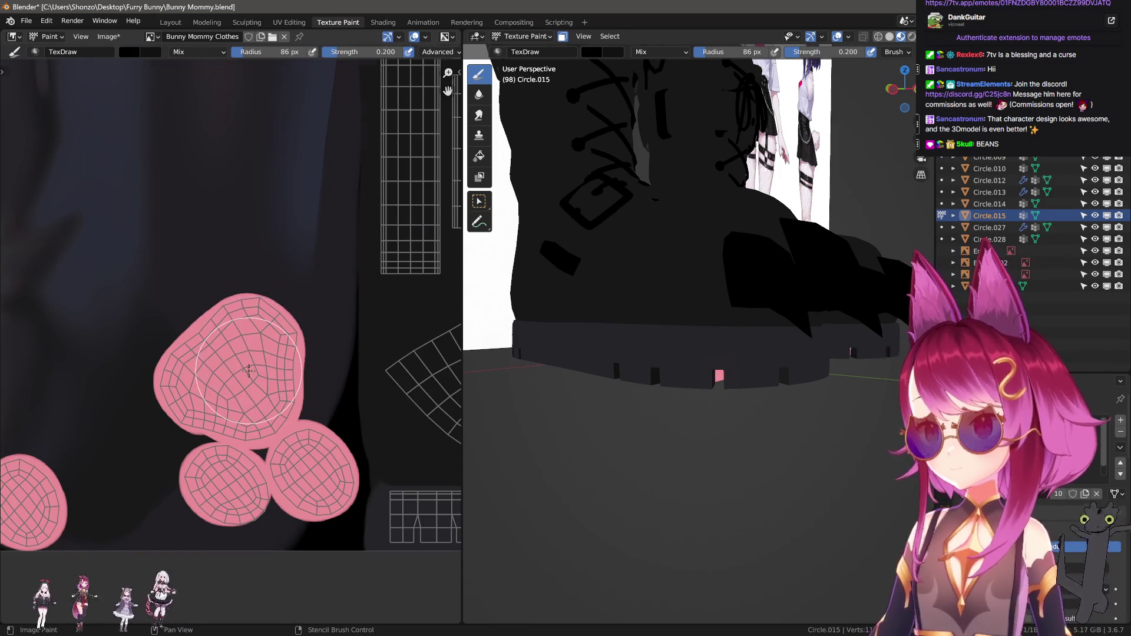
scroll(250, 369, up, 3)
key(s)
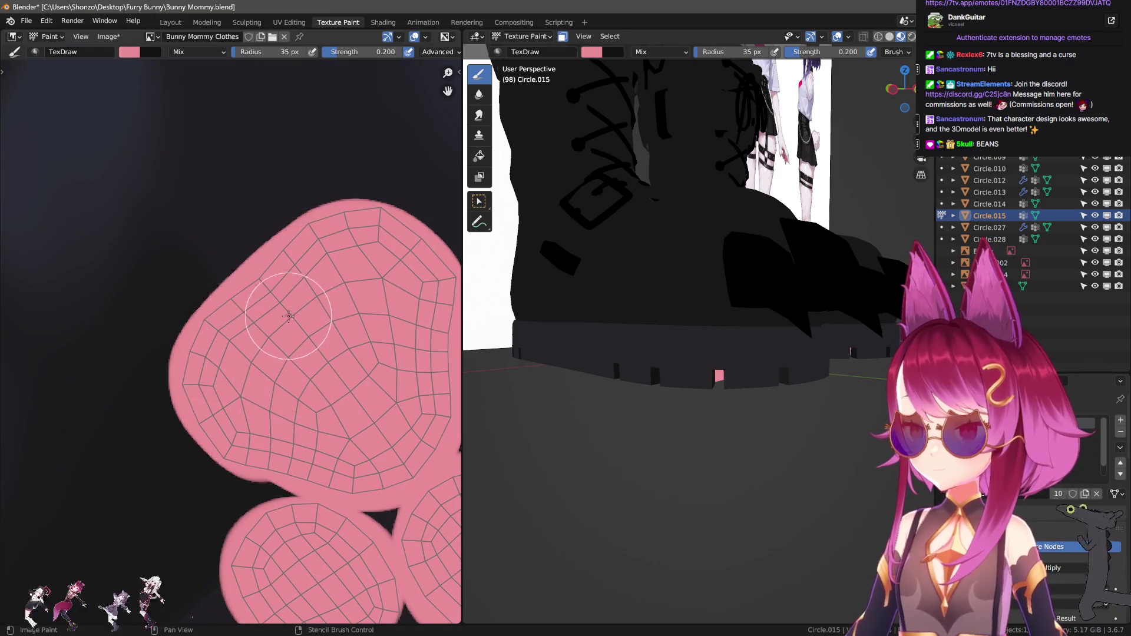
Set the brush to Multiply blending at 0.5 strength, test a dark stroke and undo it
right_click(288, 316)
click(228, 280)
click(212, 327)
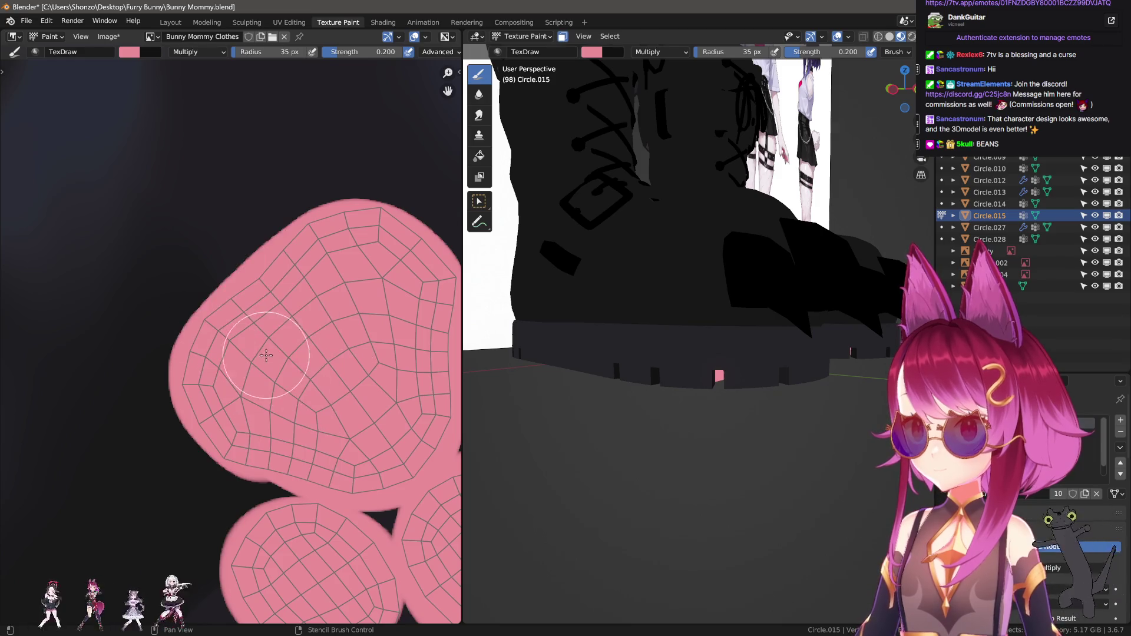
key(shift+f)
click(299, 338)
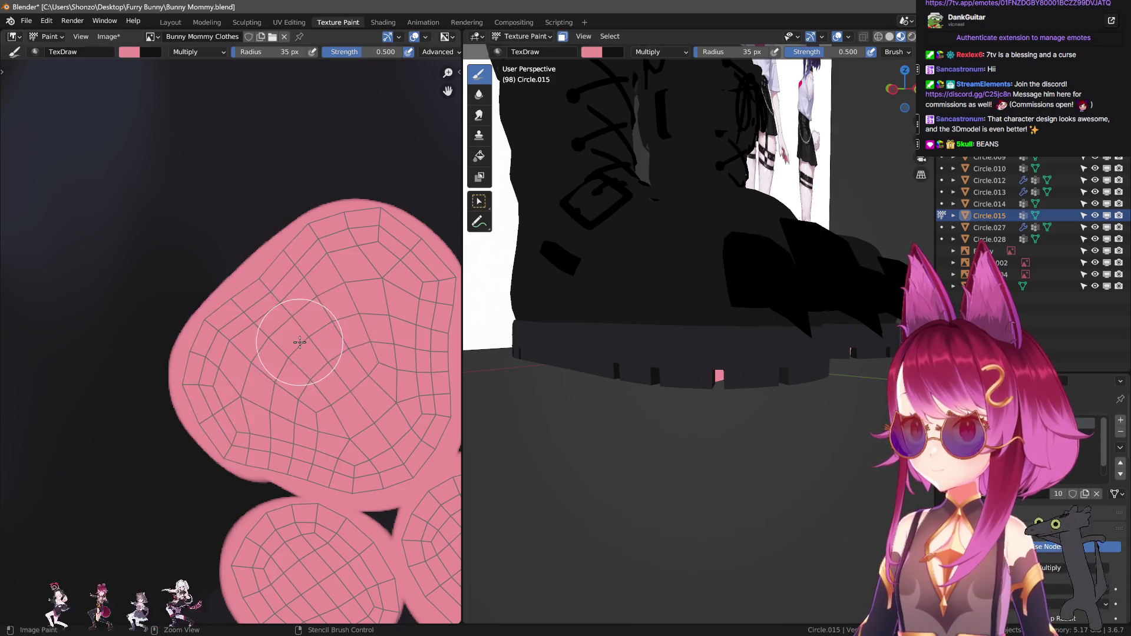
scroll(256, 375, up, 2)
drag(260, 306, 231, 338)
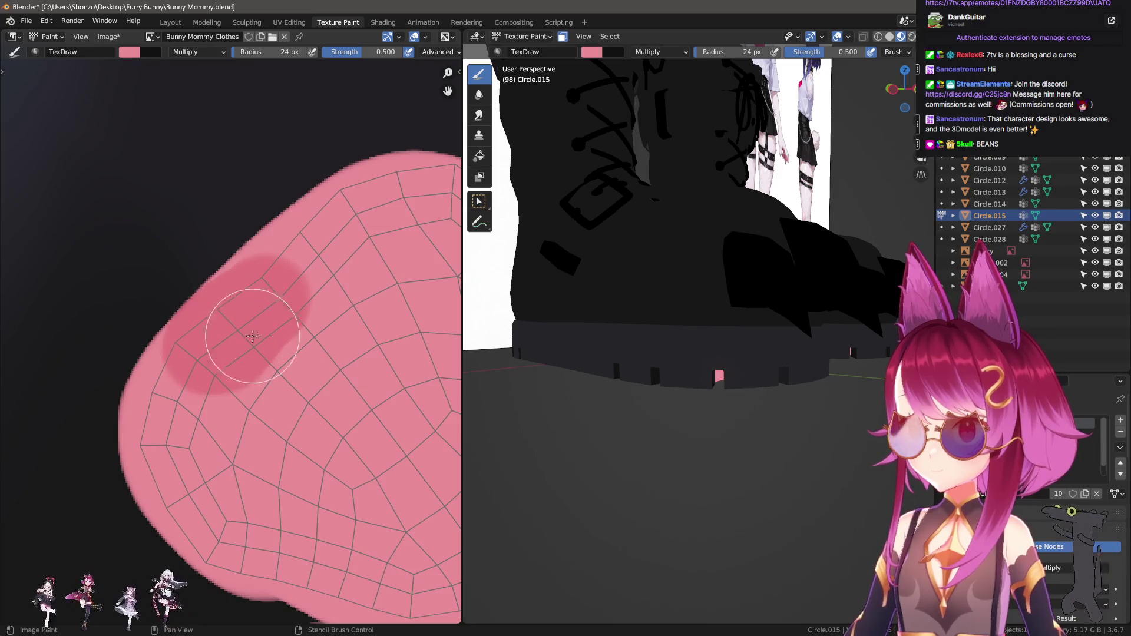
middle_drag(689, 354, 619, 265)
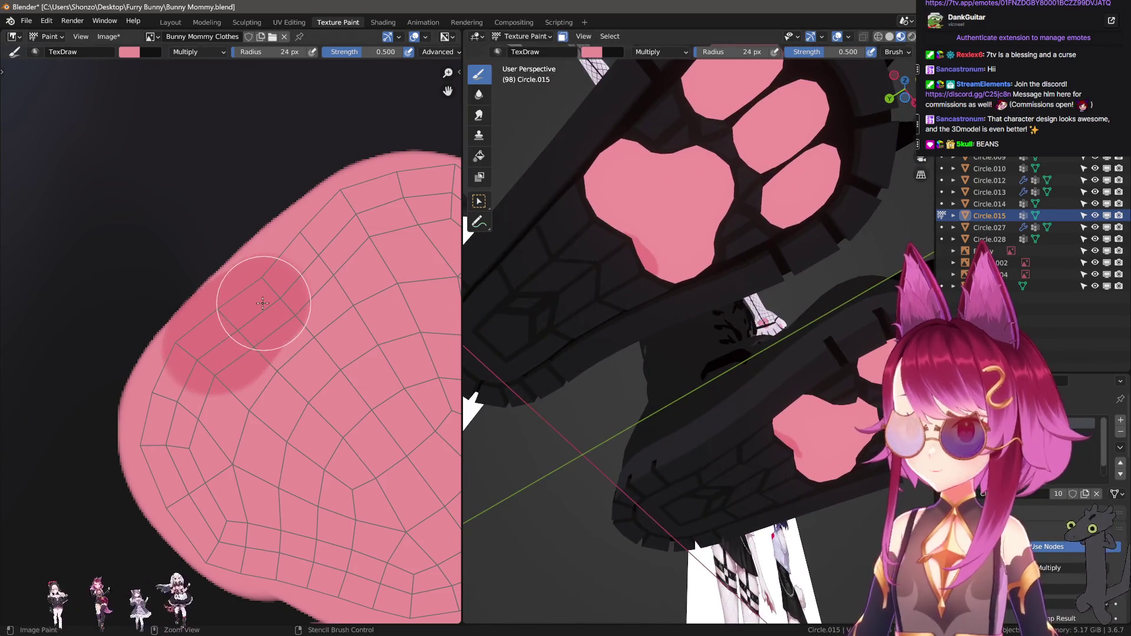
key(ctrl+z)
Darken the island's left edge, raise strength to 1.0, return to Mix blending and undo the overly dark stroke
mouse_move(265, 291)
mouse_down()
mouse_move(197, 499)
mouse_move(341, 568)
mouse_up()
middle_drag(342, 568, 314, 428)
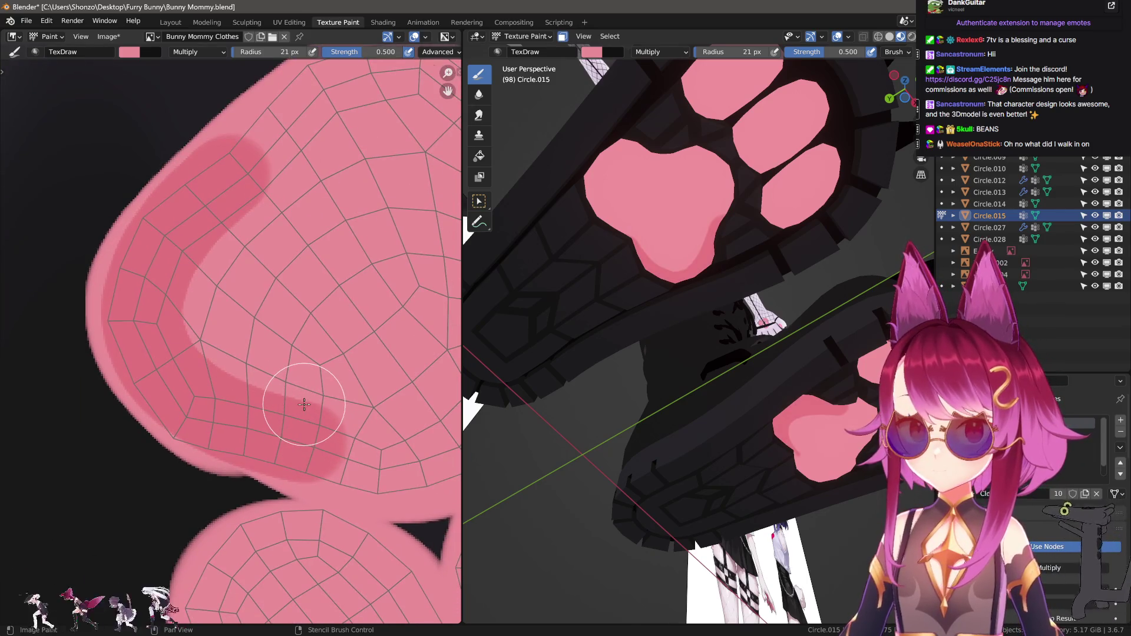
key(shift+f)
click(164, 379)
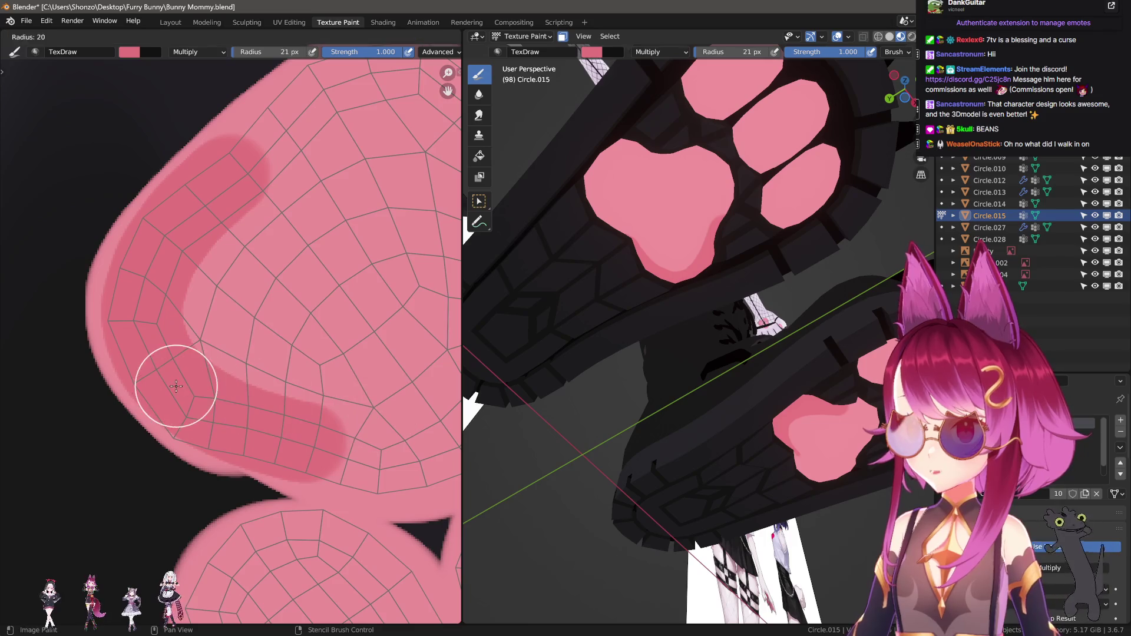
drag(165, 380, 237, 419)
right_click(236, 419)
click(173, 372)
click(172, 389)
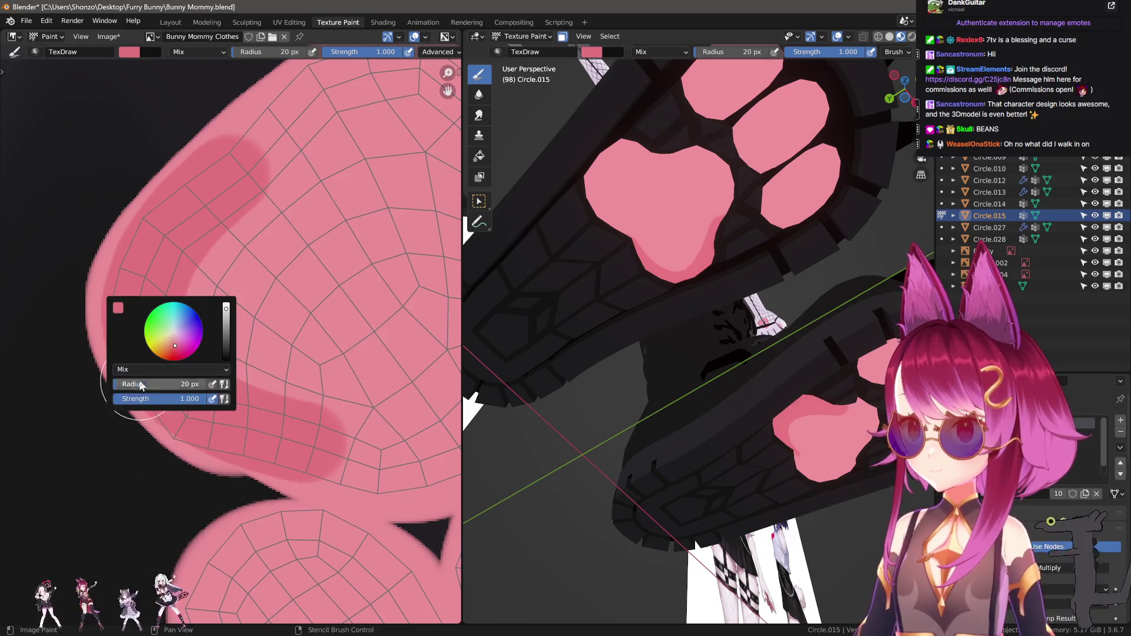
key(ctrl+z)
Paint the dark pink band along the island's lower edge, up the right side and across the top
mouse_move(213, 423)
mouse_down()
mouse_move(341, 449)
mouse_move(253, 422)
mouse_move(404, 468)
mouse_up()
scroll(404, 468, up, 3)
middle_drag(404, 468, 192, 456)
mouse_move(193, 455)
mouse_down()
mouse_move(271, 425)
mouse_move(309, 379)
mouse_up()
middle_drag(309, 380, 322, 362)
drag(303, 397, 309, 245)
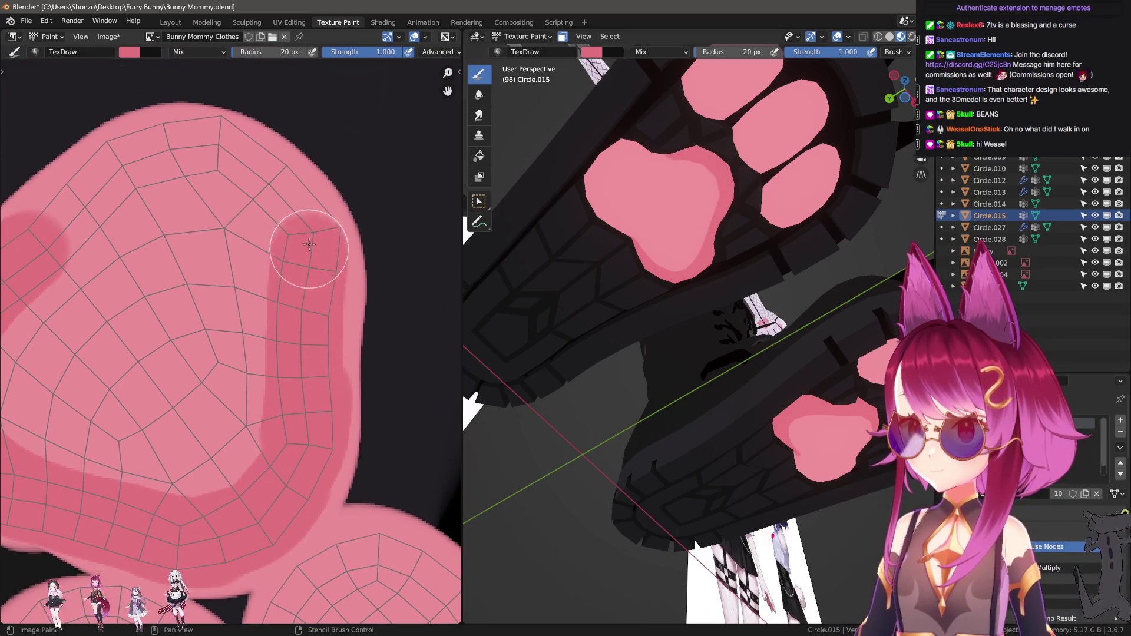
mouse_move(309, 386)
mouse_down()
mouse_move(291, 215)
mouse_move(189, 151)
mouse_move(29, 259)
mouse_up()
middle_drag(30, 259, 146, 292)
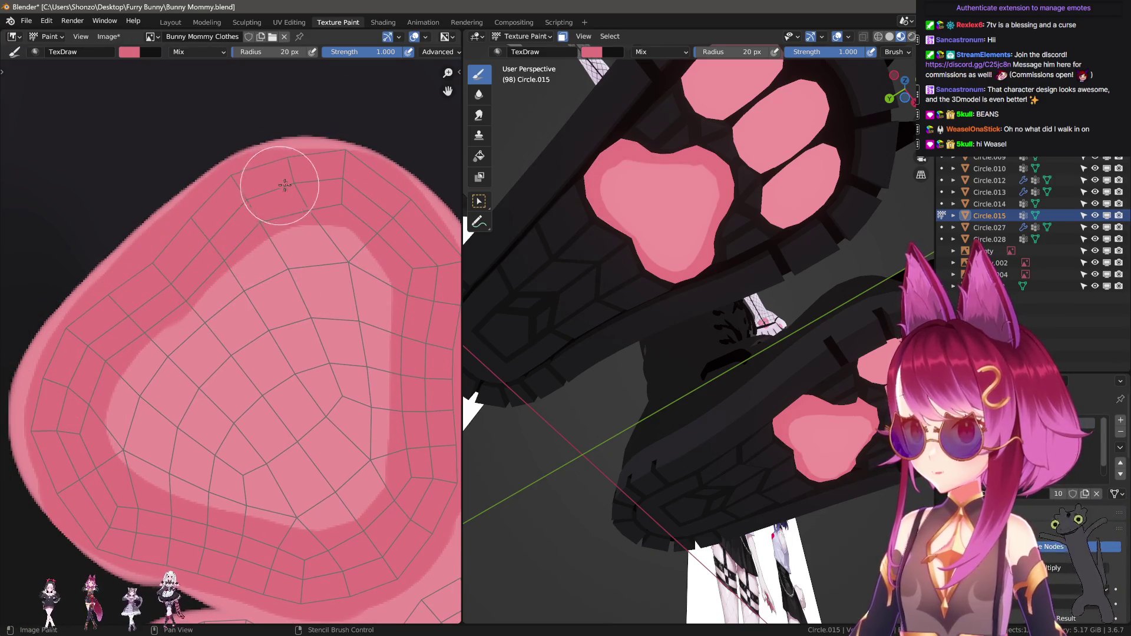
scroll(423, 334, down, 2)
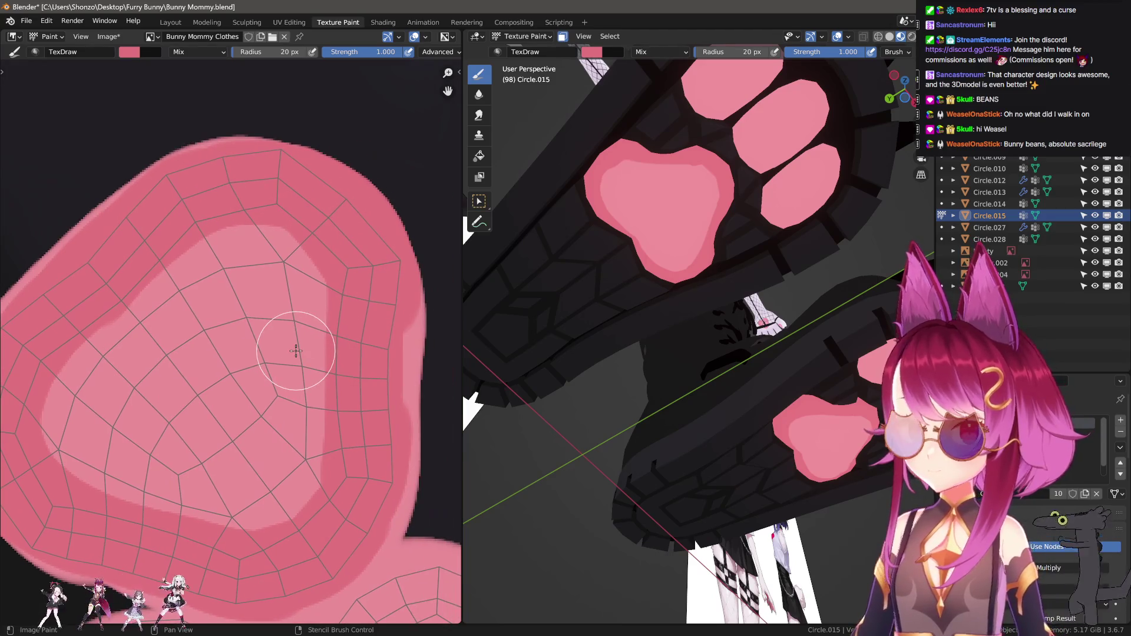
scroll(297, 273, down, 3)
right_click(249, 296)
click(221, 289)
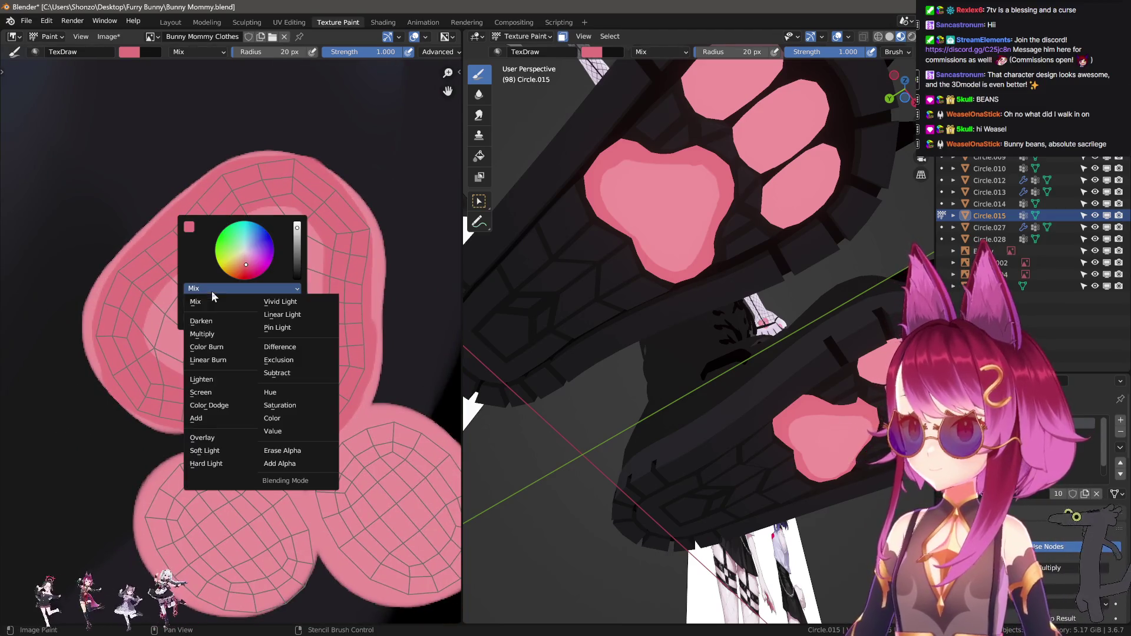
Switch to Darken blending at 44 px and darken the whole large pad island evenly
click(210, 326)
key(f)
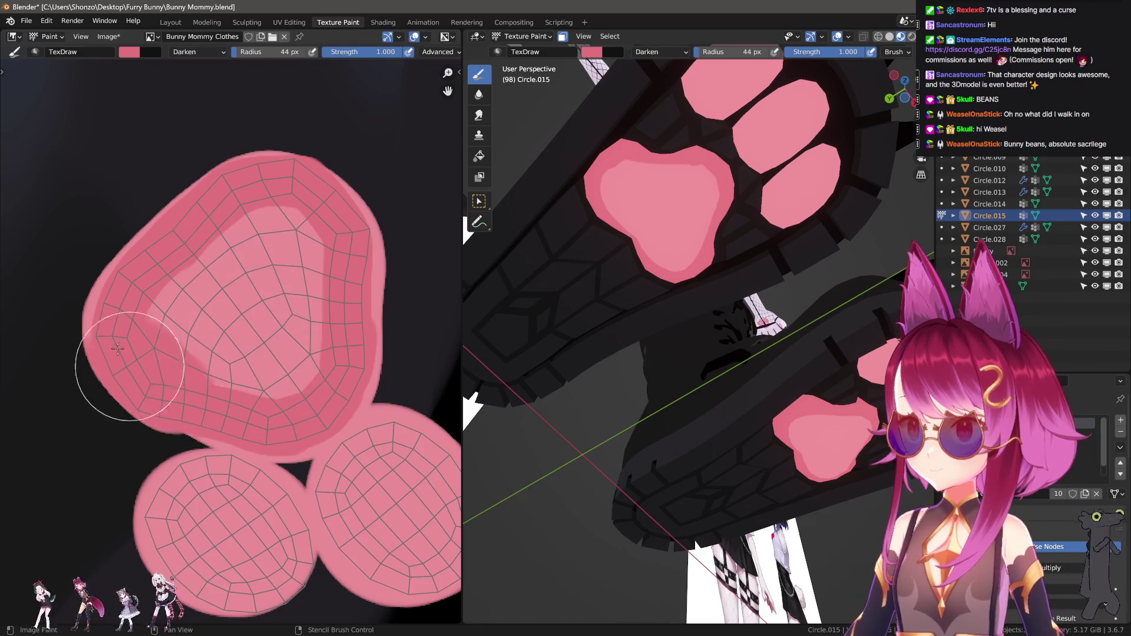
click(127, 380)
key(ctrl+z)
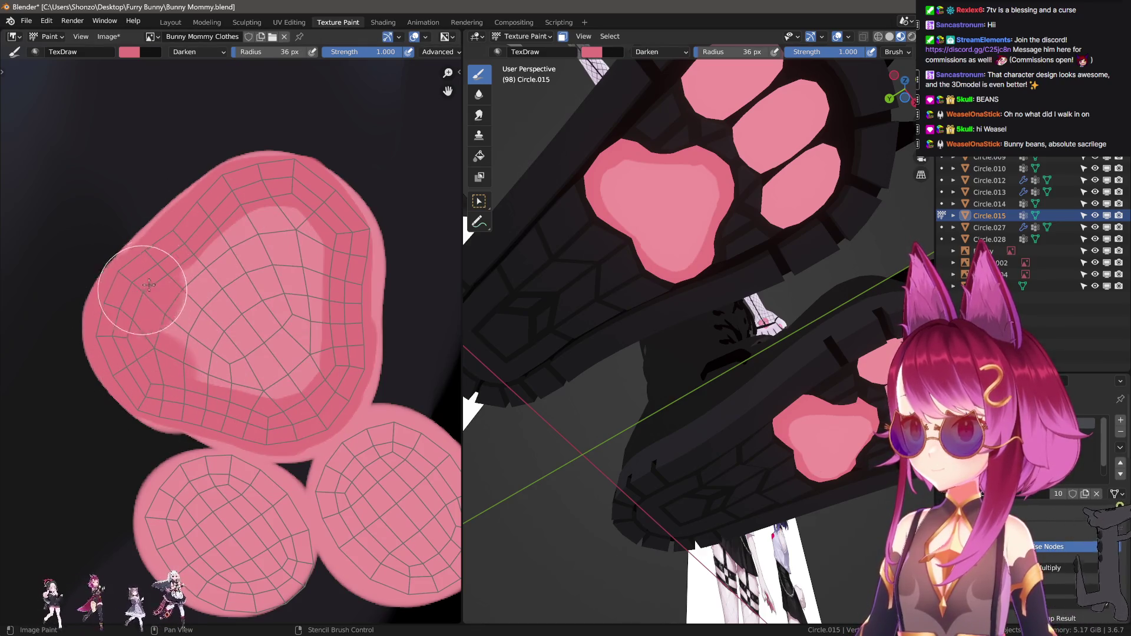
drag(150, 284, 233, 202)
mouse_move(327, 223)
mouse_down()
mouse_move(280, 339)
mouse_move(215, 328)
mouse_up()
middle_drag(215, 327, 144, 190)
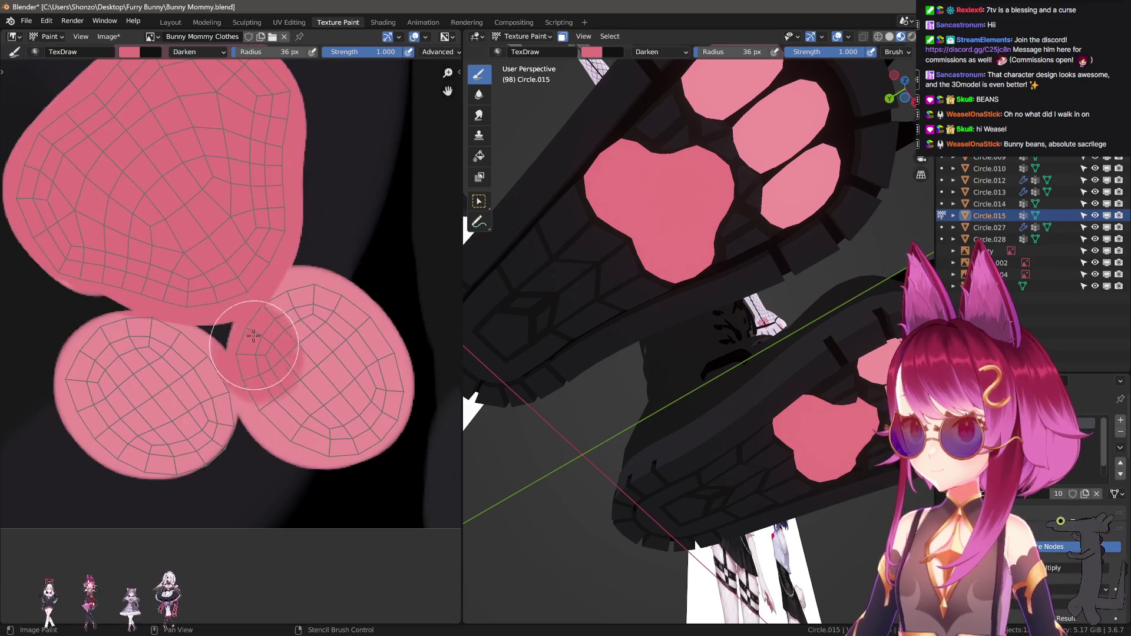
Darken both toe-bean islands and, at 50 px, deepen the separate circle island
mouse_move(253, 327)
mouse_down()
mouse_move(374, 387)
mouse_move(286, 409)
mouse_move(271, 366)
mouse_up()
middle_drag(270, 366, 333, 348)
mouse_move(275, 425)
mouse_down()
mouse_move(162, 355)
mouse_move(278, 328)
mouse_up()
scroll(215, 412, down, 2)
scroll(310, 387, up, 2)
key(f)
click(209, 381)
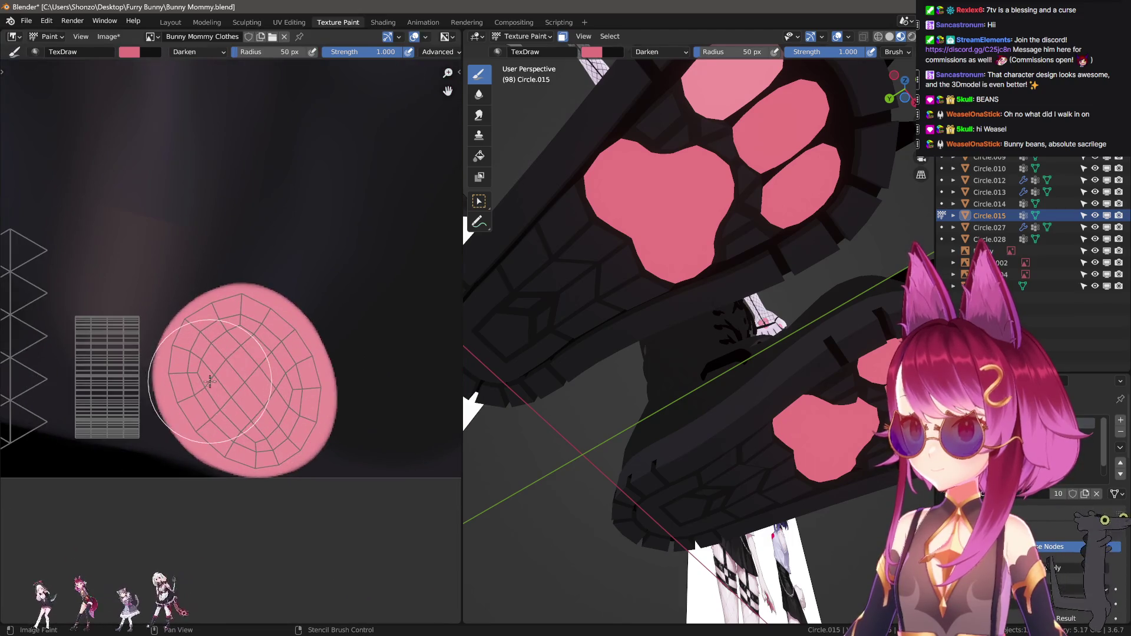
mouse_move(209, 383)
mouse_down()
mouse_move(269, 409)
mouse_move(216, 378)
mouse_up()
scroll(344, 430, down, 2)
scroll(328, 416, up, 5)
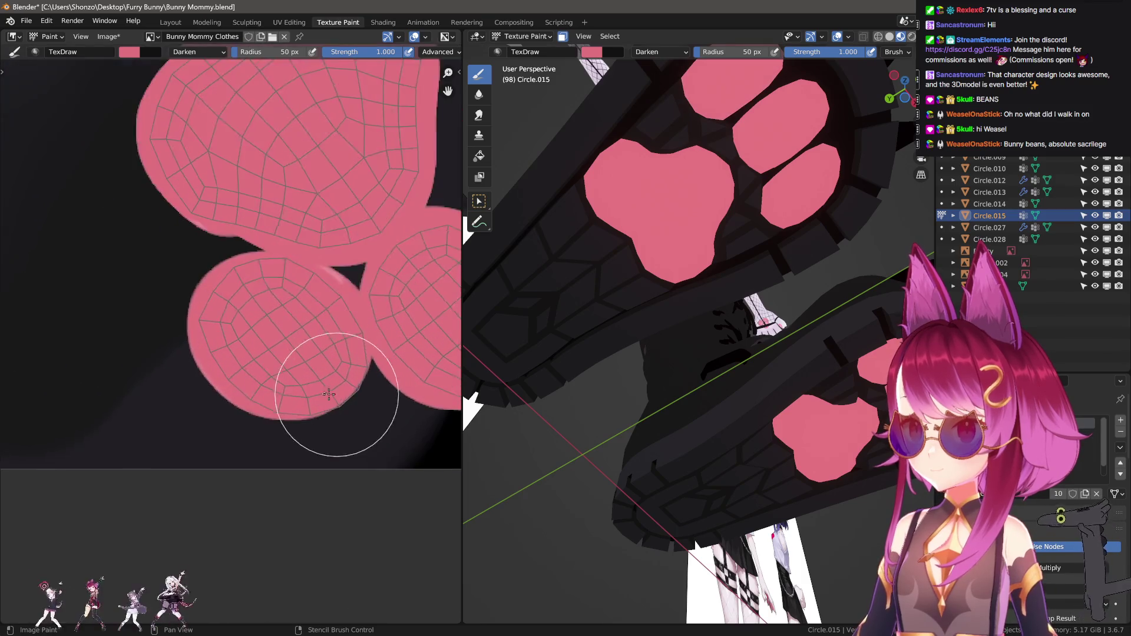
Return to Mix blending and fill the dark gap and bottom notch between the islands with pink
right_click(227, 328)
click(187, 308)
click(145, 319)
scroll(207, 345, up, 2)
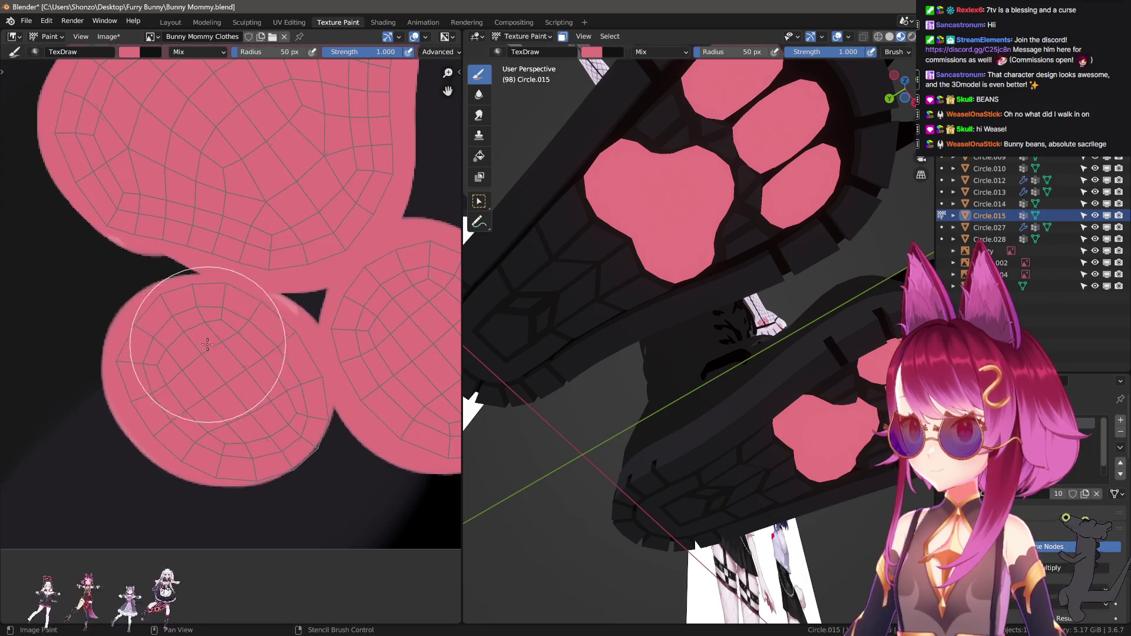
mouse_move(168, 347)
mouse_down()
mouse_move(222, 299)
mouse_move(317, 322)
mouse_up()
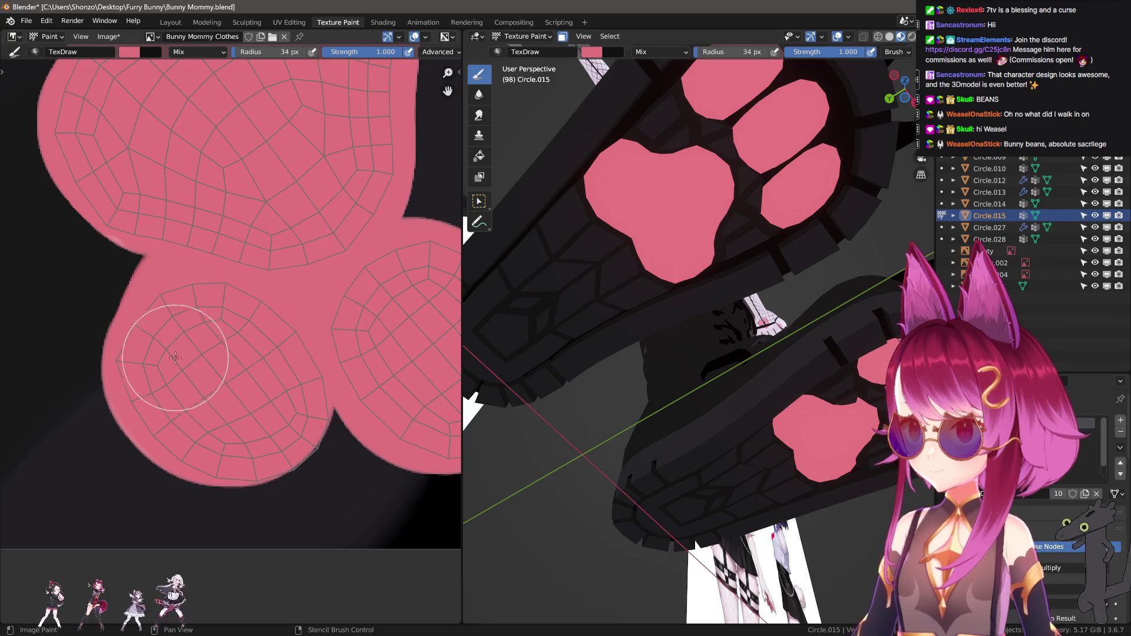
drag(198, 435, 404, 429)
middle_drag(317, 421, 198, 405)
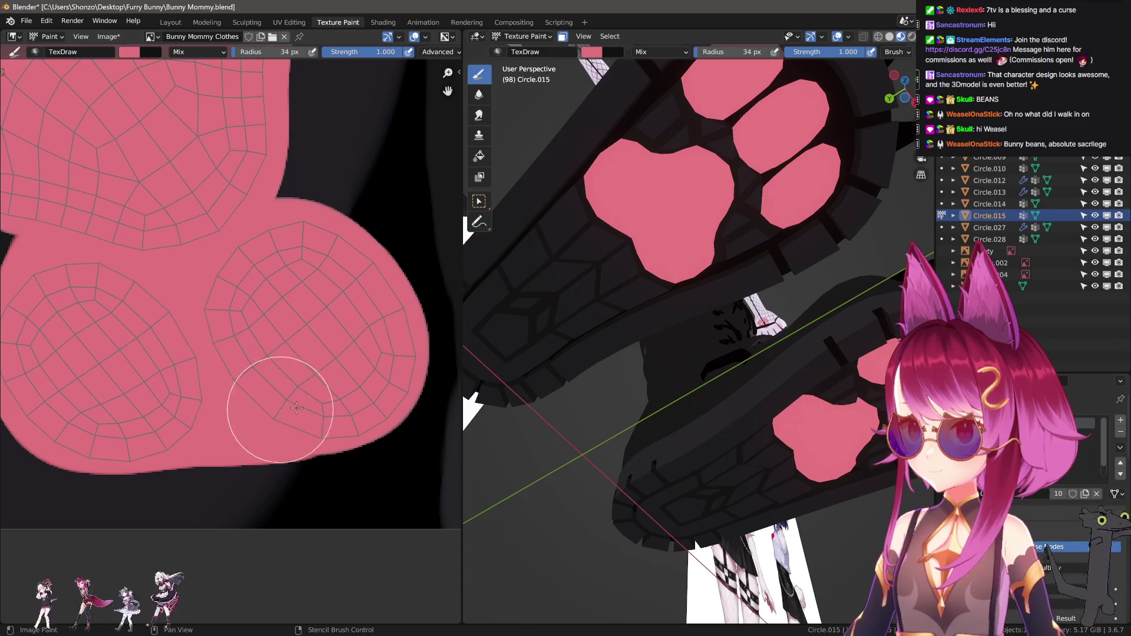
middle_drag(324, 349, 316, 405)
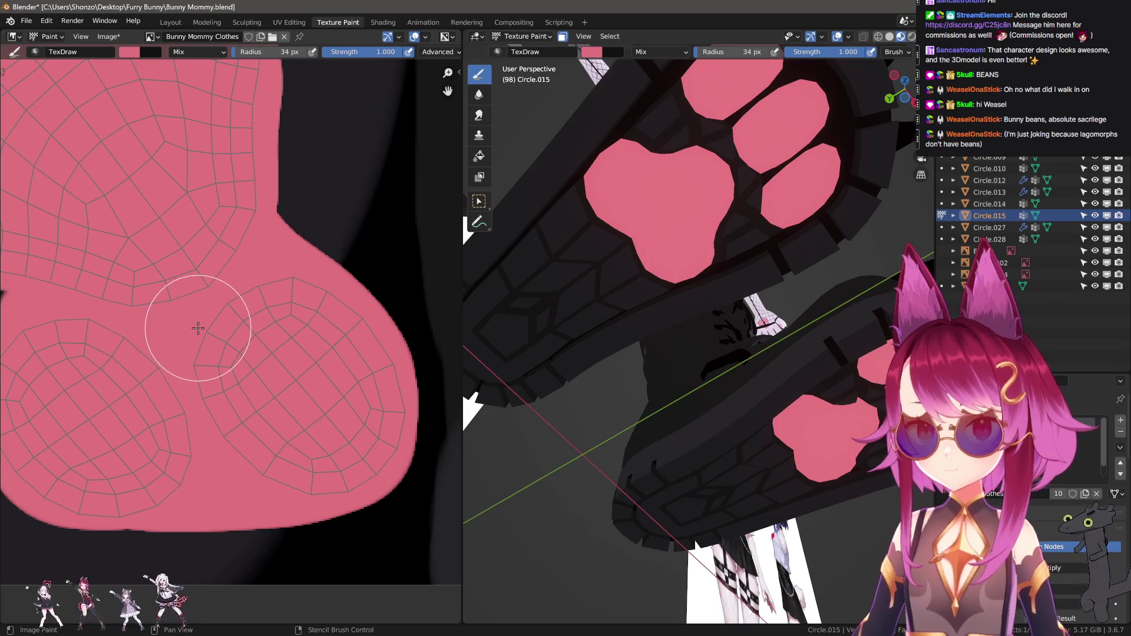
scroll(201, 307, down, 2)
scroll(228, 353, down, 1)
scroll(222, 379, up, 4)
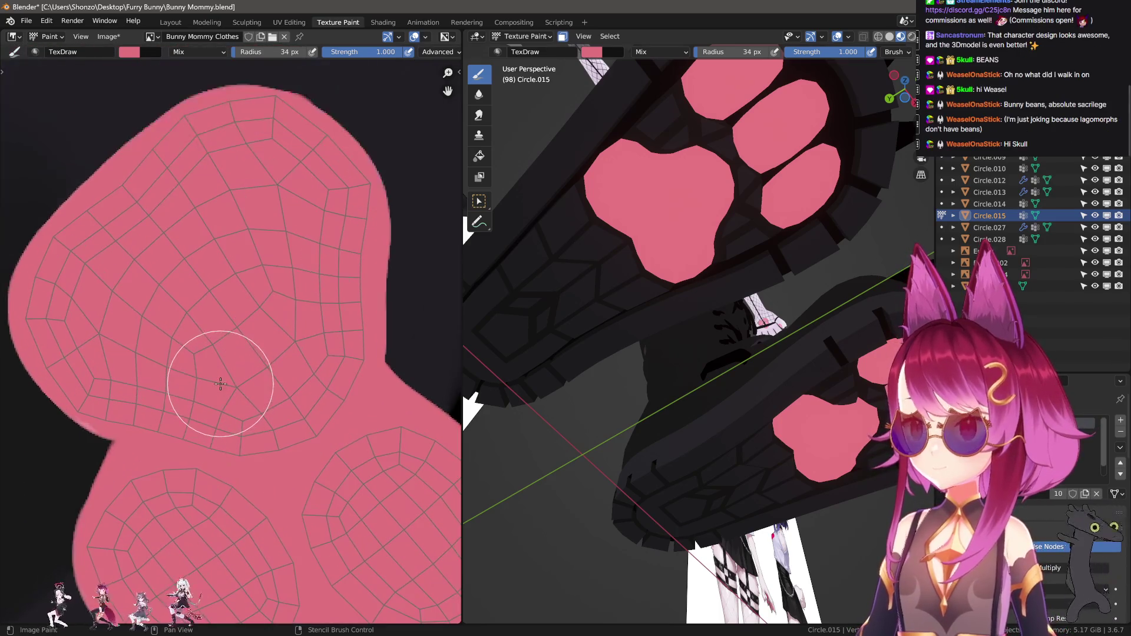
scroll(224, 379, down, 2)
scroll(296, 379, down, 1)
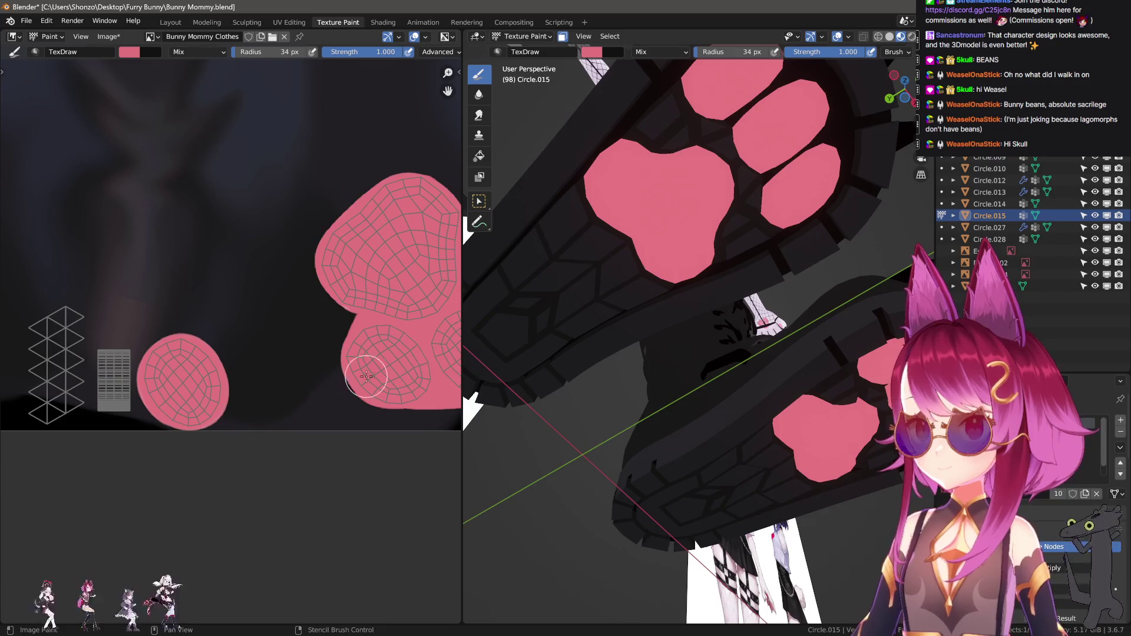
View the boots from the front and paint a lighter stroke on the pink island at 32 px
mouse_move(495, 415)
middle_down()
mouse_move(628, 470)
mouse_move(665, 419)
middle_up()
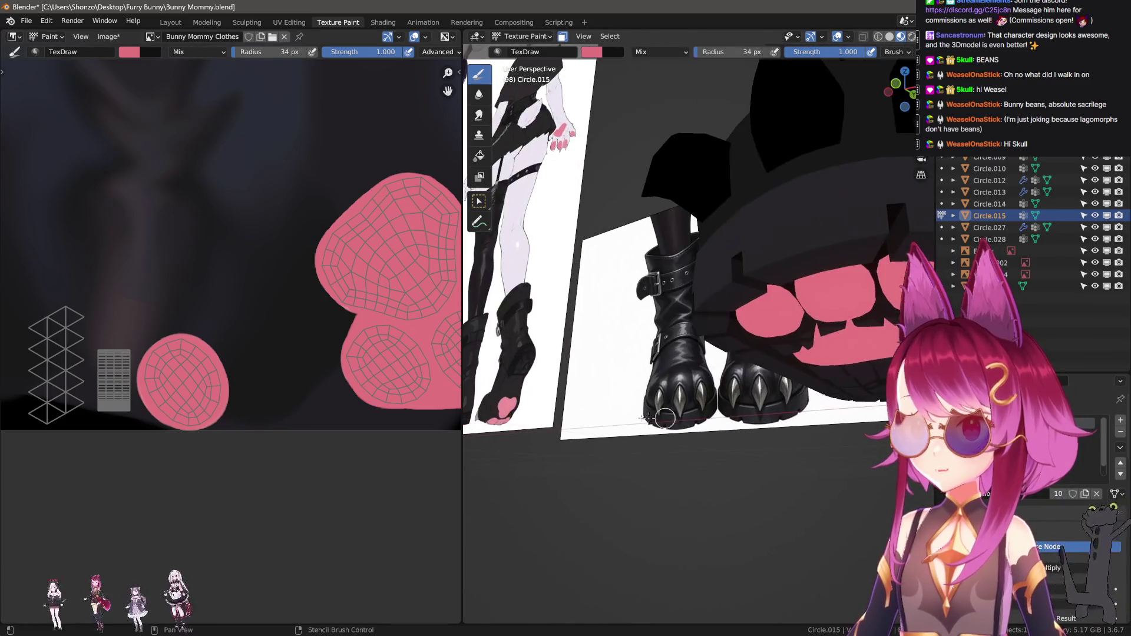
scroll(438, 379, up, 3)
scroll(222, 399, up, 1)
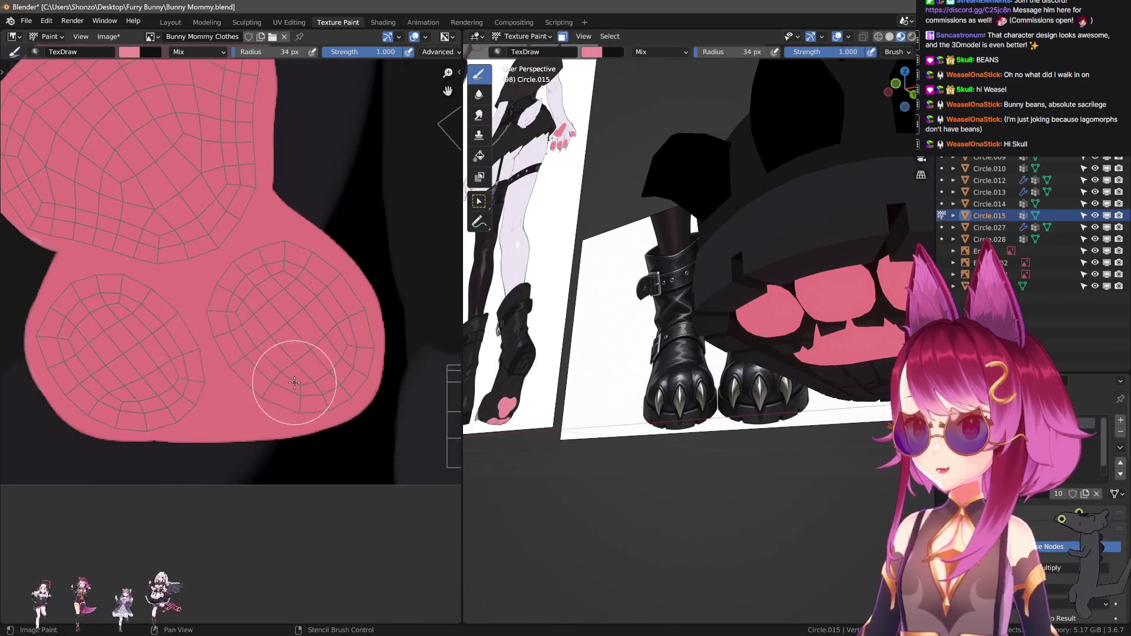
scroll(303, 374, up, 1)
key(f)
click(224, 366)
mouse_move(225, 366)
mouse_down()
mouse_move(202, 336)
mouse_move(224, 377)
mouse_move(303, 292)
mouse_move(315, 328)
mouse_move(221, 315)
mouse_move(152, 290)
mouse_up()
scroll(152, 291, down, 2)
scroll(205, 380, up, 4)
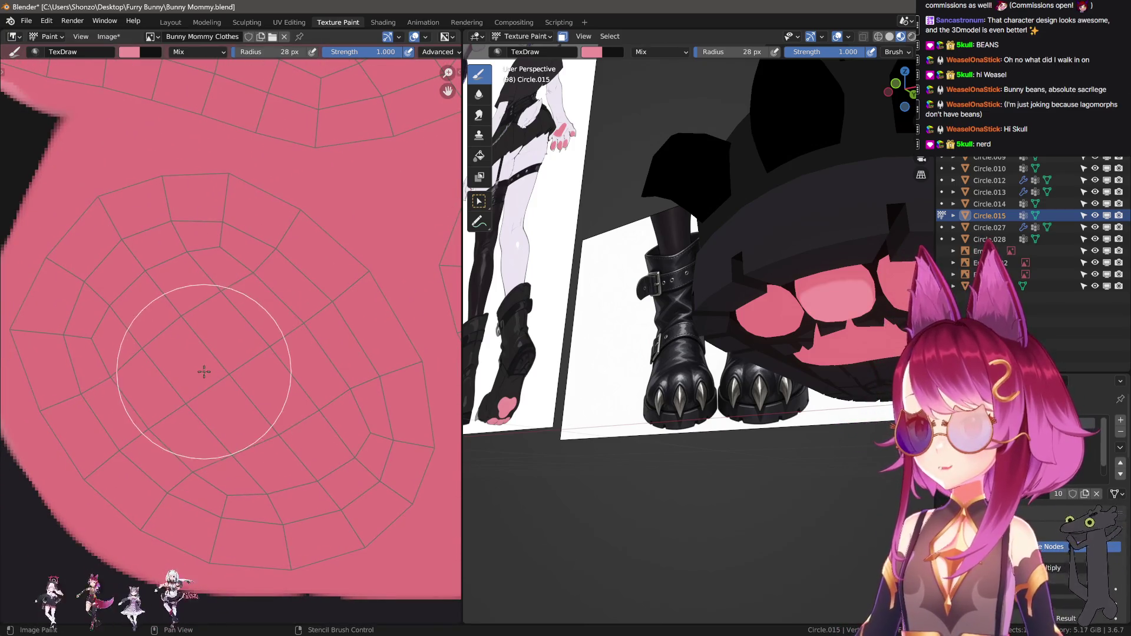
scroll(203, 372, down, 2)
scroll(190, 389, up, 1)
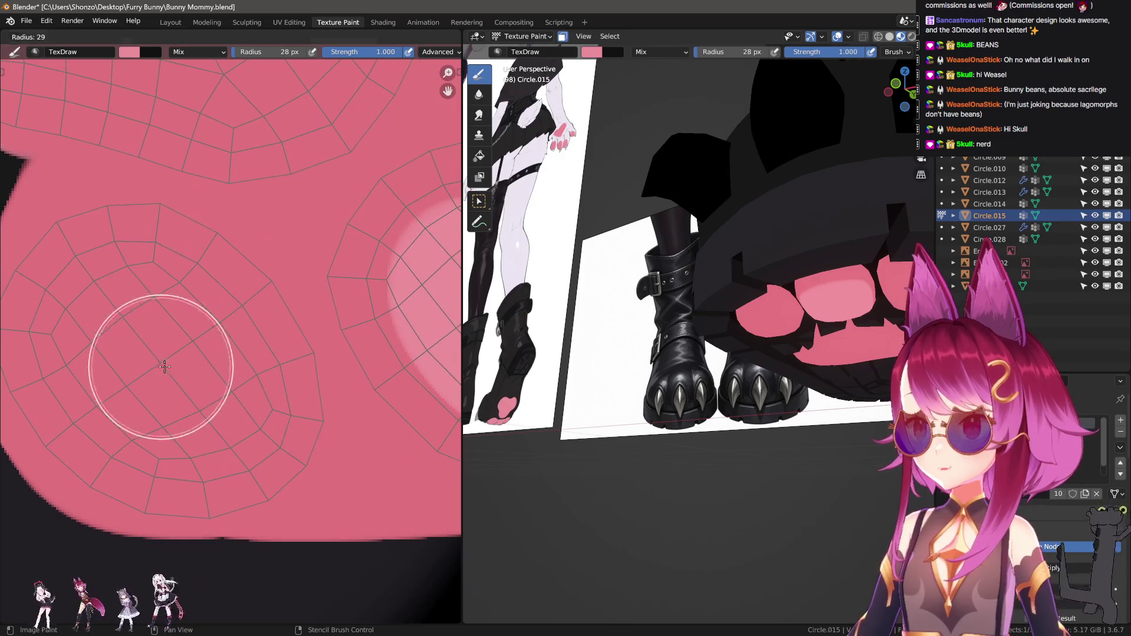
Paint a small light pink highlight on the toe pad and one across the round pad
click(126, 341)
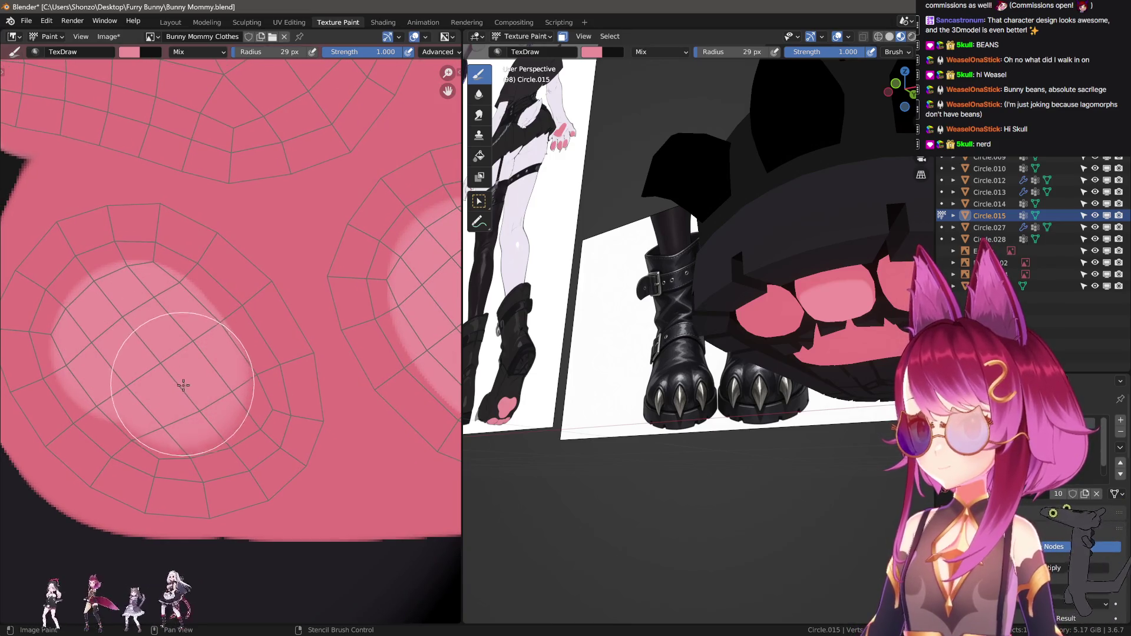
key(ctrl+z)
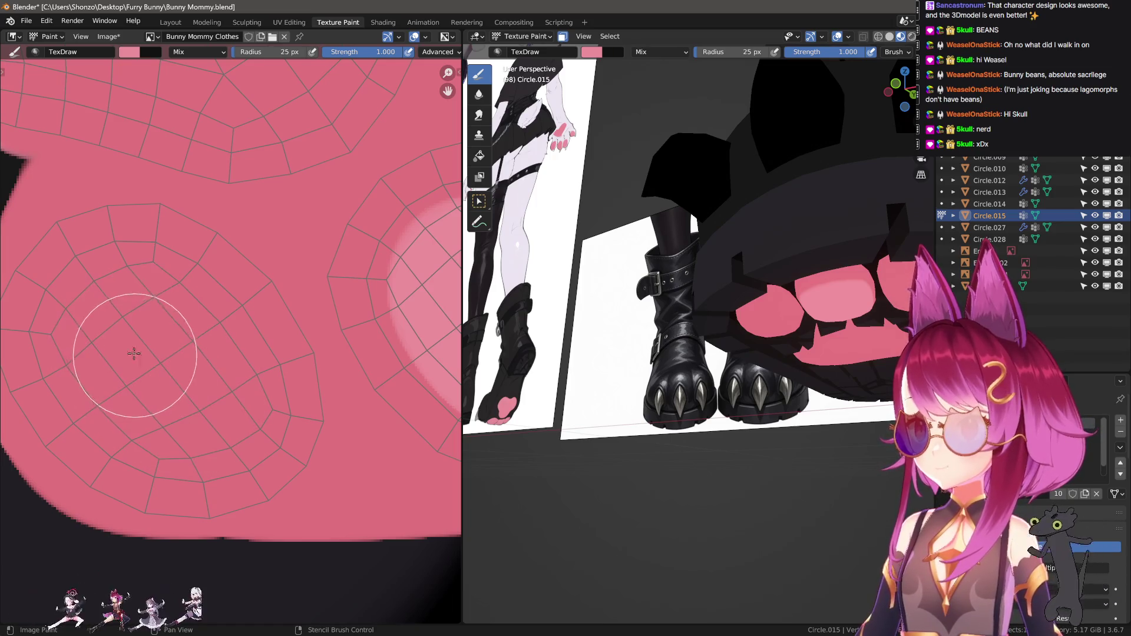
click(111, 331)
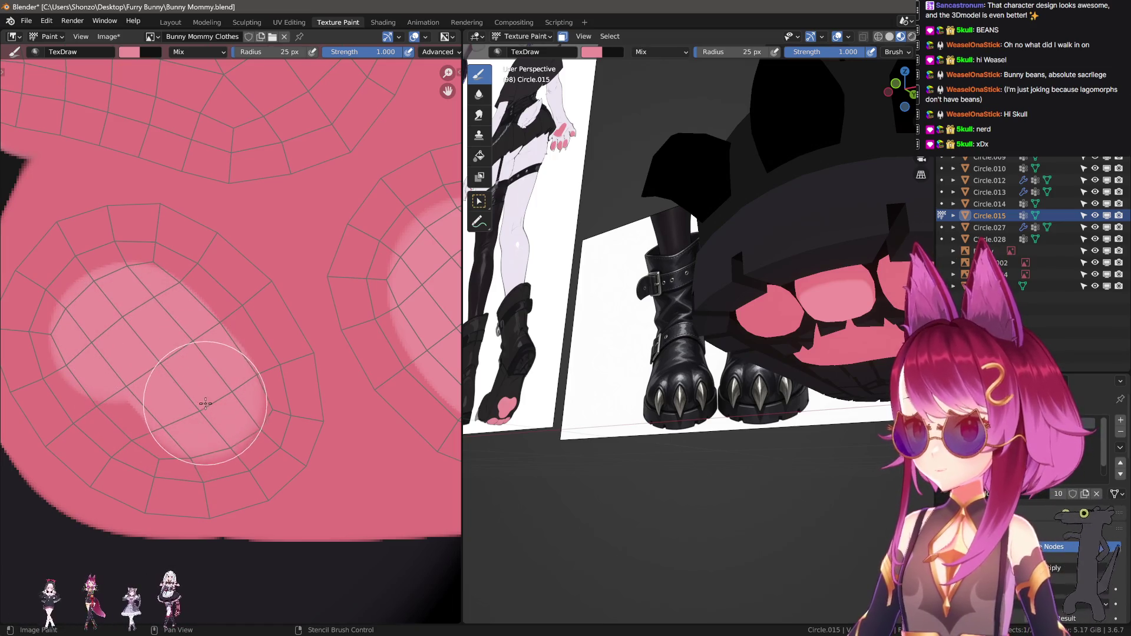
scroll(89, 404, down, 2)
scroll(245, 379, down, 2)
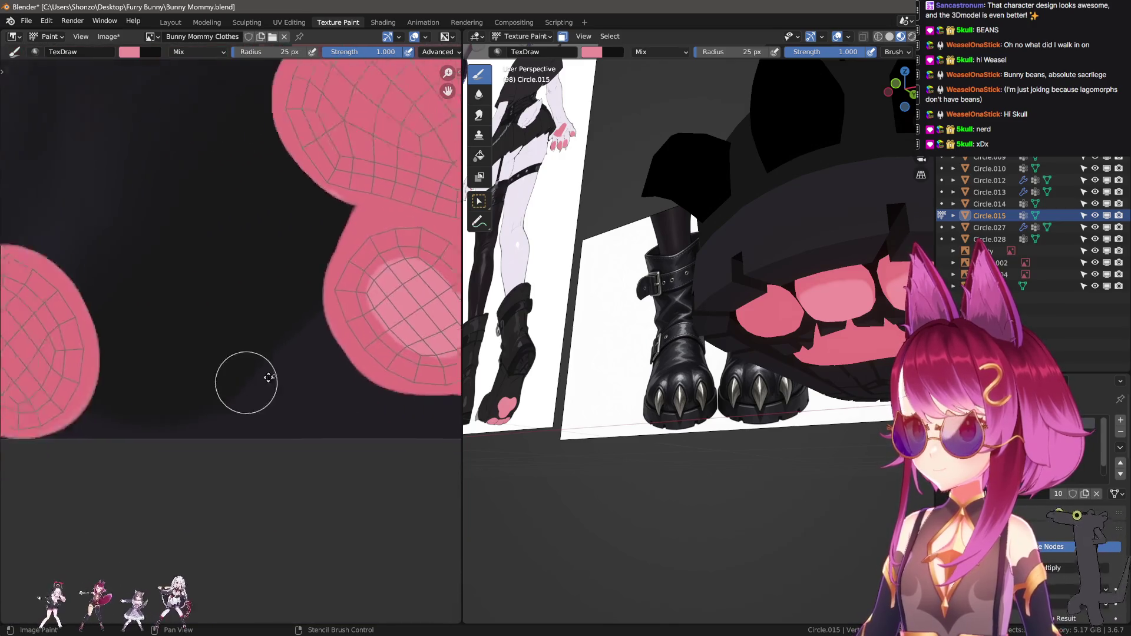
scroll(227, 429, up, 1)
scroll(202, 419, up, 5)
mouse_move(204, 353)
mouse_down()
mouse_move(297, 381)
mouse_move(323, 455)
mouse_move(266, 468)
mouse_move(202, 379)
mouse_move(230, 322)
mouse_up()
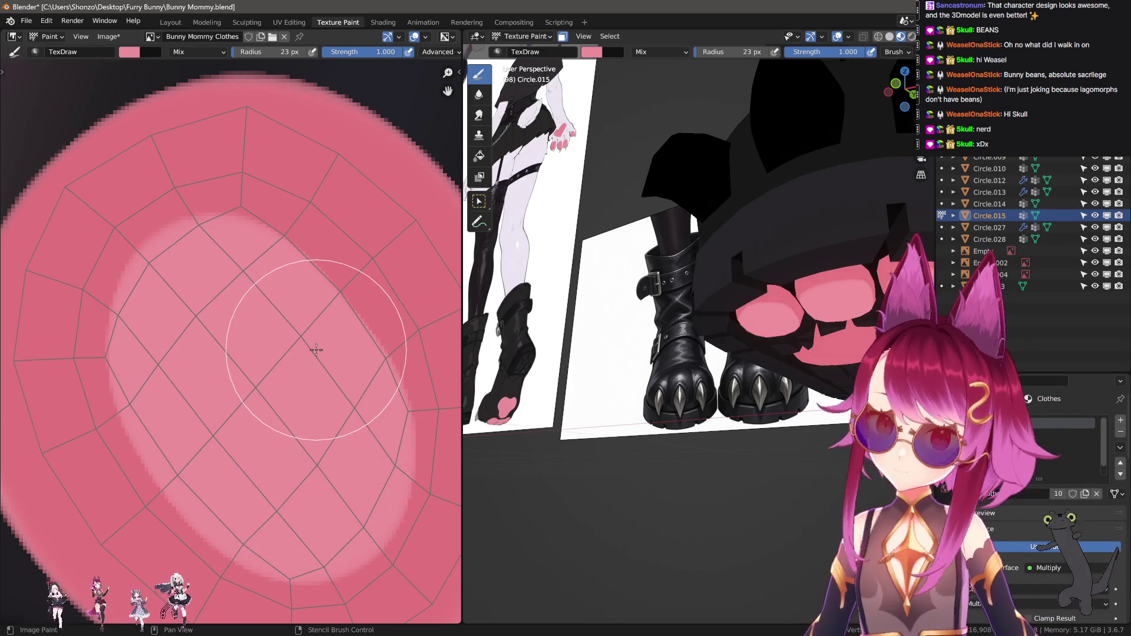
scroll(200, 417, down, 3)
Paint and extend a light pink highlight over the main paw pad, checking it on the sole
middle_drag(201, 417, 303, 354)
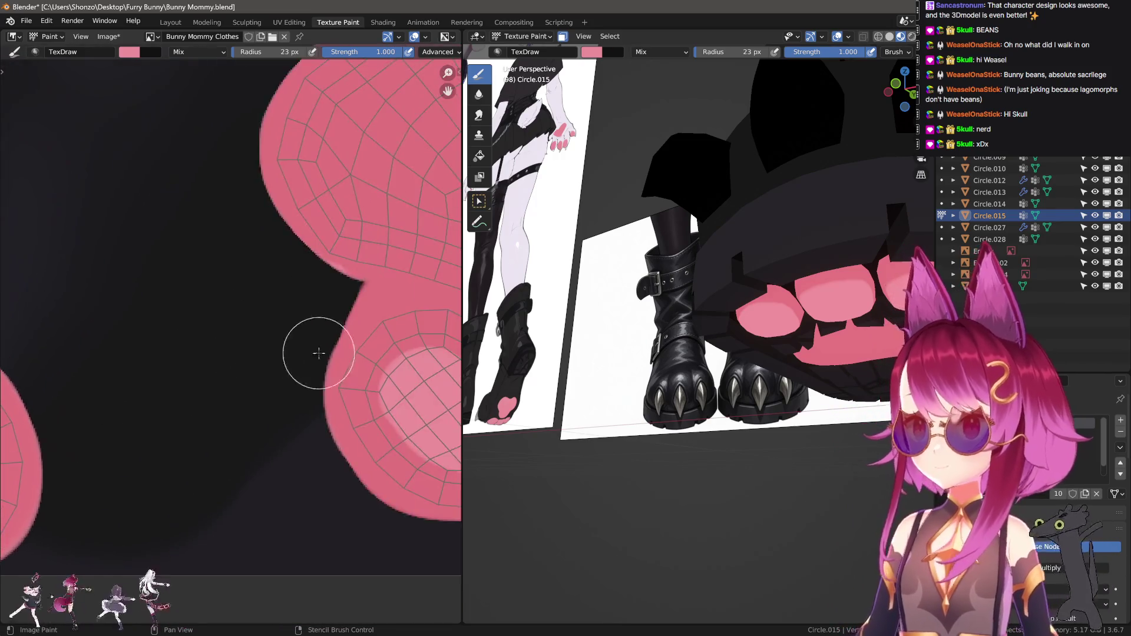
scroll(215, 431, up, 3)
mouse_move(266, 397)
mouse_down()
mouse_move(203, 380)
mouse_move(231, 380)
mouse_move(97, 362)
mouse_move(101, 323)
mouse_move(152, 266)
mouse_move(214, 232)
mouse_move(253, 177)
mouse_move(303, 189)
mouse_move(291, 277)
mouse_move(301, 365)
mouse_up()
key(ctrl+z)
mouse_move(254, 408)
mouse_down()
mouse_move(215, 265)
mouse_move(166, 326)
mouse_up()
middle_drag(265, 291, 235, 329)
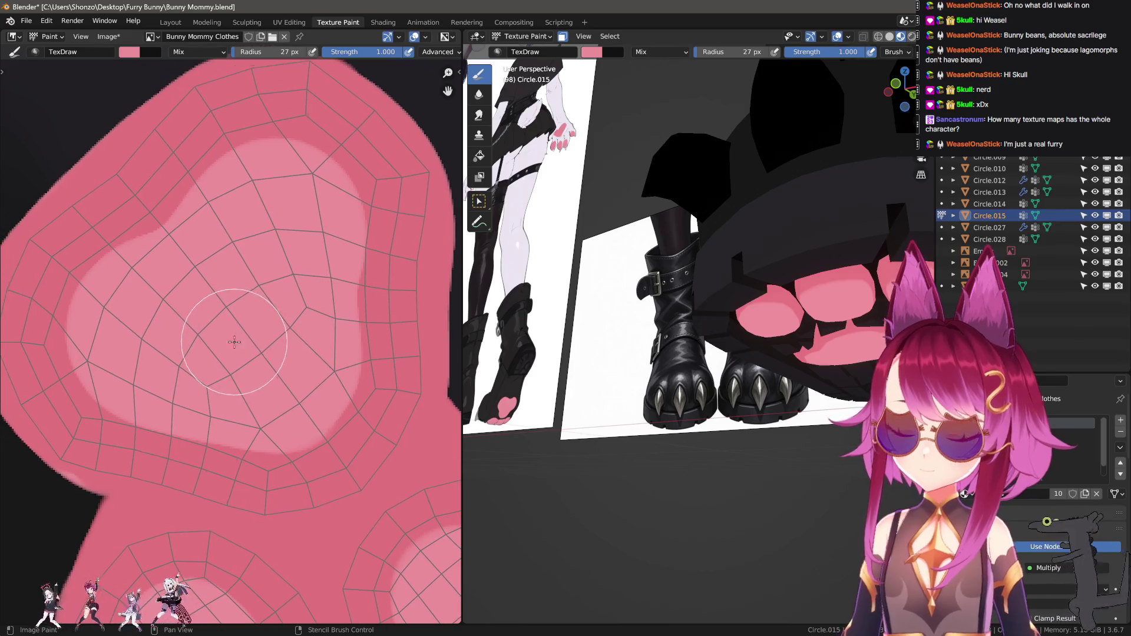
key(bracketleft)
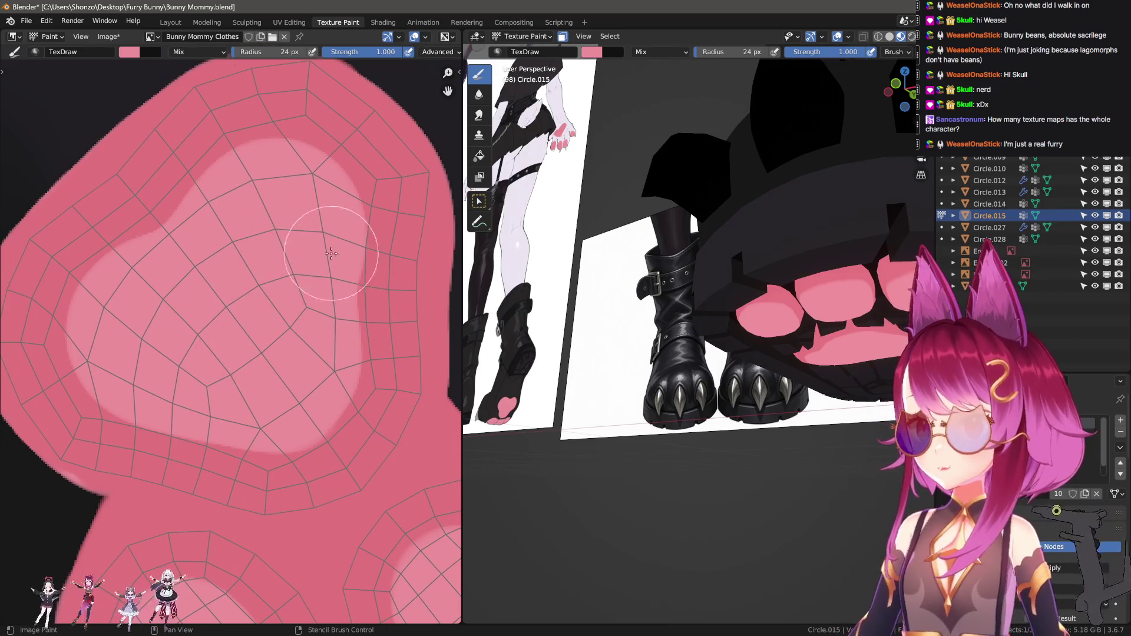
middle_drag(688, 323, 643, 289)
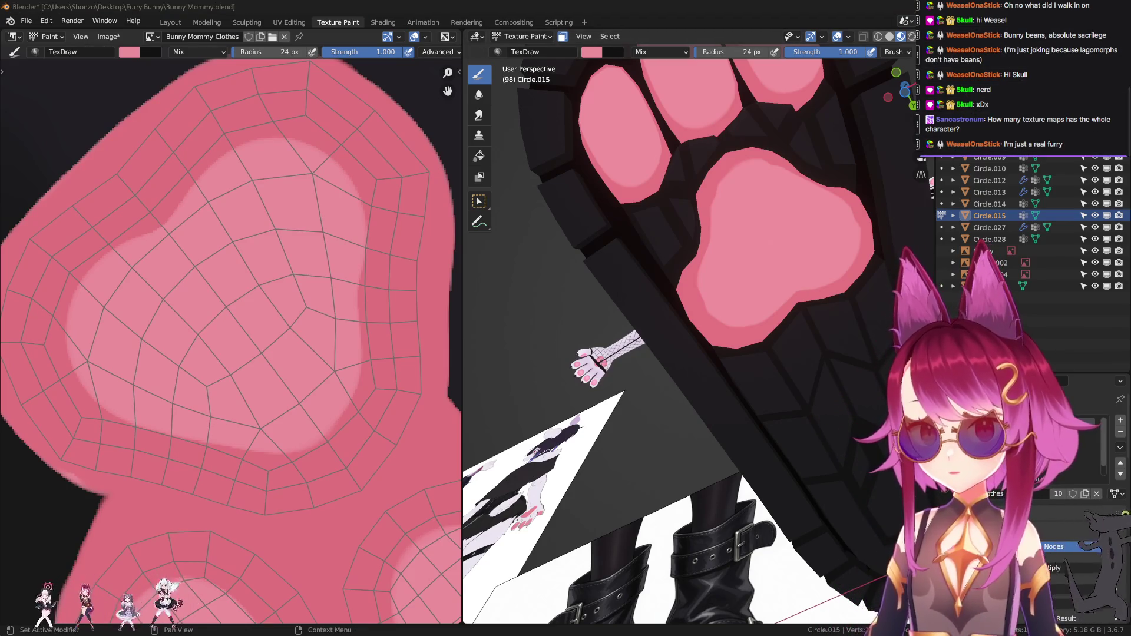
middle_drag(199, 329, 209, 320)
key(shift+s)
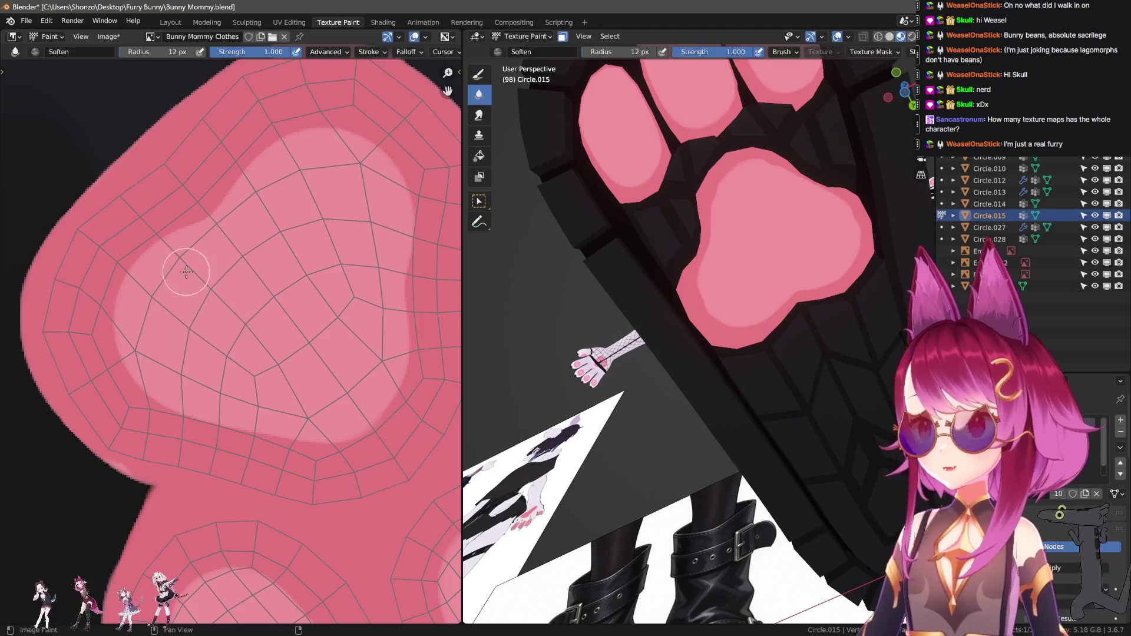
scroll(303, 398, up, 2)
Try the Smear brush at moderate size, then switch to the Soften brush and enlarge it
key(l)
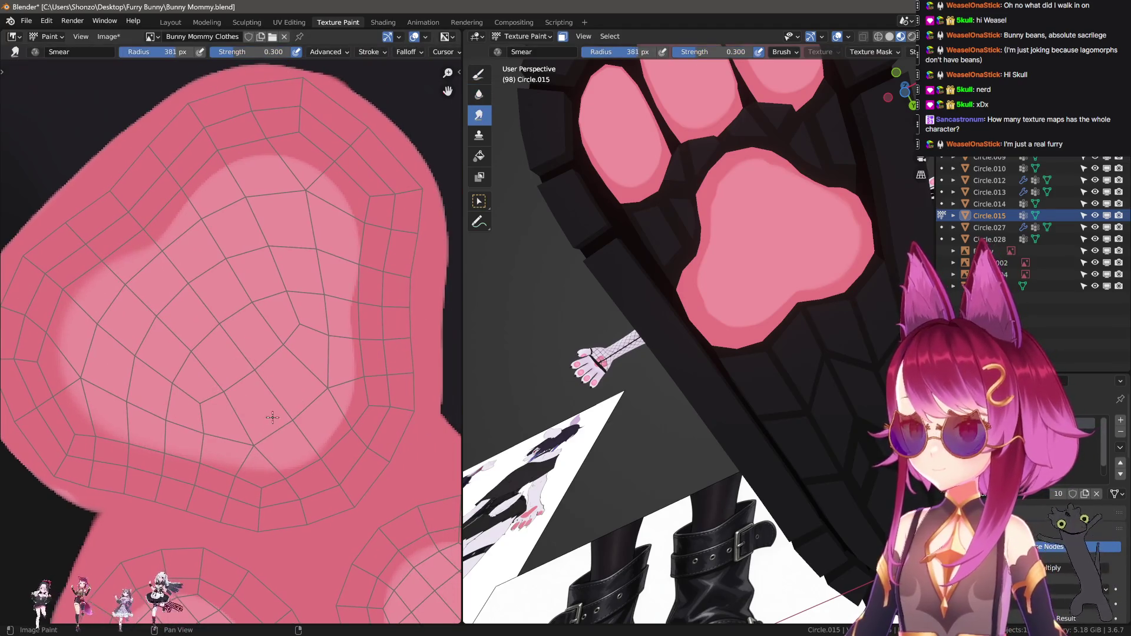
scroll(258, 382, down, 3)
key(f)
click(266, 385)
scroll(265, 386, up, 3)
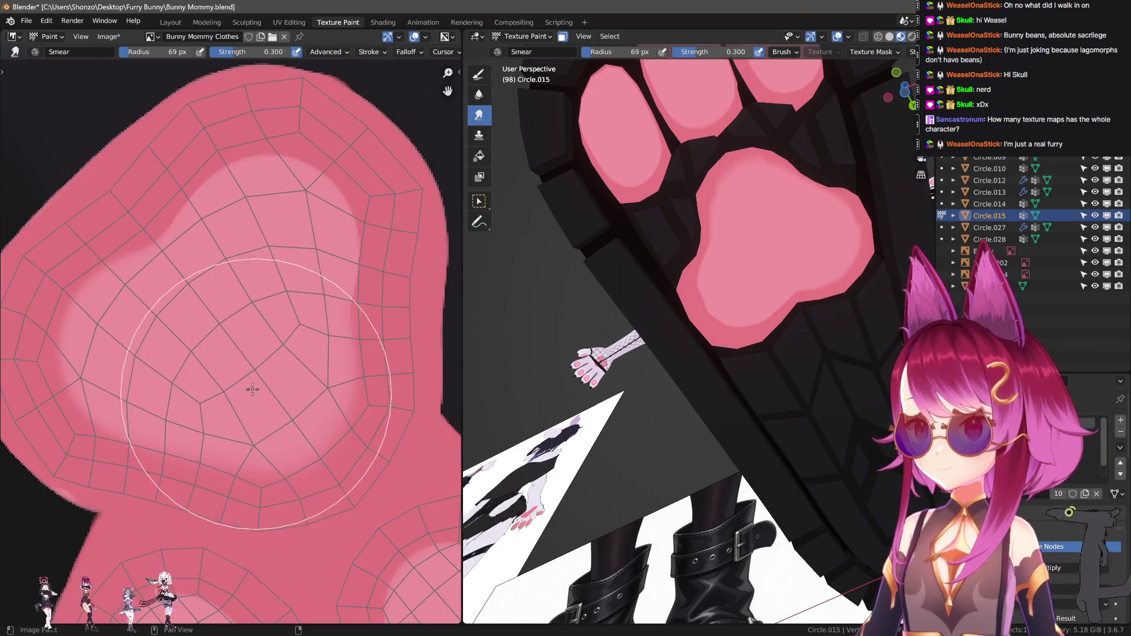
scroll(248, 340, down, 1)
scroll(249, 340, up, 1)
key(2)
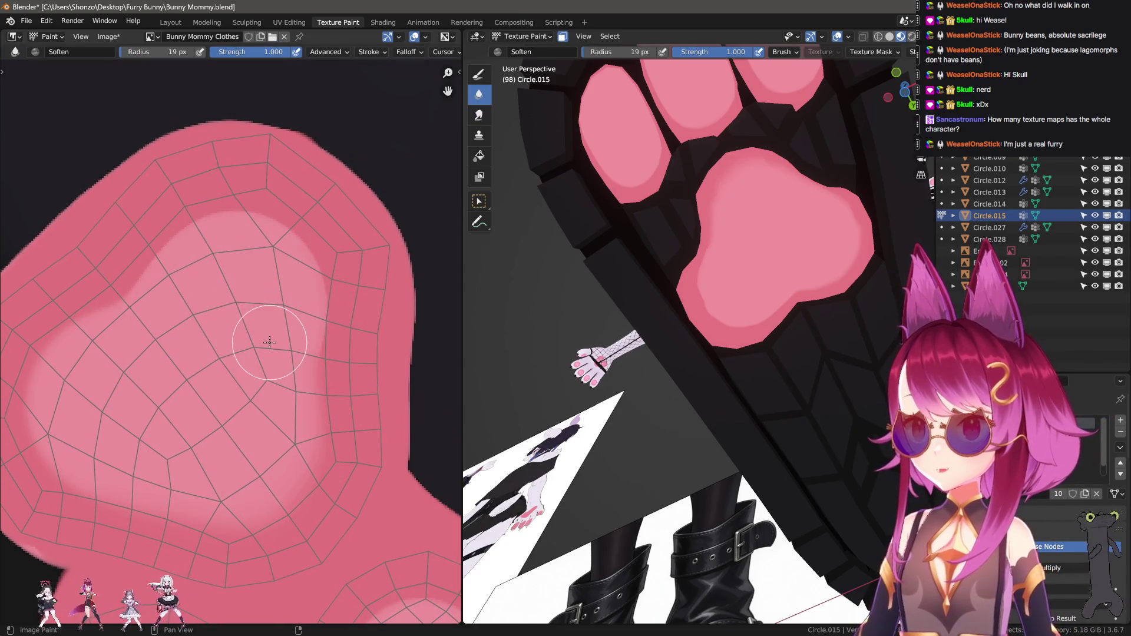
key(n)
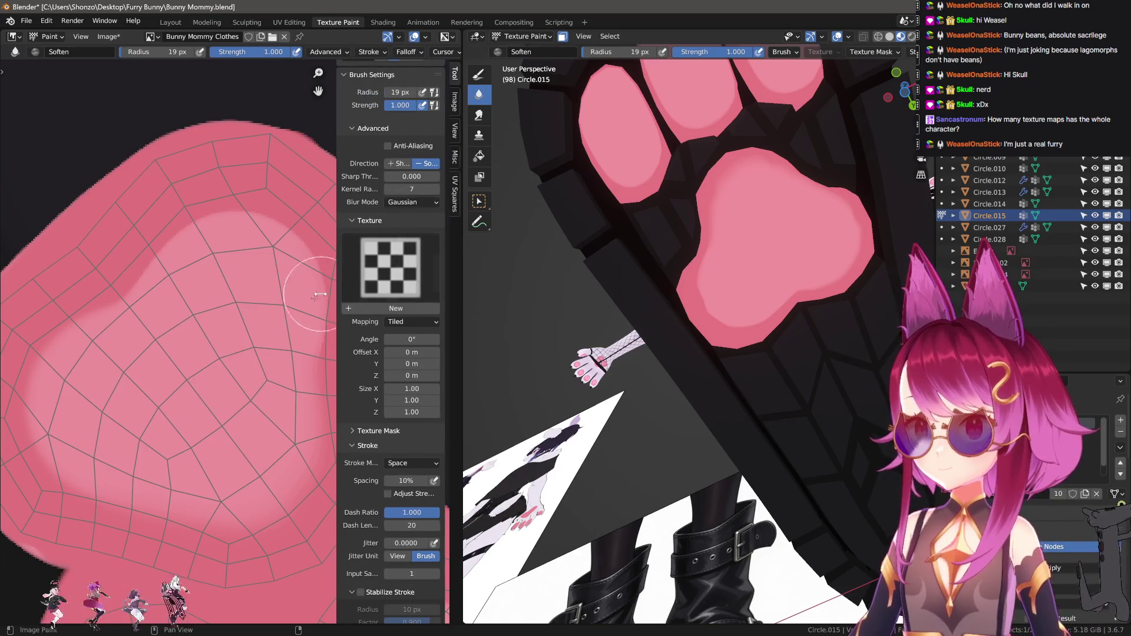
key(n)
key(f)
click(309, 442)
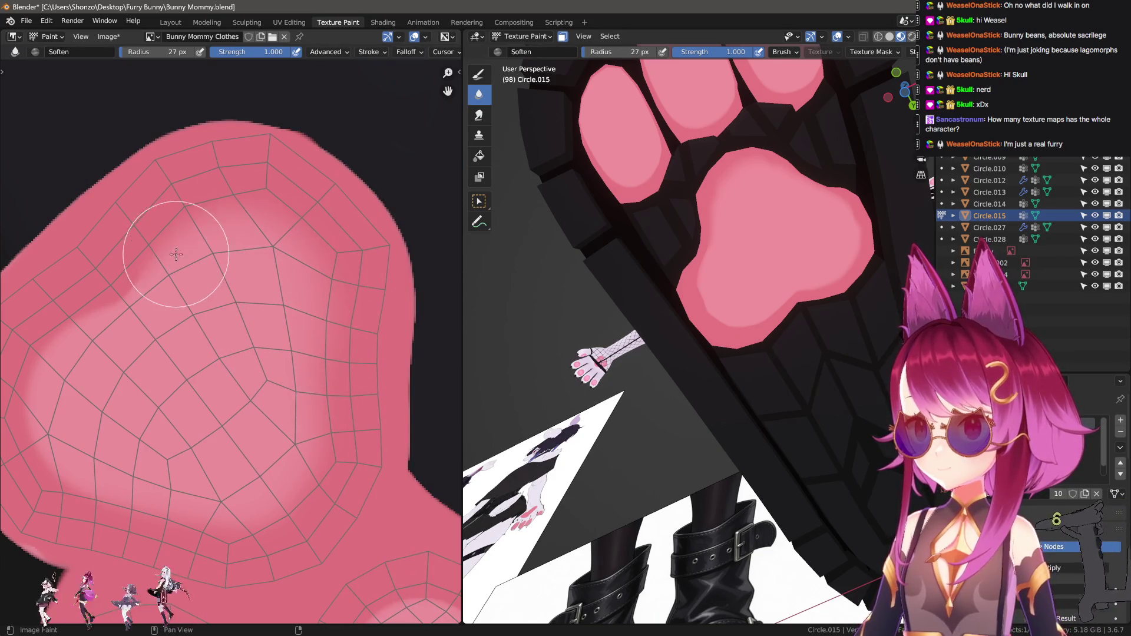
Soften the highlight edges on the main pad, check the sole, and return to the drawing brush
middle_drag(113, 344, 195, 310)
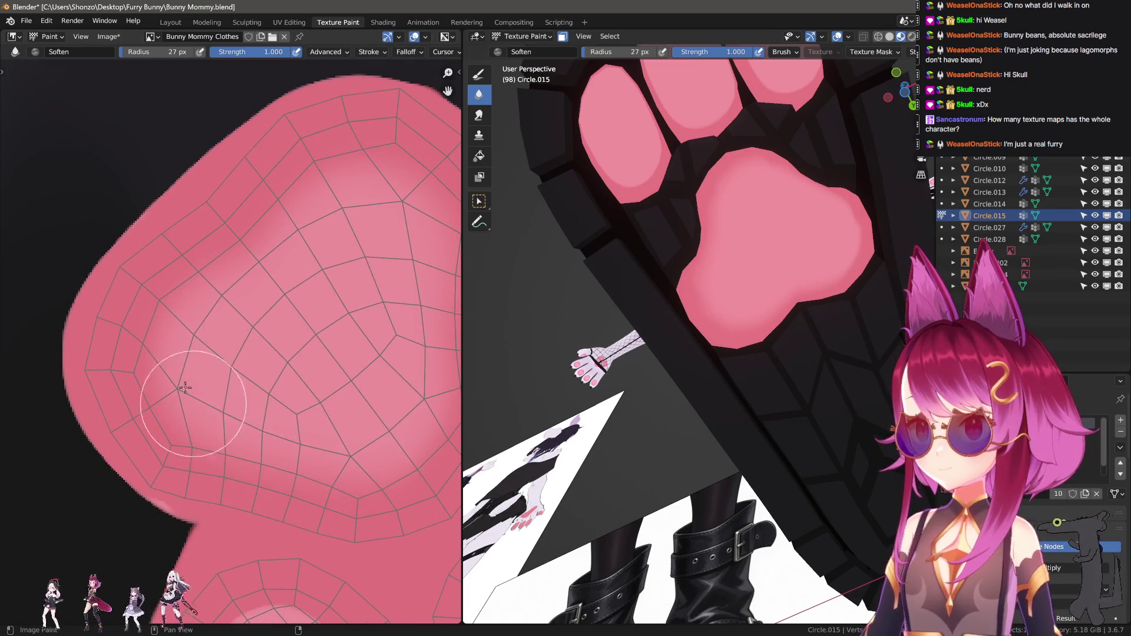
scroll(332, 242, up, 1)
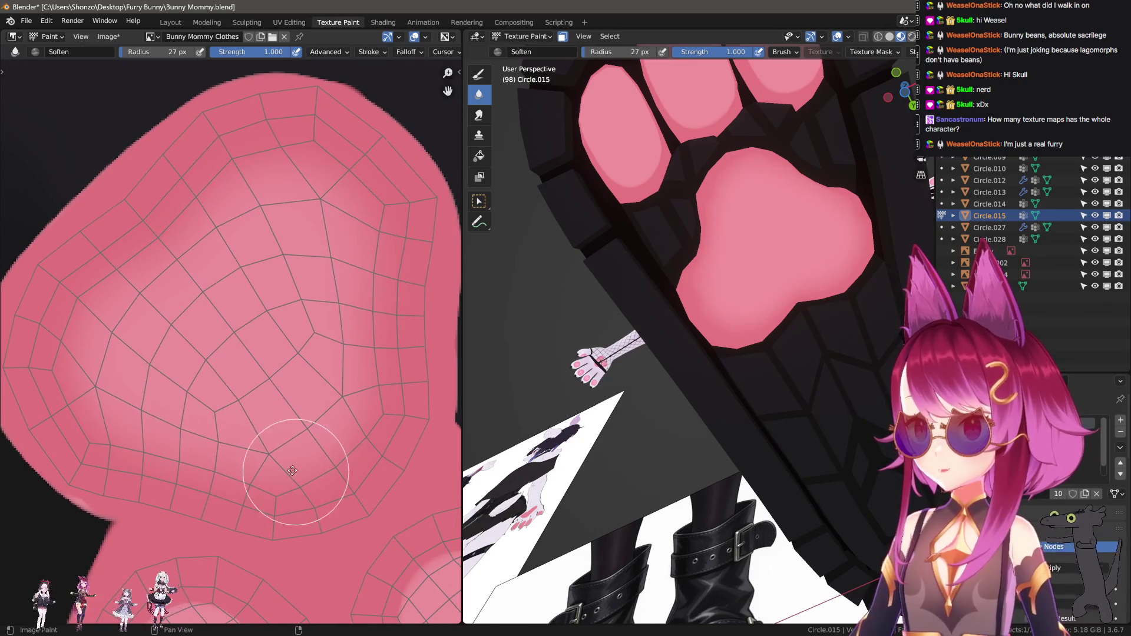
mouse_move(292, 472)
middle_down()
mouse_move(301, 395)
mouse_move(177, 372)
middle_up()
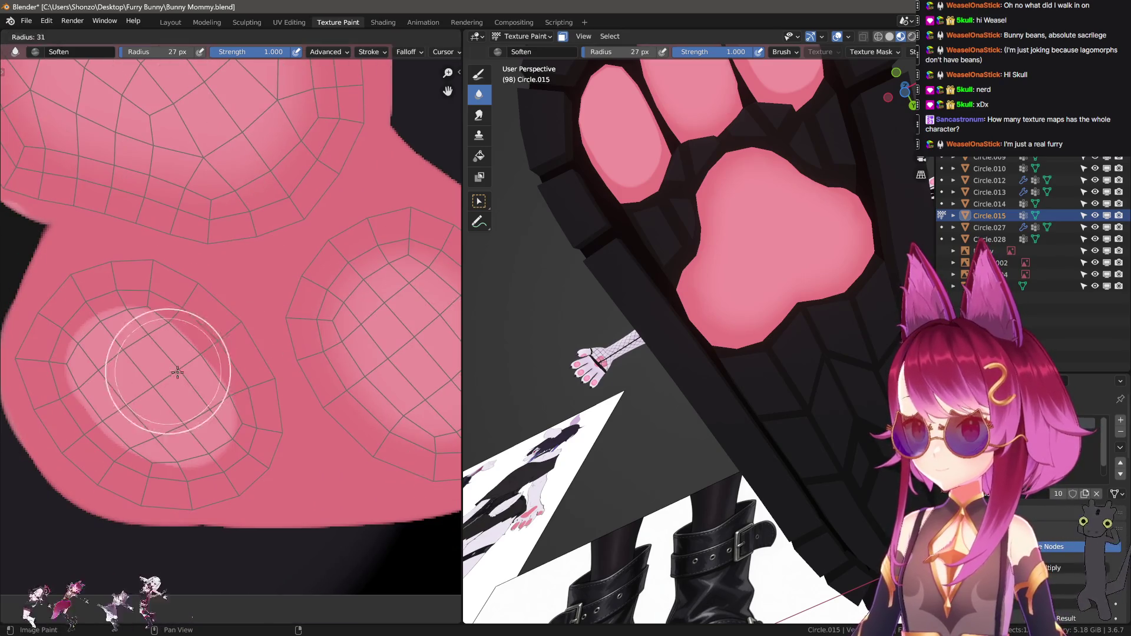
middle_drag(253, 406, 188, 378)
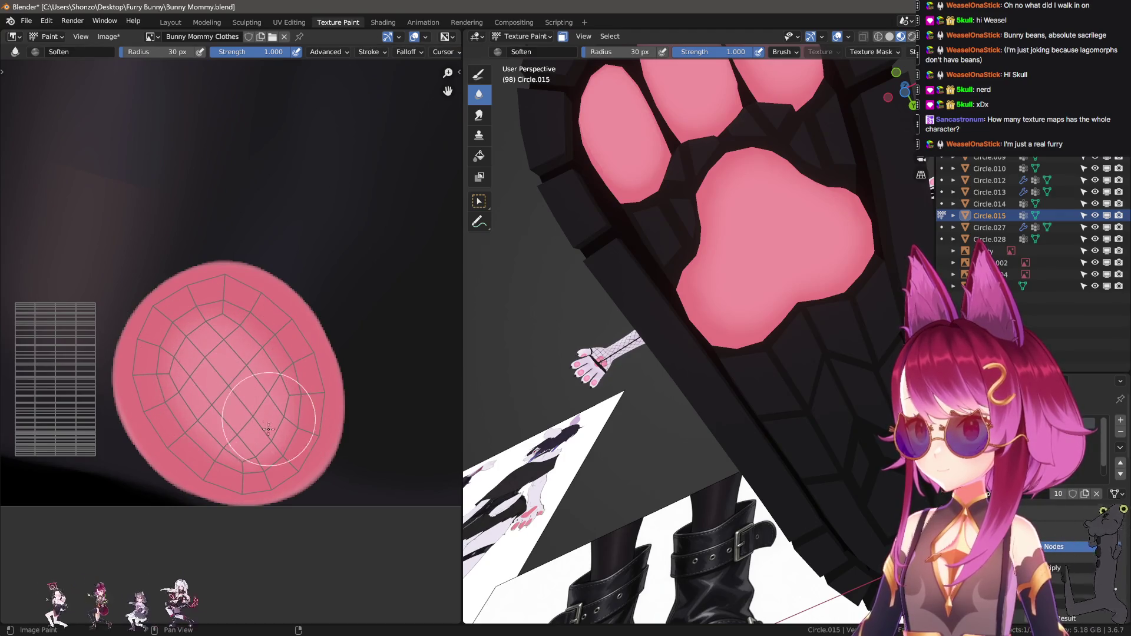
scroll(342, 396, down, 3)
scroll(271, 397, up, 5)
scroll(183, 399, up, 1)
mouse_move(566, 354)
middle_down()
mouse_move(641, 319)
mouse_move(652, 357)
middle_up()
scroll(651, 357, up, 2)
key(shift+space)
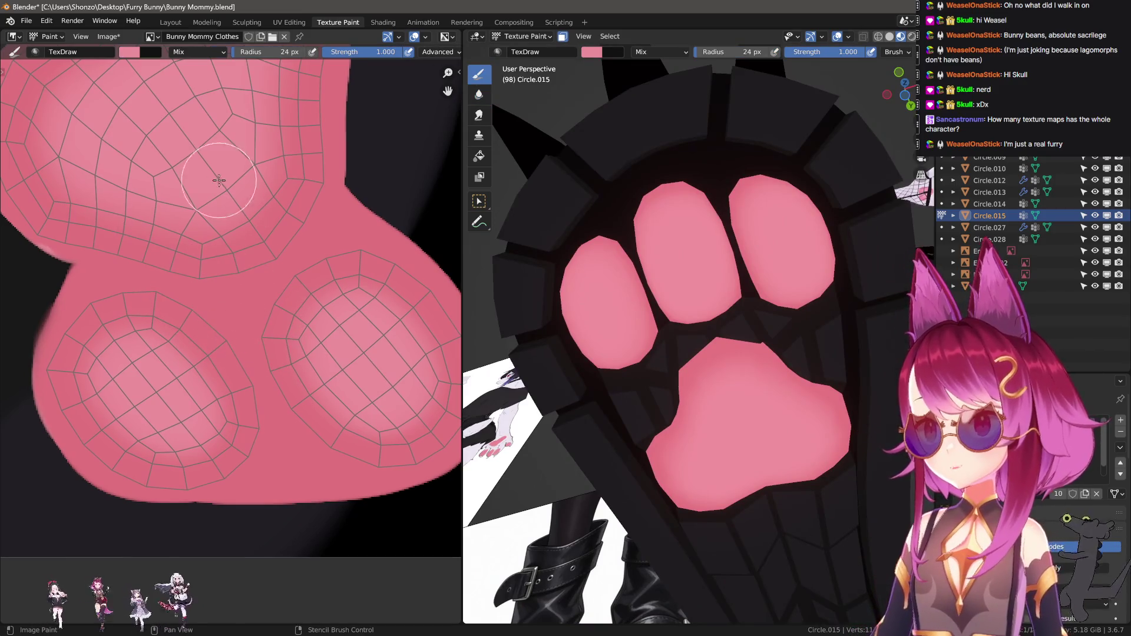
Sample a colour and set the TexDraw blend to Lighten, then to Screen
key(s)
right_click(201, 160)
click(150, 138)
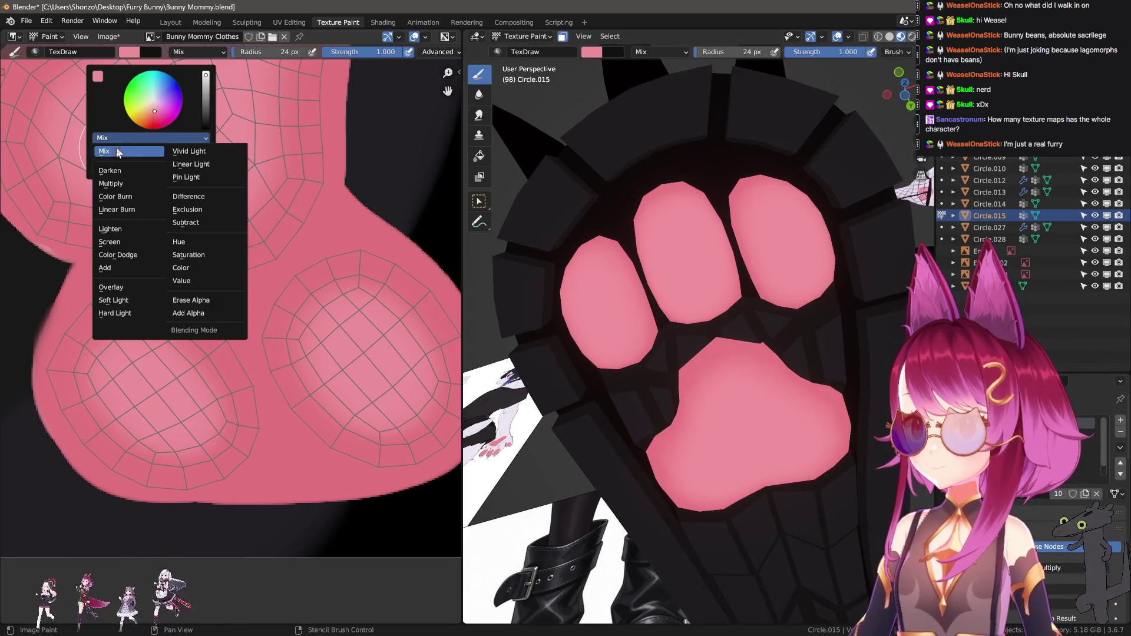
click(119, 234)
scroll(303, 345, up, 3)
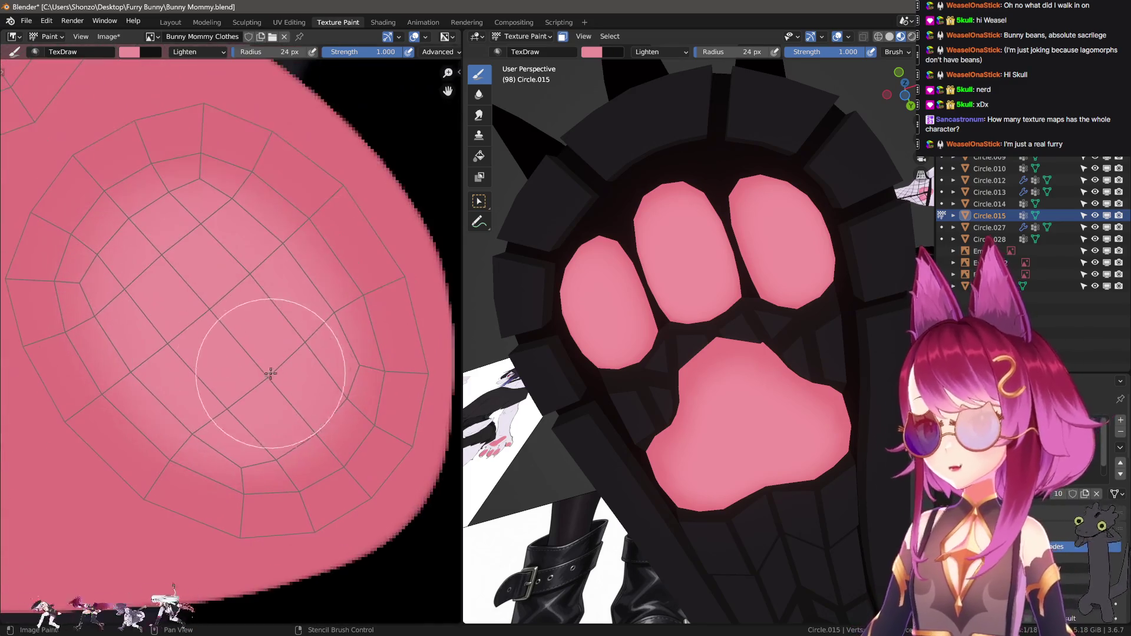
scroll(285, 416, down, 2)
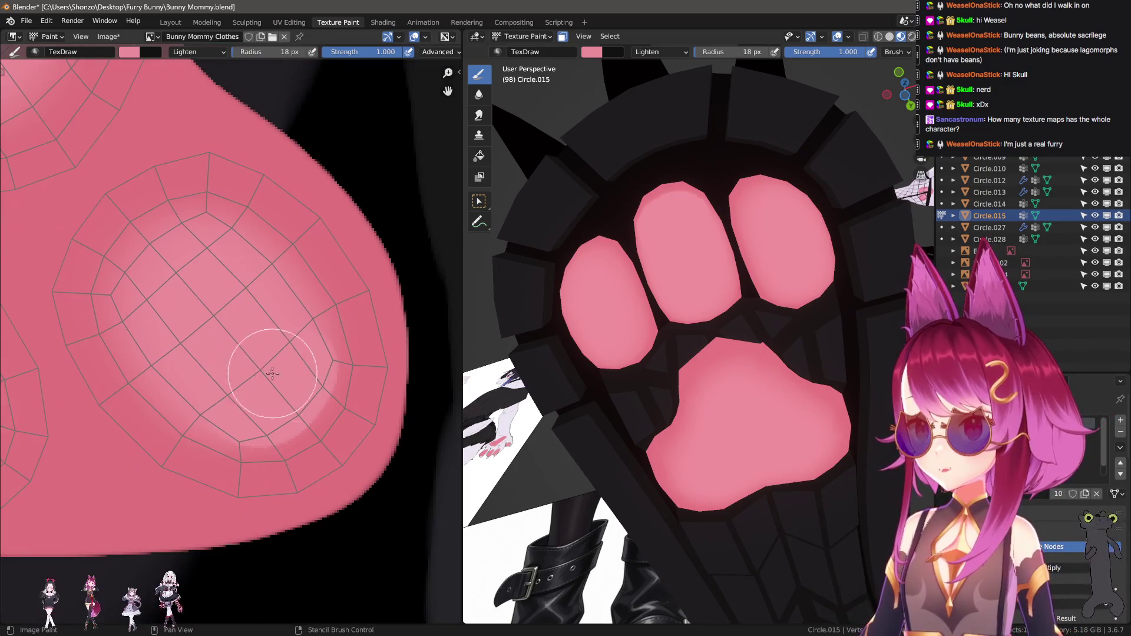
right_click(239, 358)
click(199, 329)
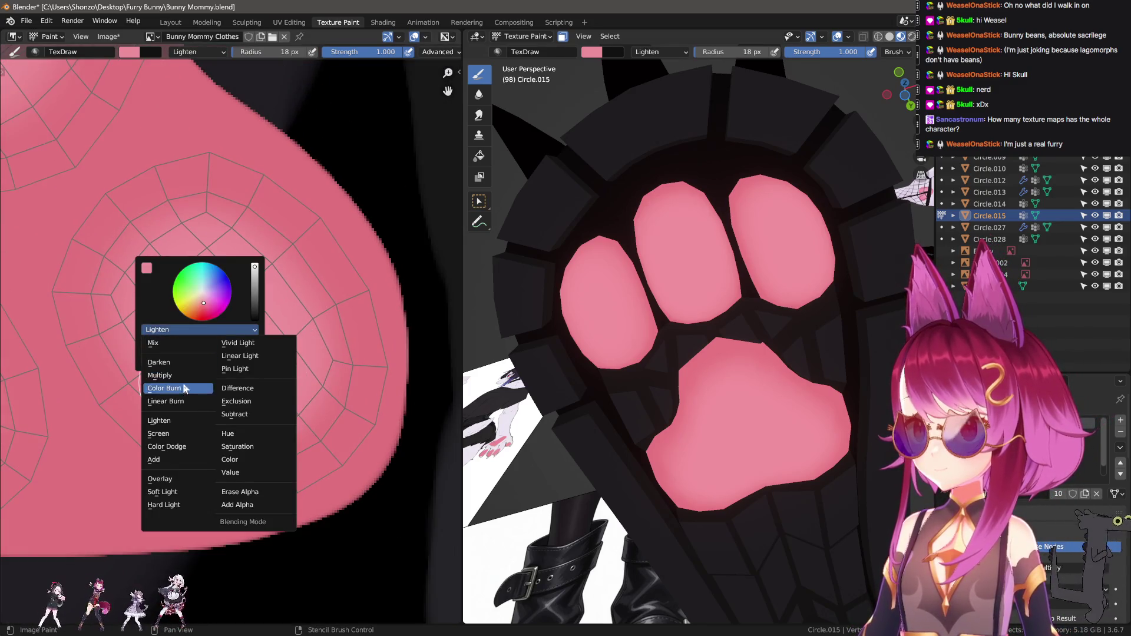
click(159, 434)
Dab a light spot on the toe pad, undo it, adjust size and strength, and paint a brighter highlight
click(265, 391)
key(ctrl+z)
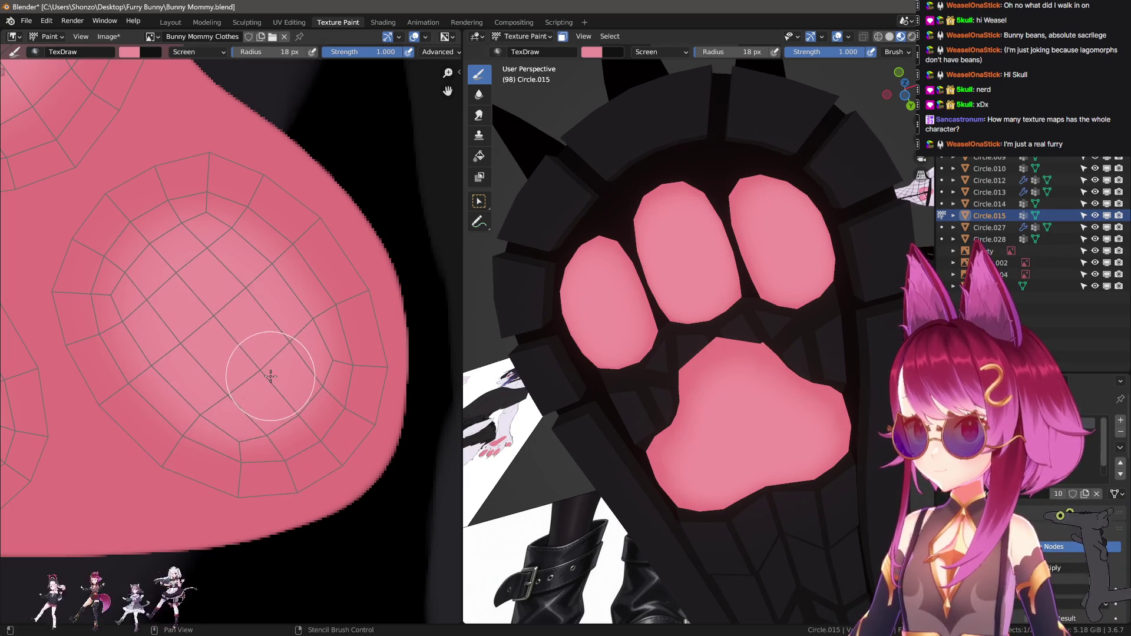
key(f)
click(215, 392)
key(shift+f)
click(277, 370)
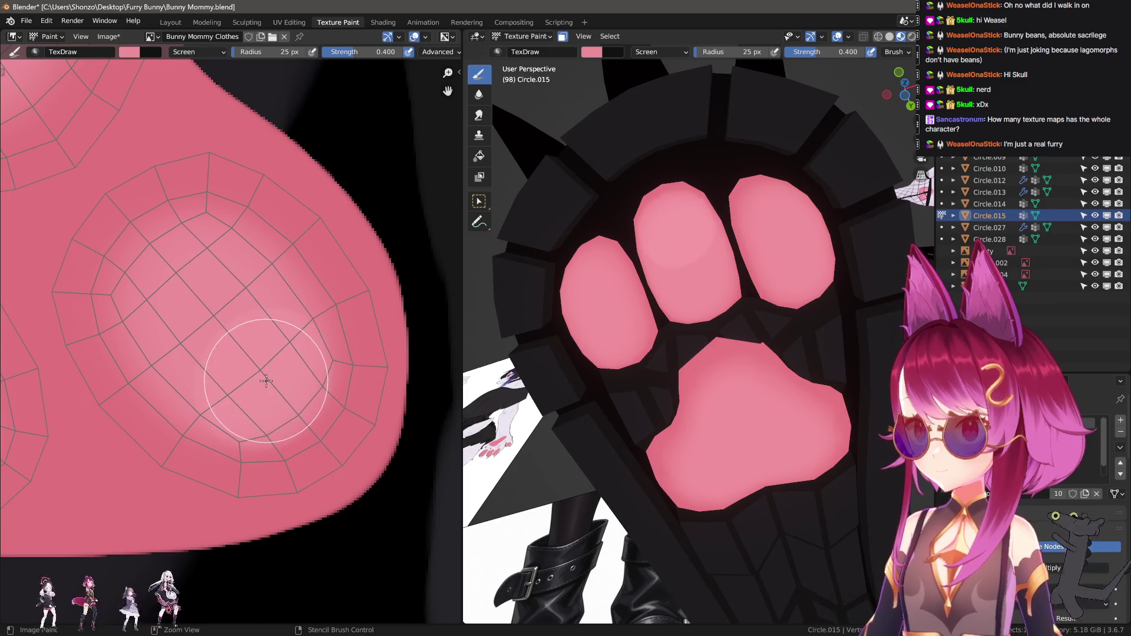
key(shift+f)
click(275, 367)
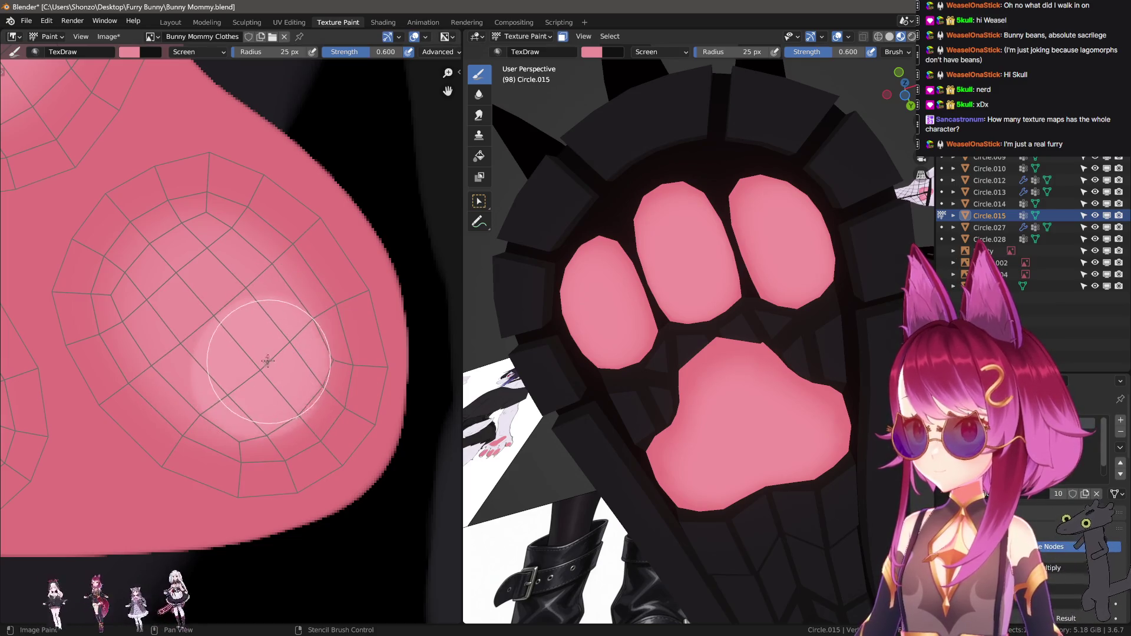
scroll(268, 361, down, 3)
scroll(202, 227, up, 2)
Highlight the toe pad and dab light spots onto the big paw pad
middle_drag(202, 227, 234, 285)
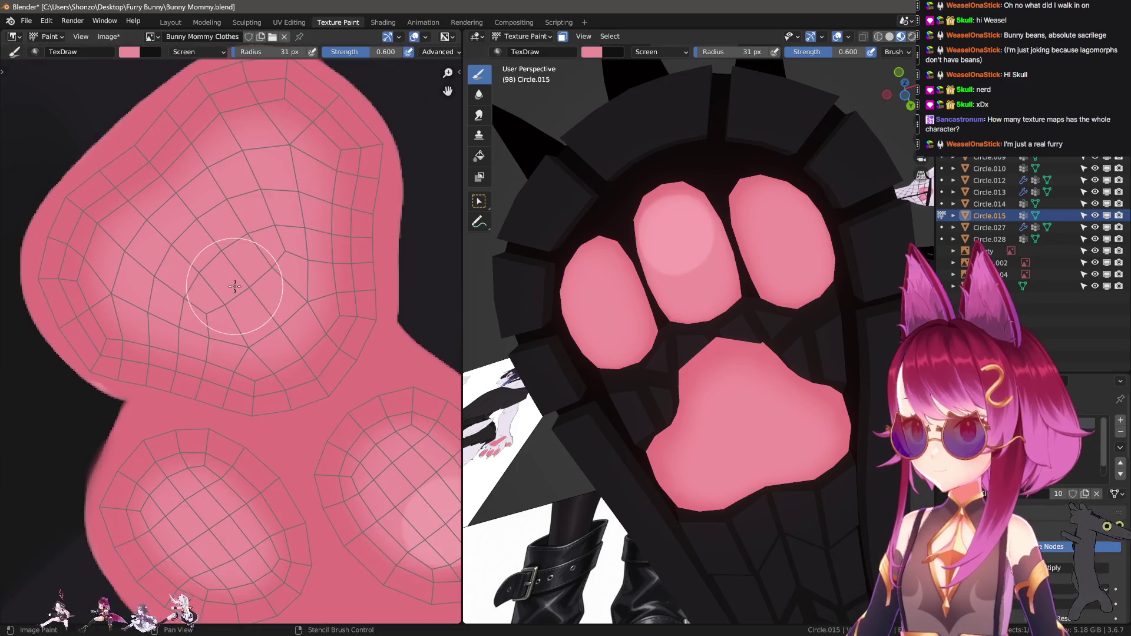
drag(236, 300, 271, 296)
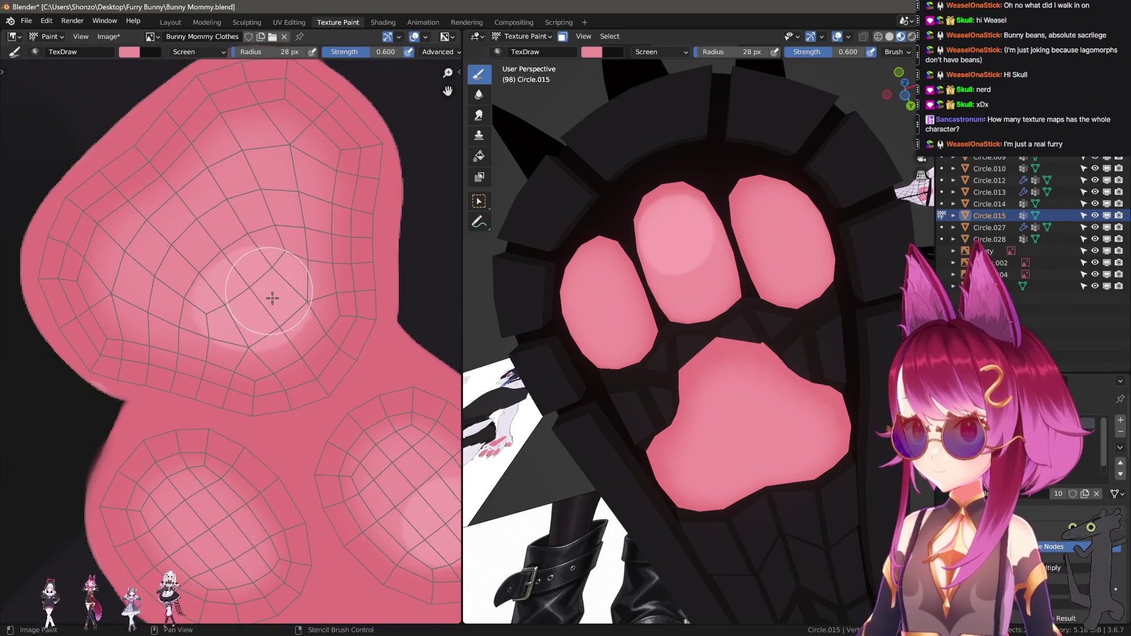
mouse_move(215, 404)
middle_down()
mouse_move(215, 227)
mouse_move(307, 325)
middle_up()
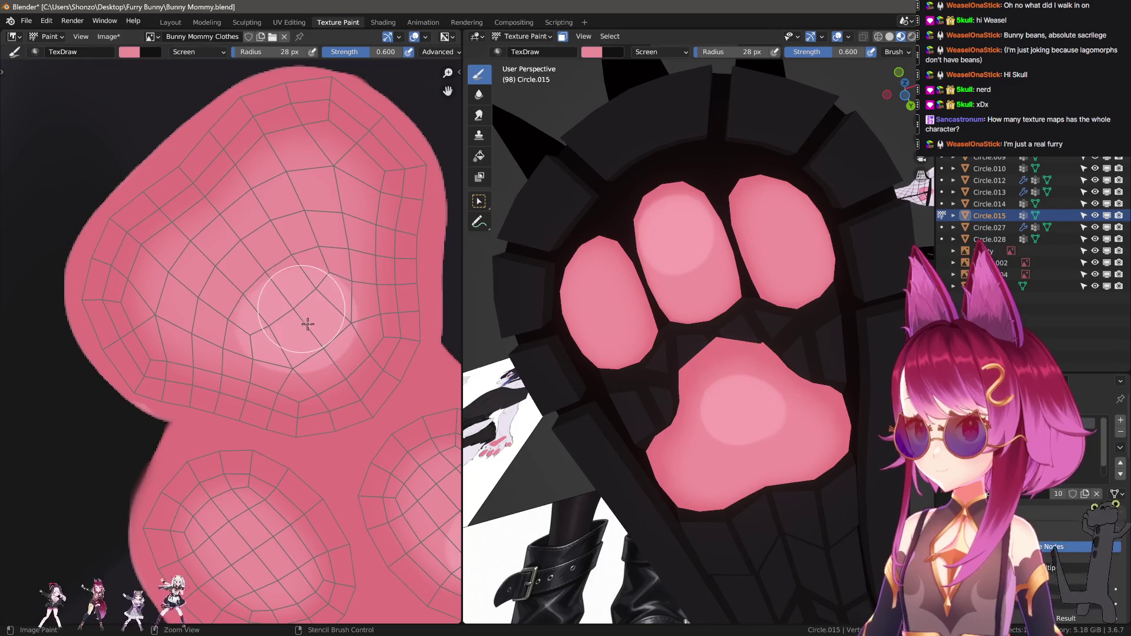
key(ctrl+z)
drag(328, 190, 315, 194)
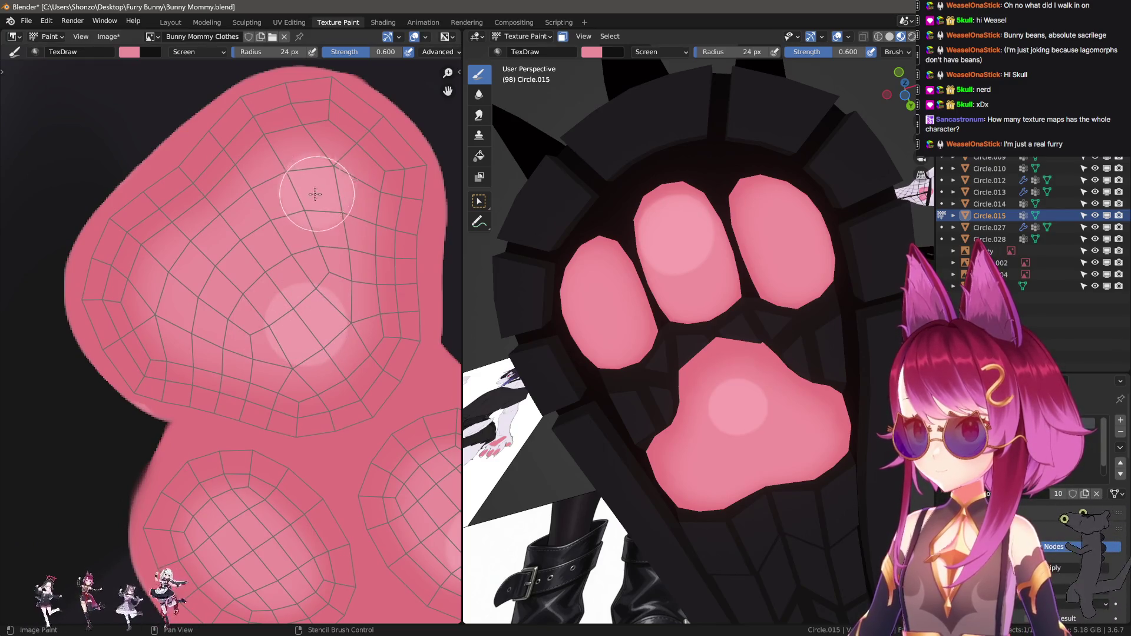
click(190, 291)
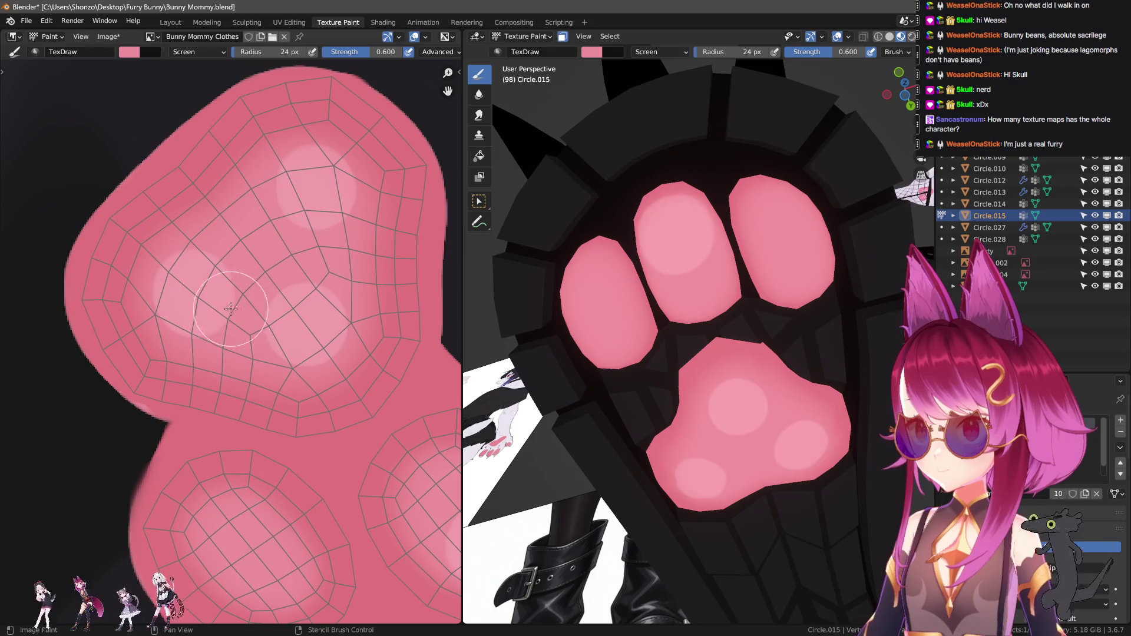
Shrink the brush, raise strength to full with Mix blending, and stroke a lighter highlight across the big pad
key(f)
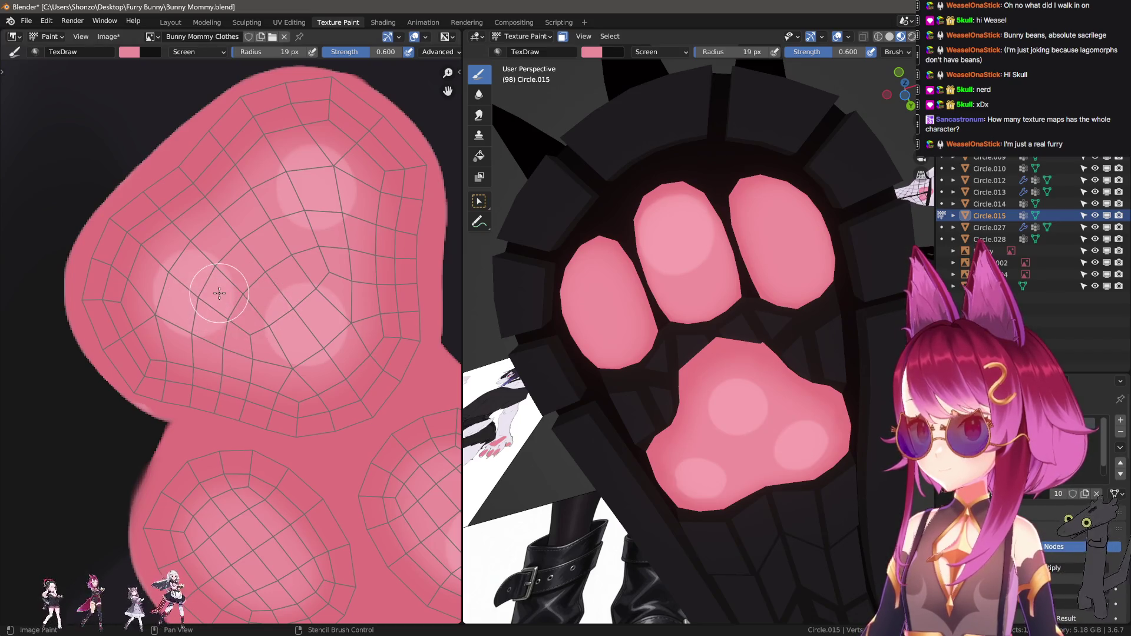
key(shift+f)
click(201, 191)
right_click(199, 283)
click(168, 284)
click(168, 319)
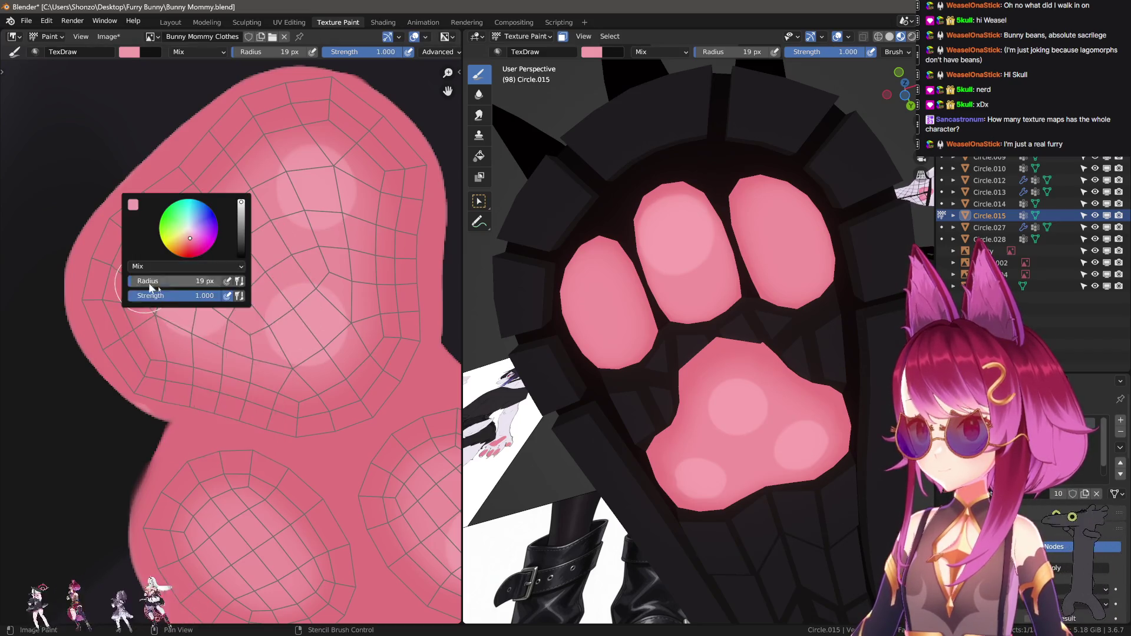
mouse_move(199, 272)
mouse_down()
mouse_move(319, 201)
mouse_move(320, 354)
mouse_up()
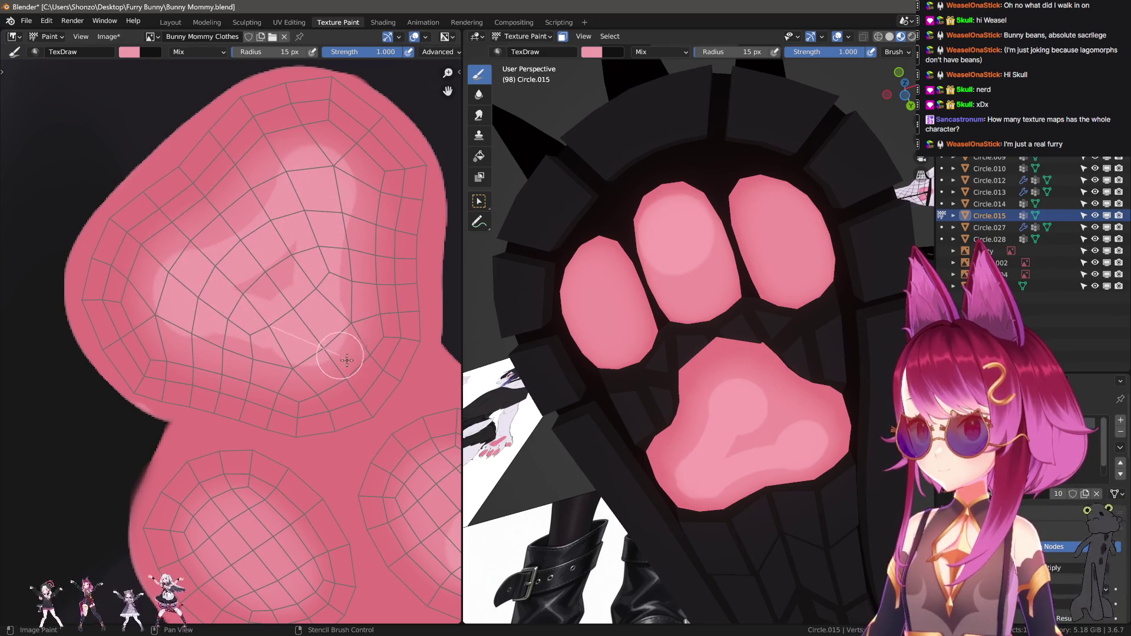
Enlarge the brush, zoom onto a single toe pad and switch to the Soften brush
middle_drag(273, 322, 261, 307)
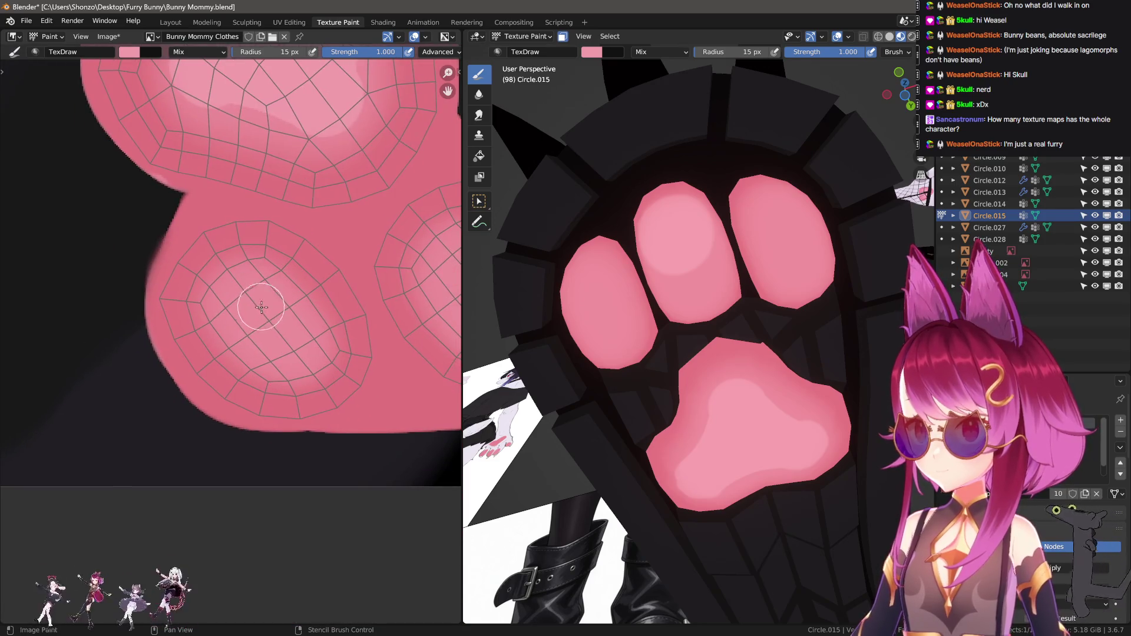
key(f)
click(295, 336)
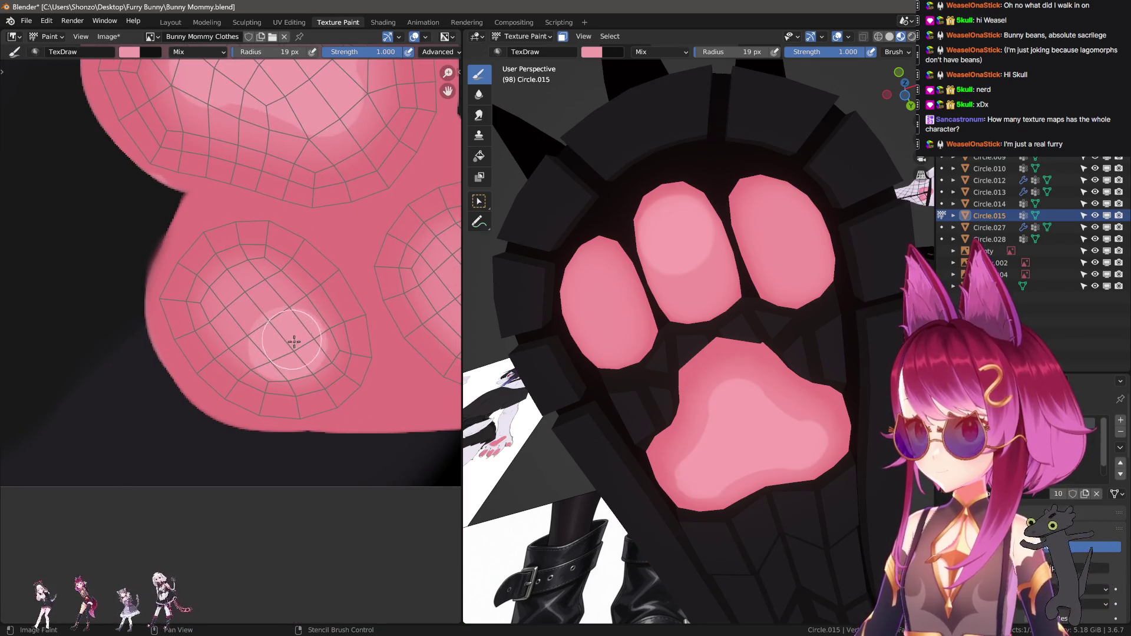
middle_drag(295, 342, 315, 315)
scroll(232, 346, up, 2)
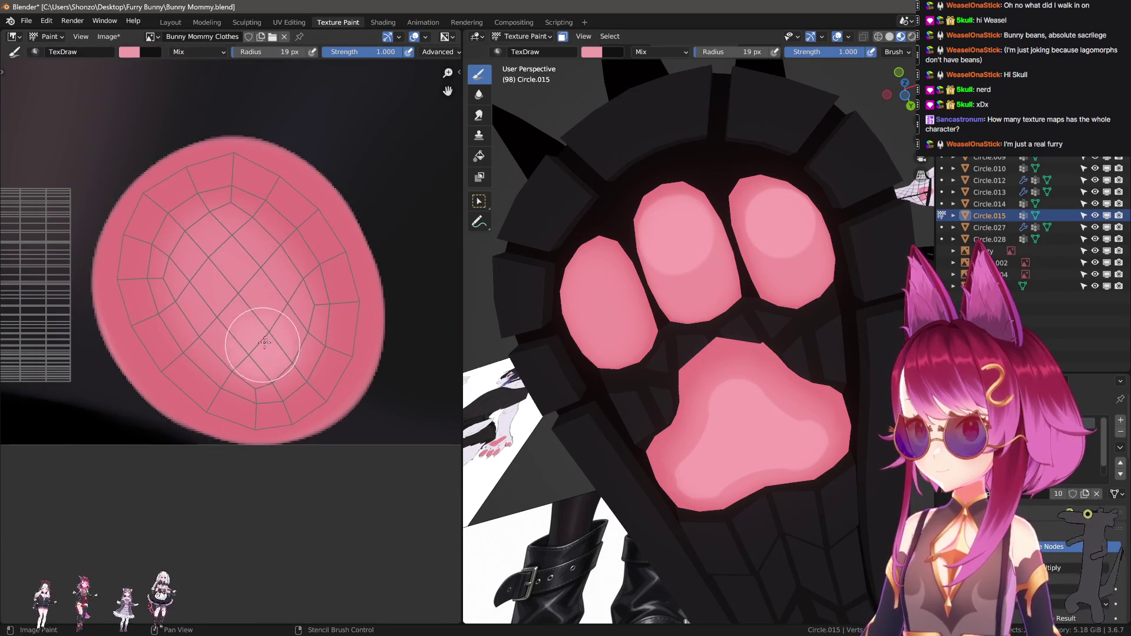
key(s)
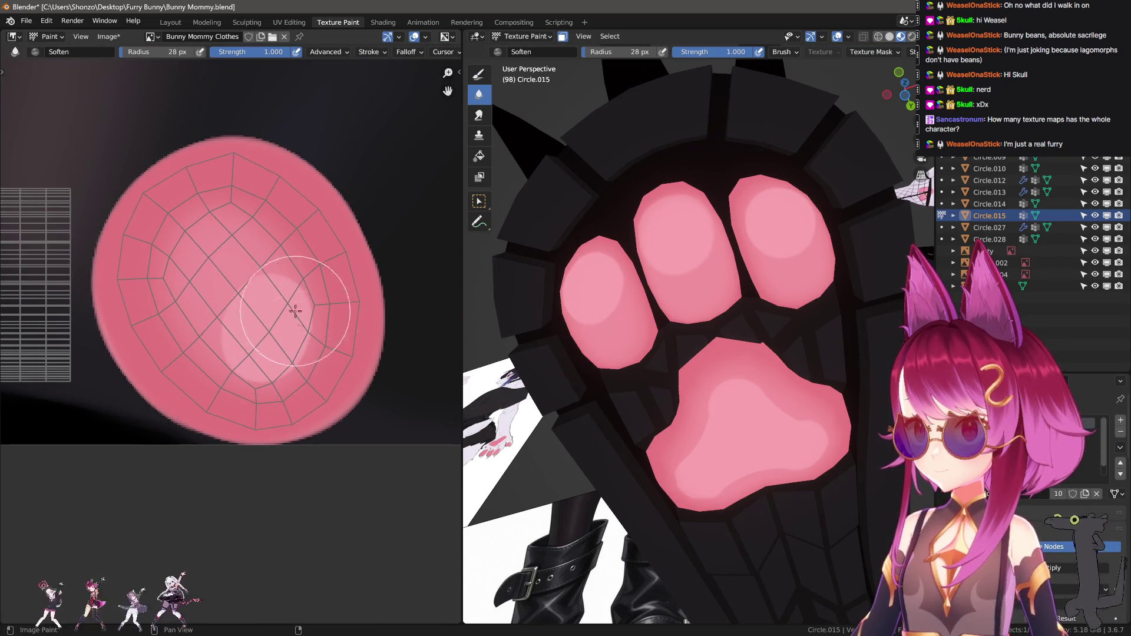
scroll(235, 295, down, 2)
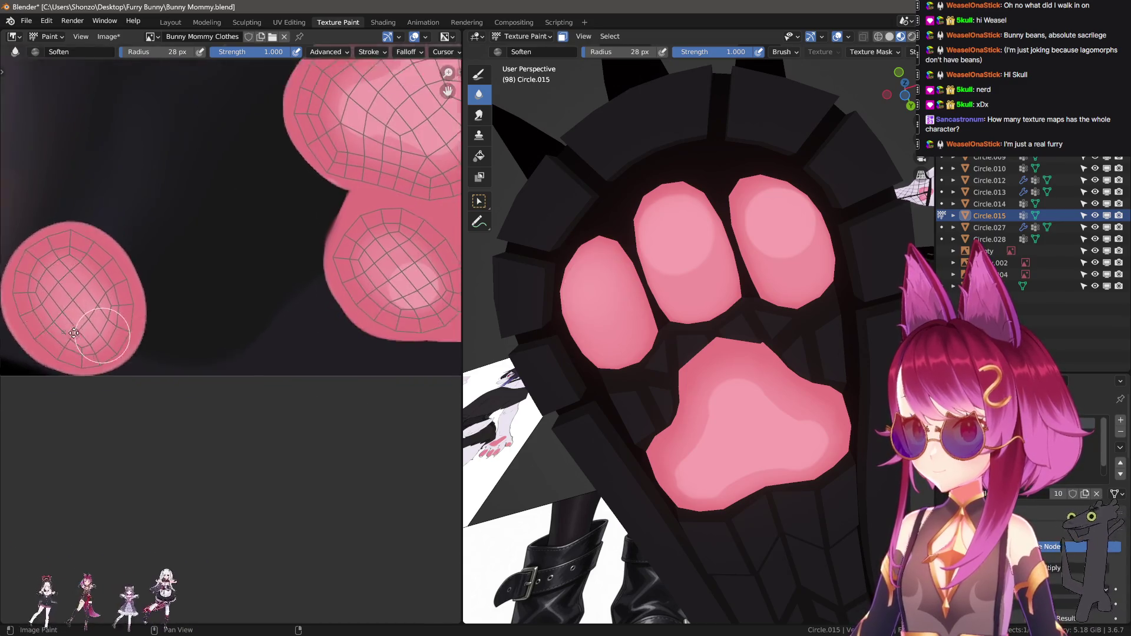
scroll(138, 354, up, 3)
Resize the Soften brush over the big pad island and orbit to review the boots
key(f)
click(162, 304)
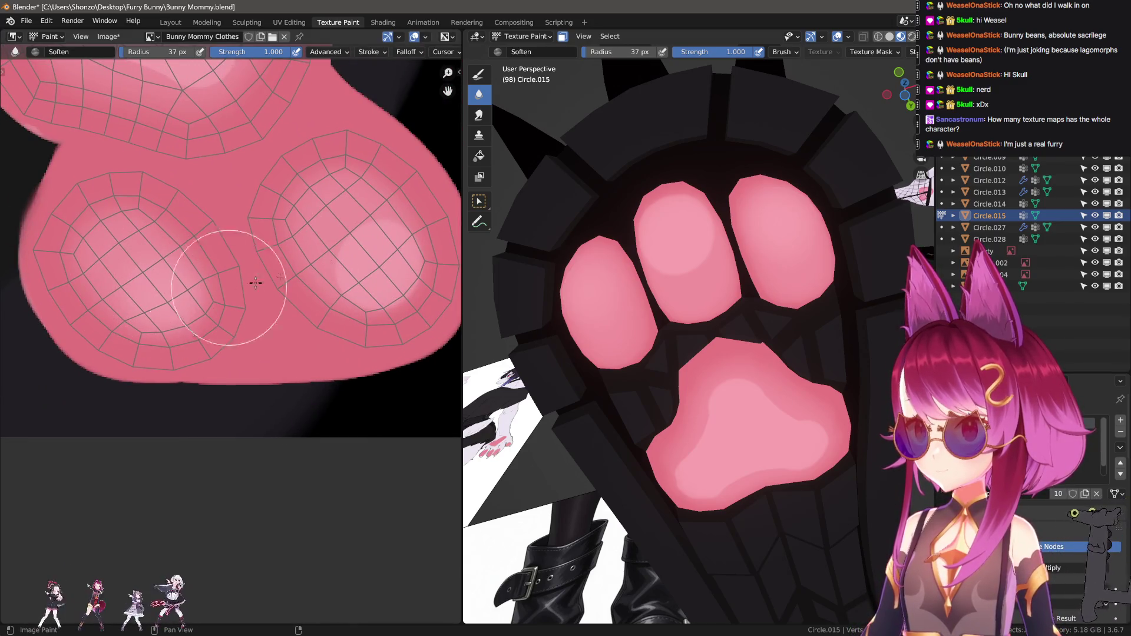
middle_drag(303, 190, 328, 354)
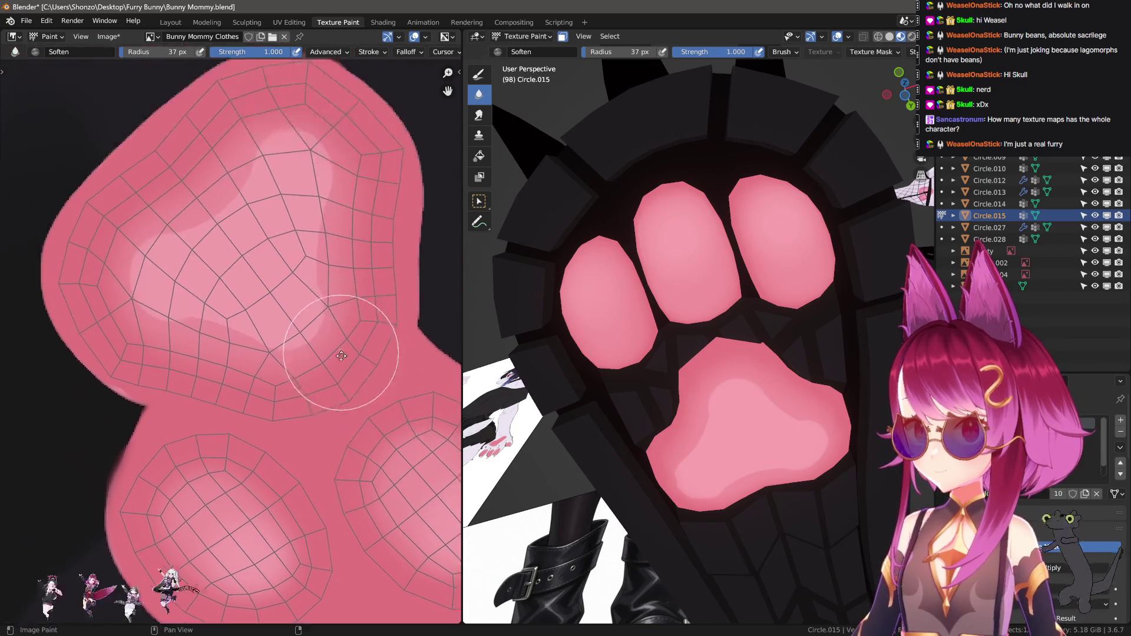
key(f)
click(261, 347)
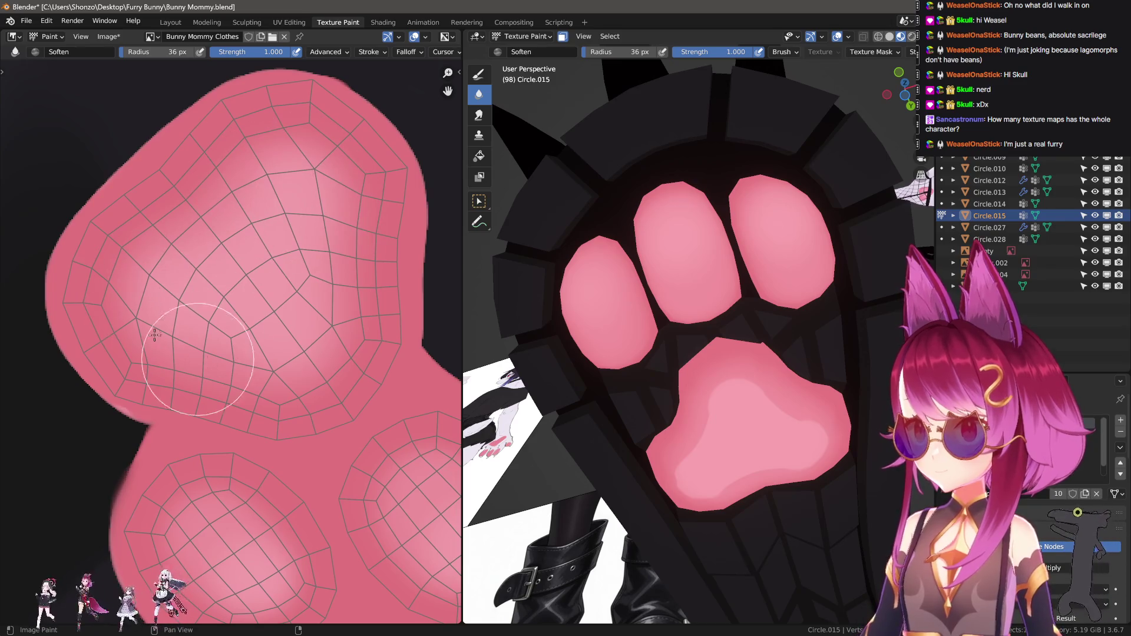
mouse_move(573, 327)
middle_down()
mouse_move(711, 378)
mouse_move(694, 439)
mouse_move(607, 428)
mouse_move(606, 412)
middle_up()
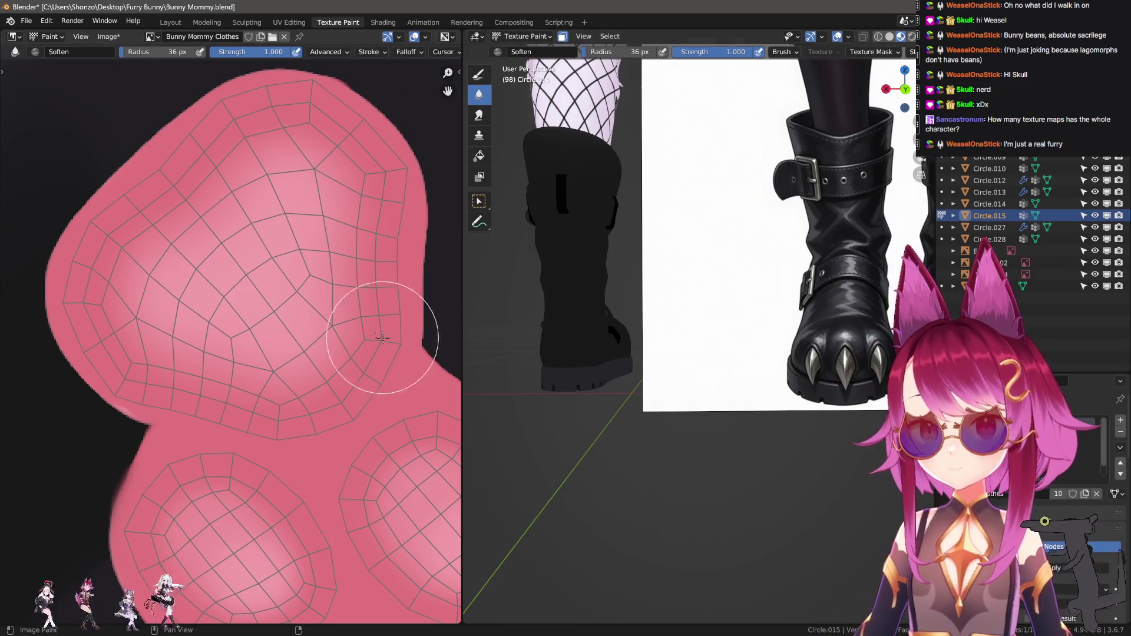
scroll(266, 322, down, 1)
scroll(268, 339, down, 4)
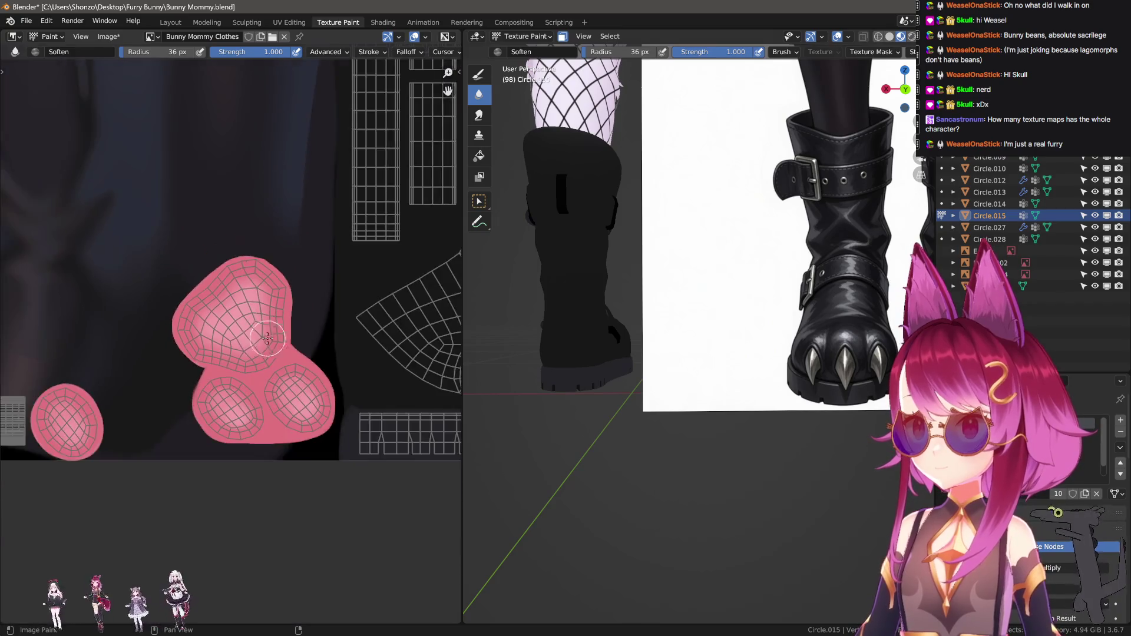
Sample a colour from the texture and centre the black edge beside the boot-sole island
middle_drag(268, 339, 248, 358)
middle_drag(355, 368, 301, 344)
scroll(112, 431, up, 3)
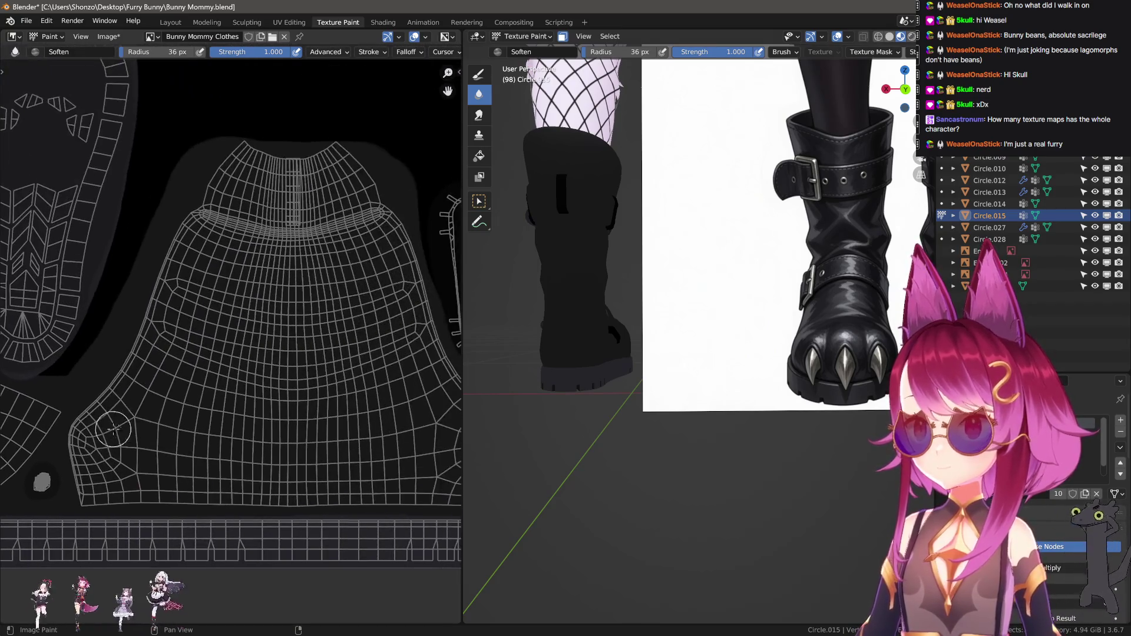
middle_drag(112, 430, 328, 445)
scroll(287, 439, down, 1)
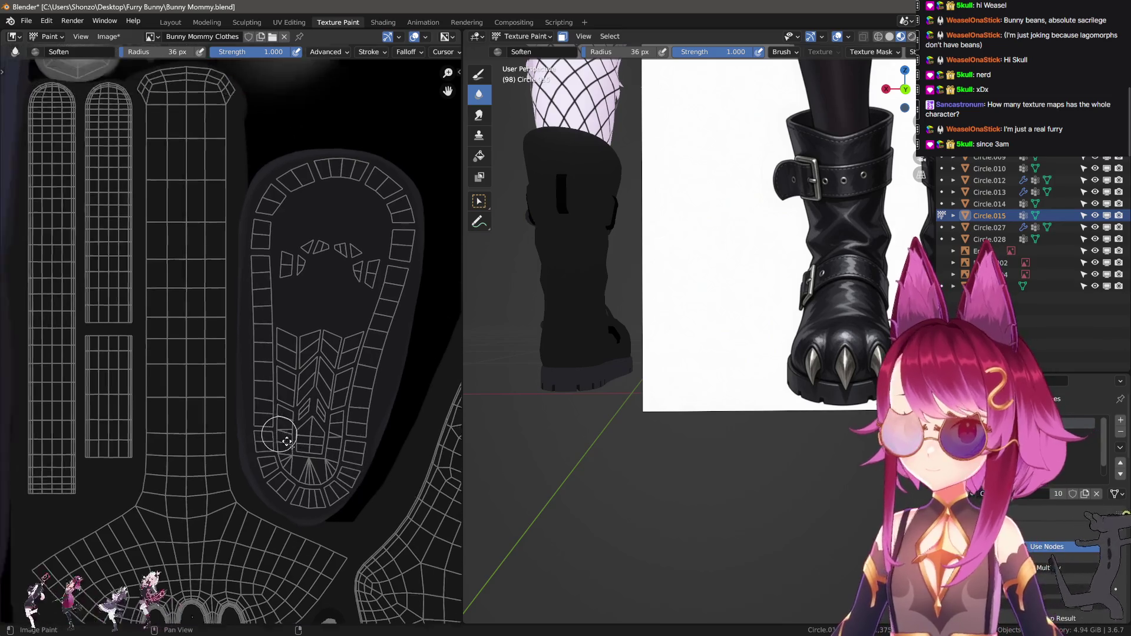
scroll(287, 440, up, 2)
key(s)
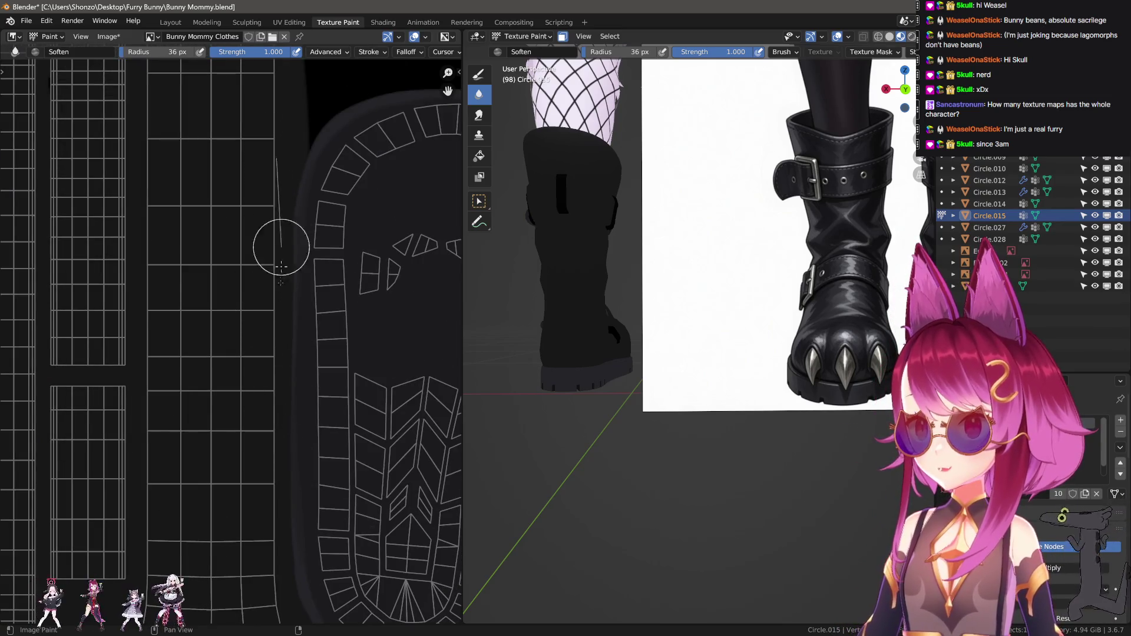
key(1)
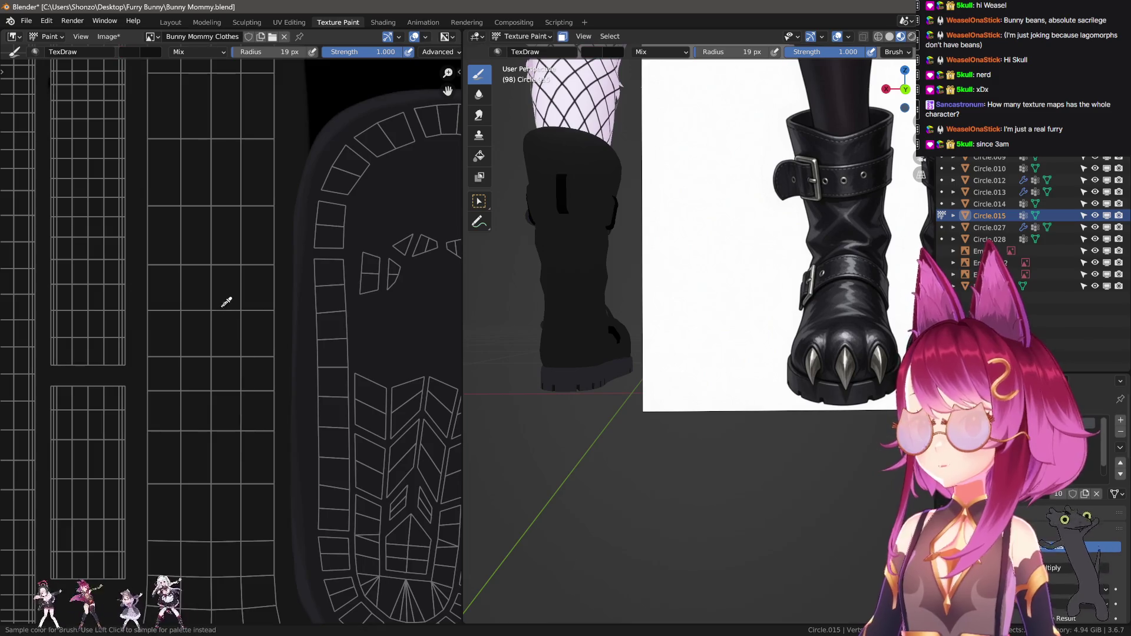
middle_drag(249, 505, 255, 483)
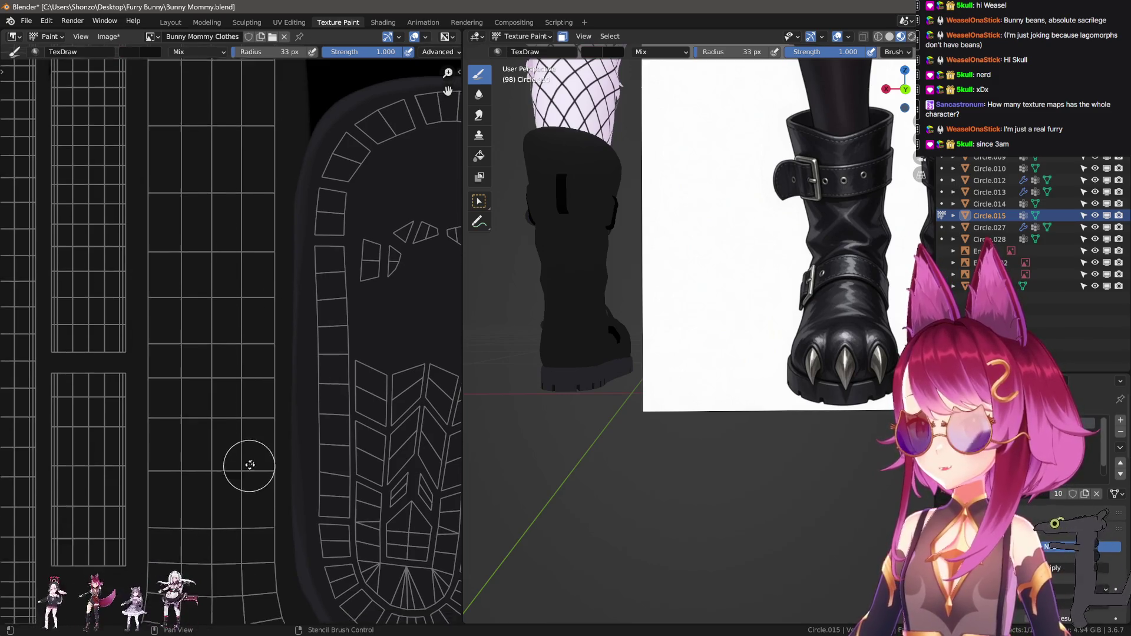
middle_drag(288, 610, 254, 336)
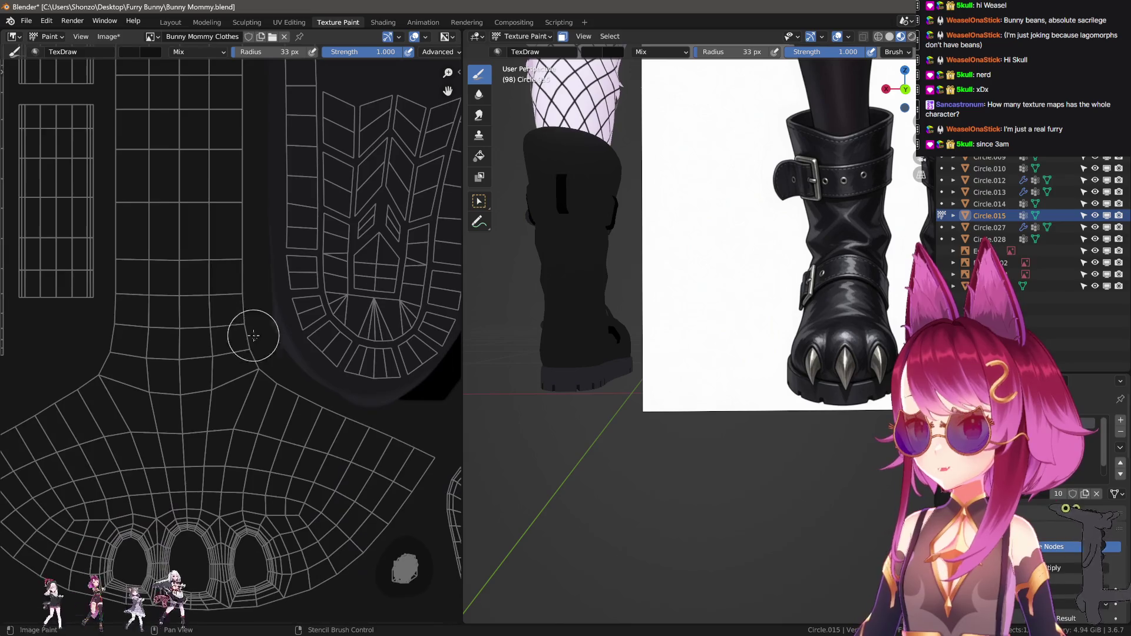
middle_drag(356, 439, 230, 412)
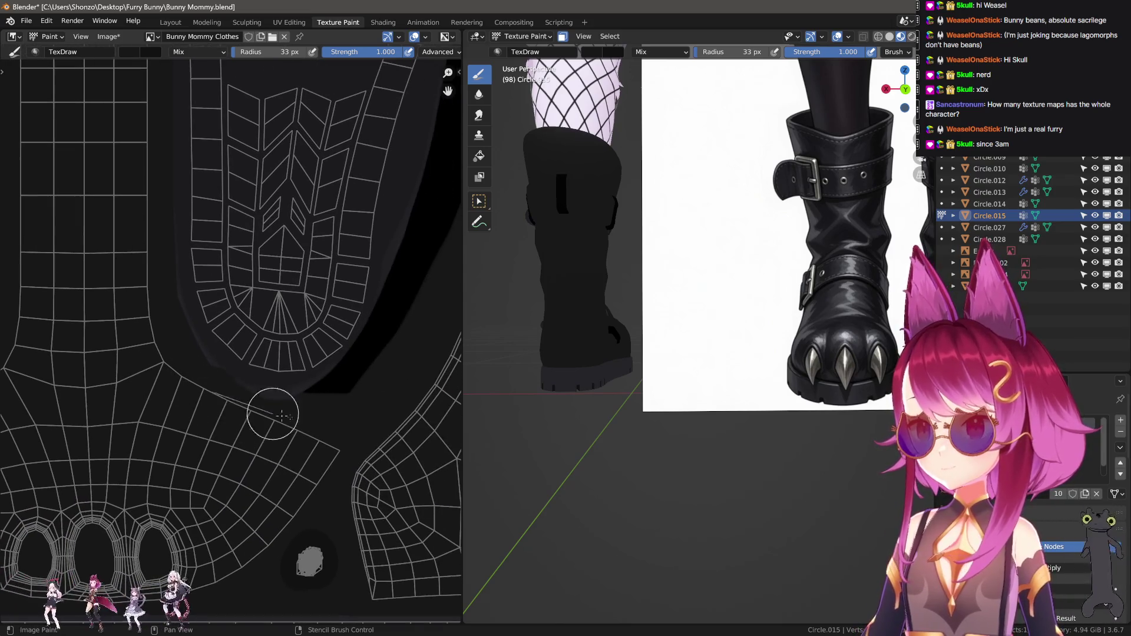
middle_drag(433, 374, 222, 449)
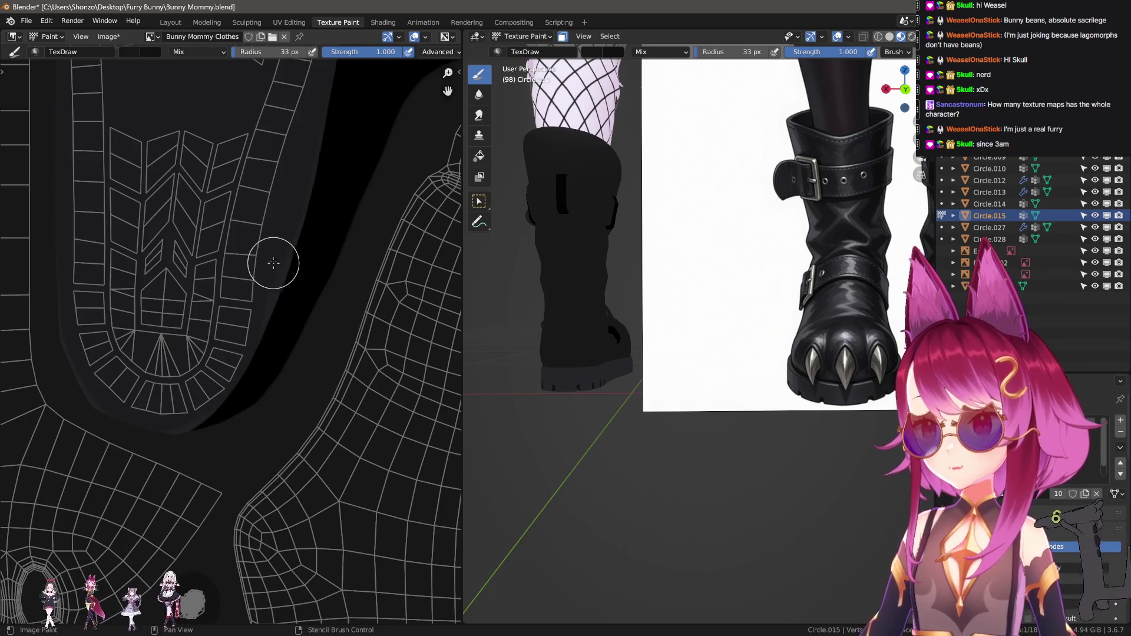
Paint grey over the upper and lower black edges of the sole island with an enlarged brush
mouse_move(234, 386)
mouse_down()
mouse_move(298, 172)
mouse_move(265, 270)
mouse_up()
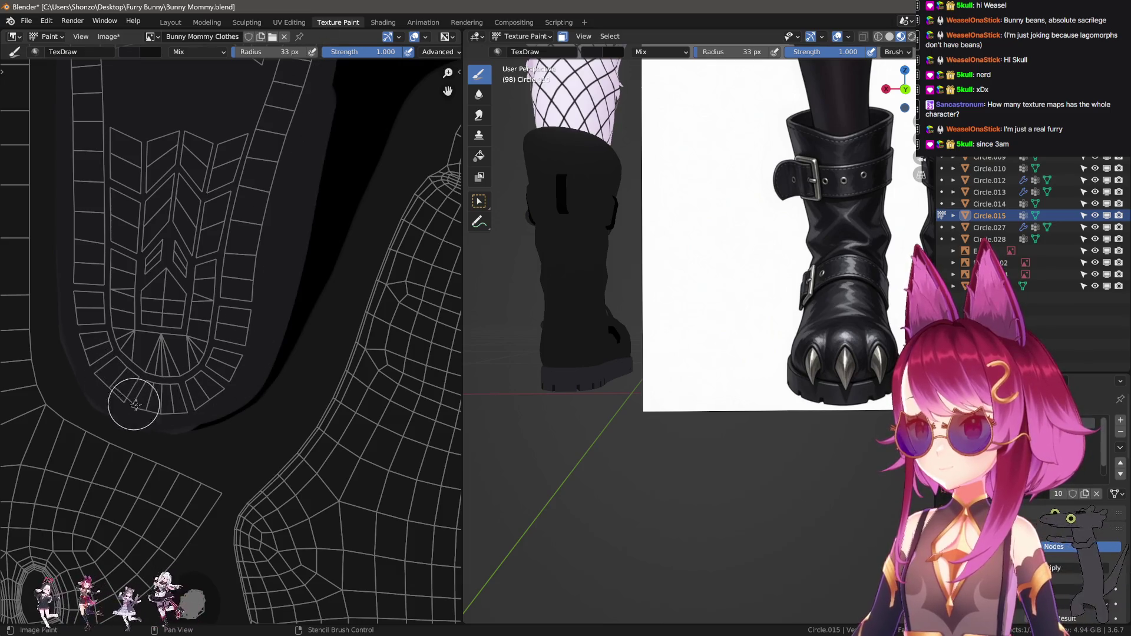
key(f)
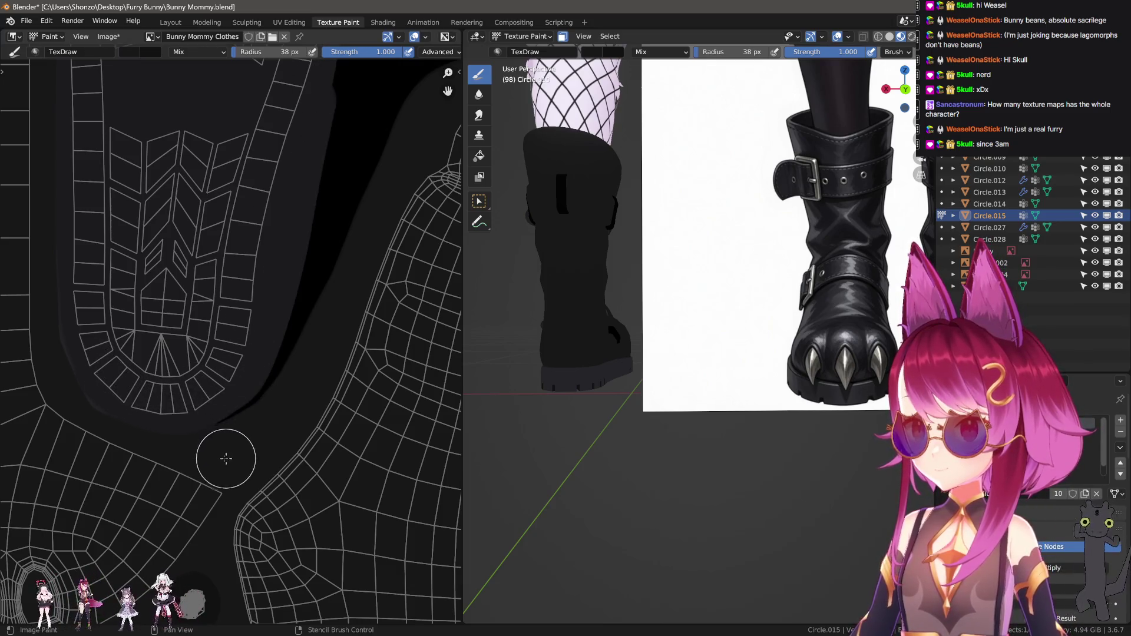
mouse_move(228, 454)
mouse_down()
mouse_move(354, 278)
mouse_move(288, 428)
mouse_up()
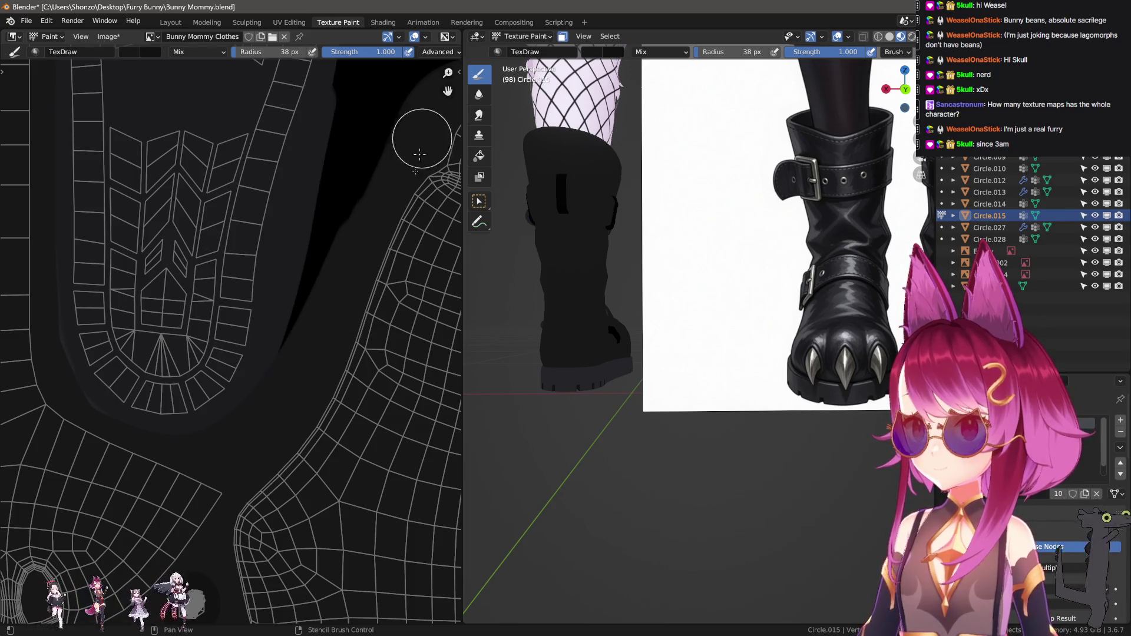
scroll(421, 154, up, 1)
Fill the black area beside the second sole island with grey, undoing one stray stroke
middle_drag(421, 155, 248, 521)
drag(221, 570, 302, 277)
scroll(256, 486, up, 1)
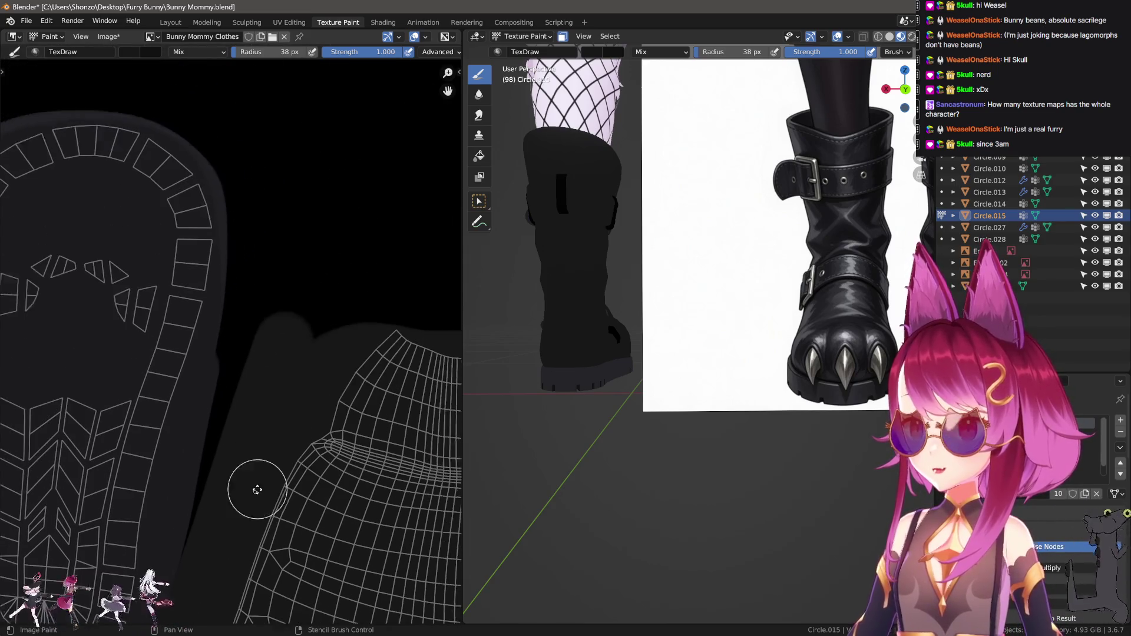
middle_drag(256, 485, 161, 519)
drag(173, 488, 253, 202)
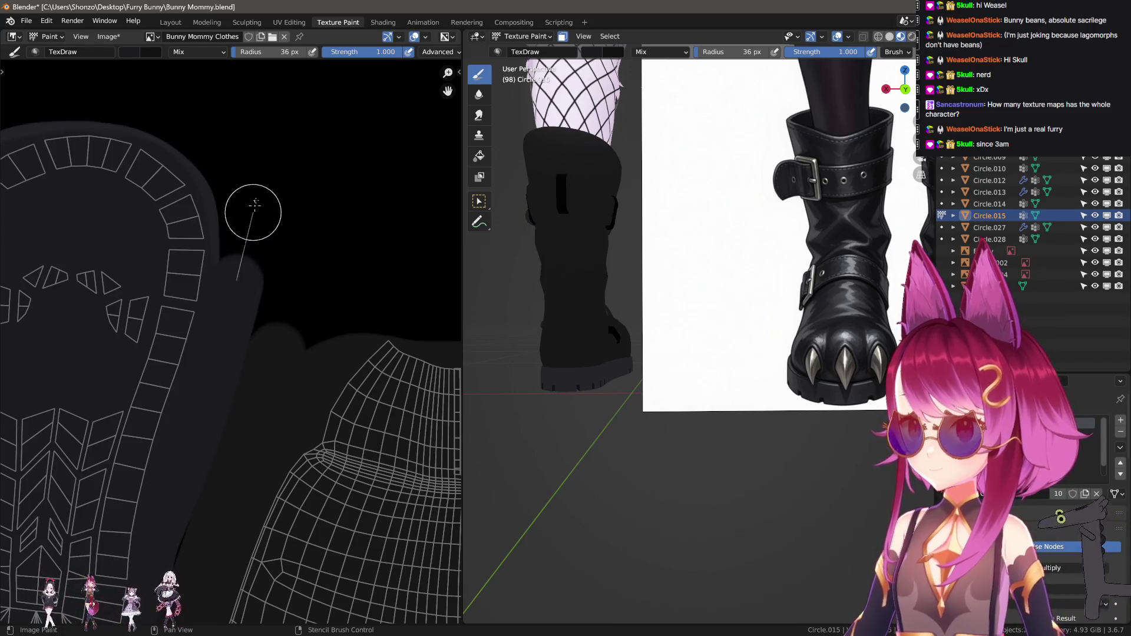
key(ctrl+z)
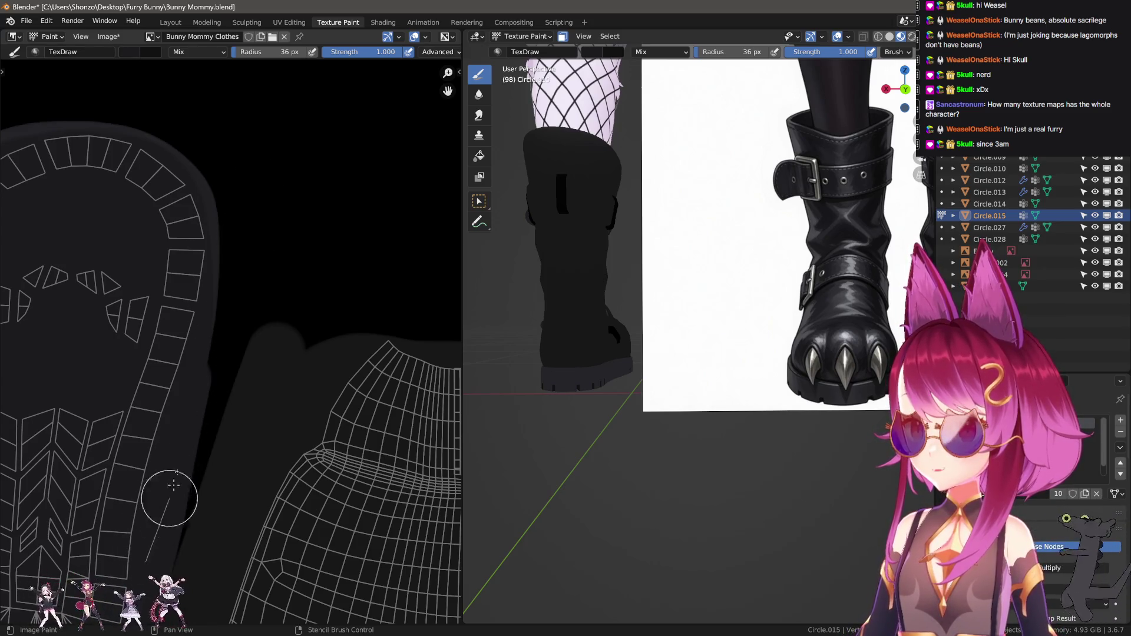
drag(174, 484, 253, 236)
scroll(253, 235, up, 1)
middle_drag(253, 235, 282, 414)
drag(281, 413, 240, 280)
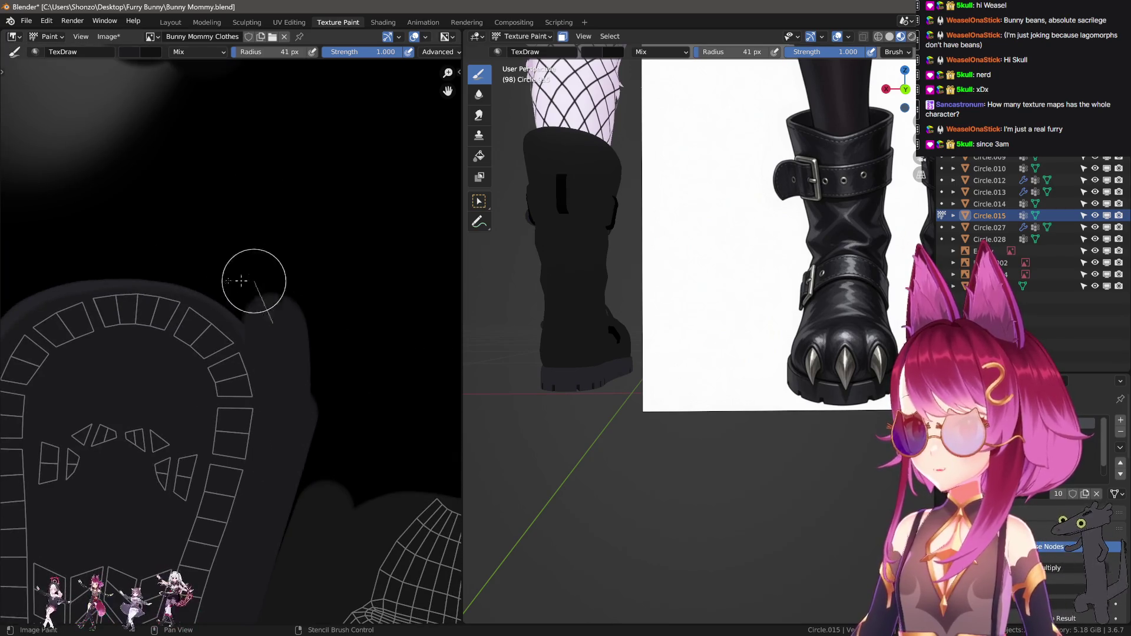
Spread a grey blob over the black area of another island, above and below the mesh
middle_drag(164, 316, 262, 311)
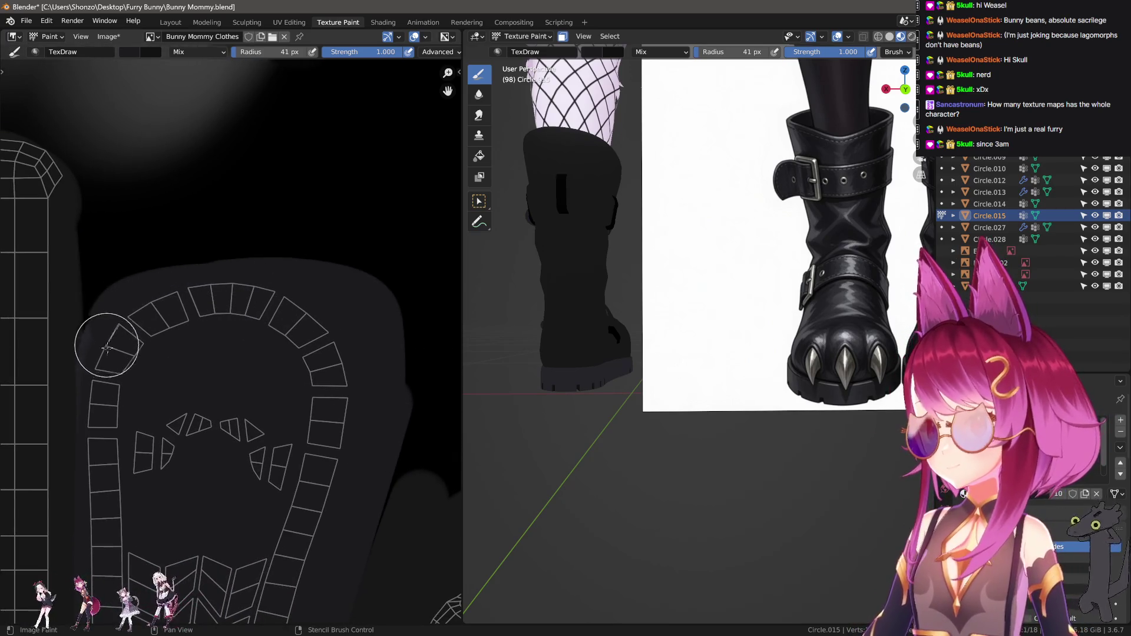
middle_drag(221, 534, 190, 451)
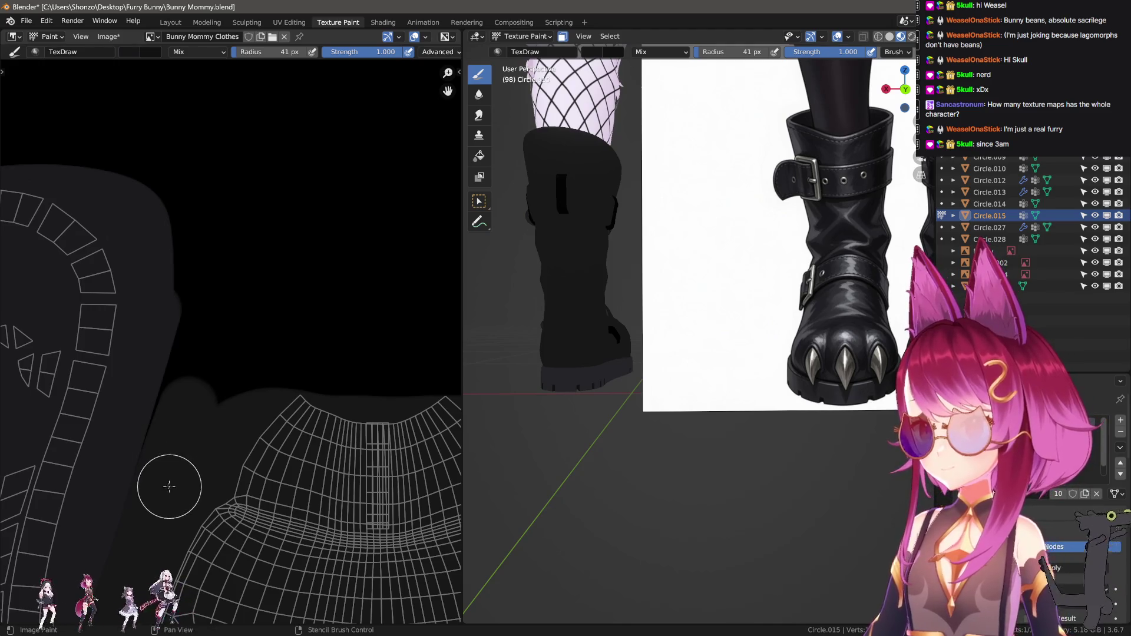
mouse_move(208, 363)
mouse_down()
mouse_move(182, 442)
mouse_move(215, 321)
mouse_move(416, 374)
mouse_move(429, 399)
mouse_up()
middle_drag(430, 399, 59, 364)
mouse_move(59, 364)
mouse_down()
mouse_move(285, 372)
mouse_move(284, 546)
mouse_up()
mouse_move(290, 619)
middle_down()
mouse_move(253, 472)
mouse_move(181, 435)
middle_up()
scroll(222, 447, down, 3)
scroll(222, 446, up, 2)
scroll(222, 447, down, 2)
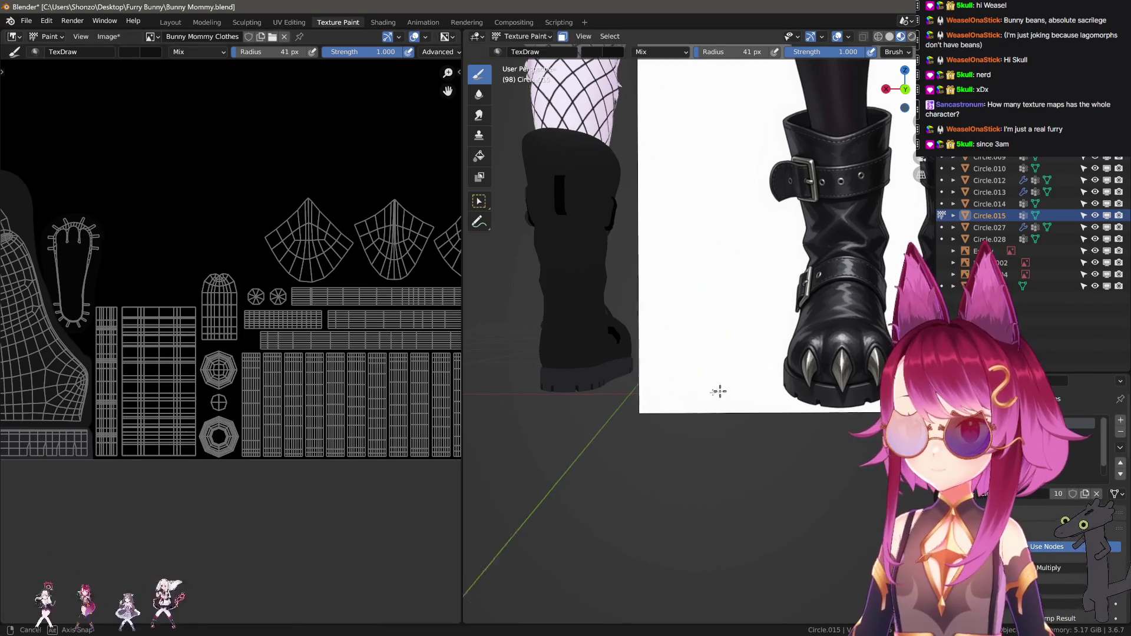
Orbit onto the laced boot and paint lighter straight-line streaks down the strip islands
middle_drag(719, 391, 643, 460)
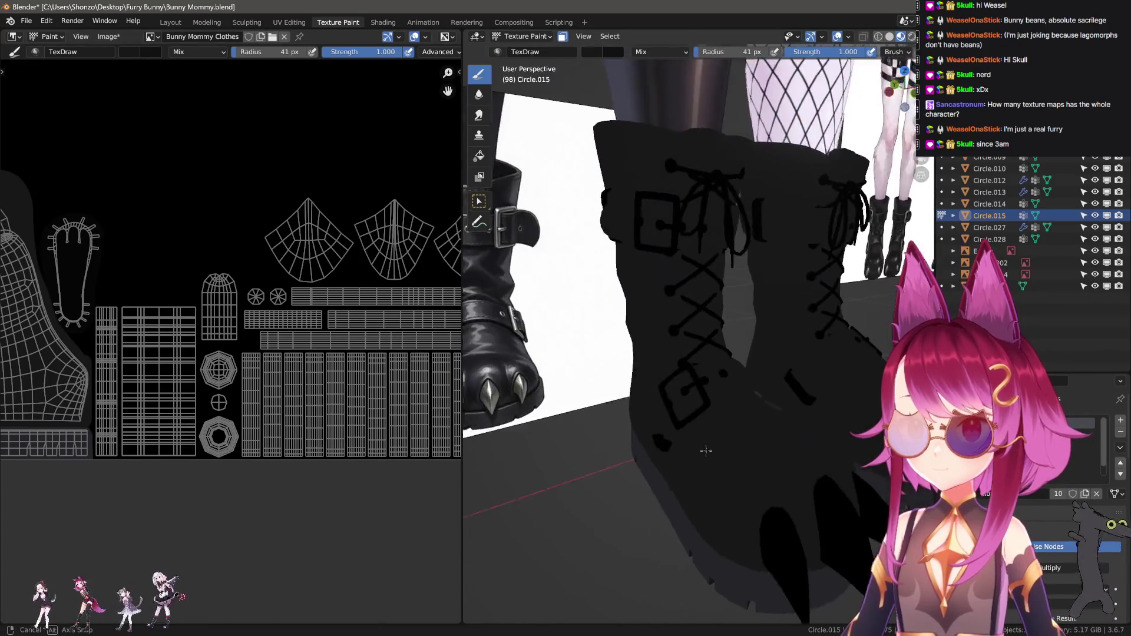
middle_drag(643, 461, 530, 416)
scroll(298, 376, up, 2)
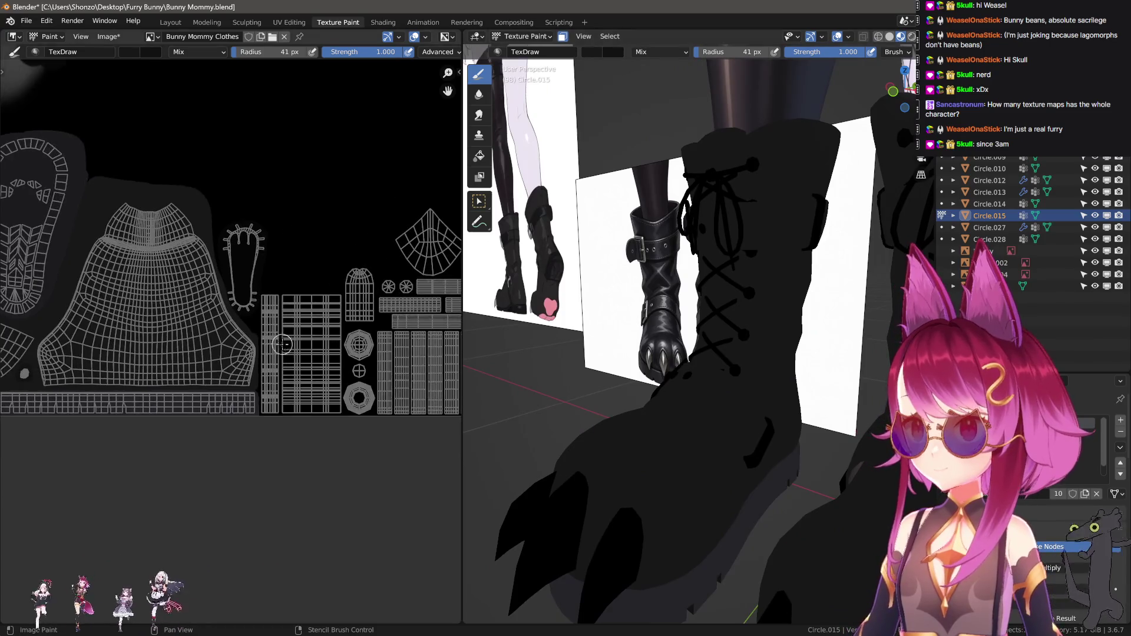
scroll(285, 403, up, 2)
scroll(202, 354, up, 1)
key(e)
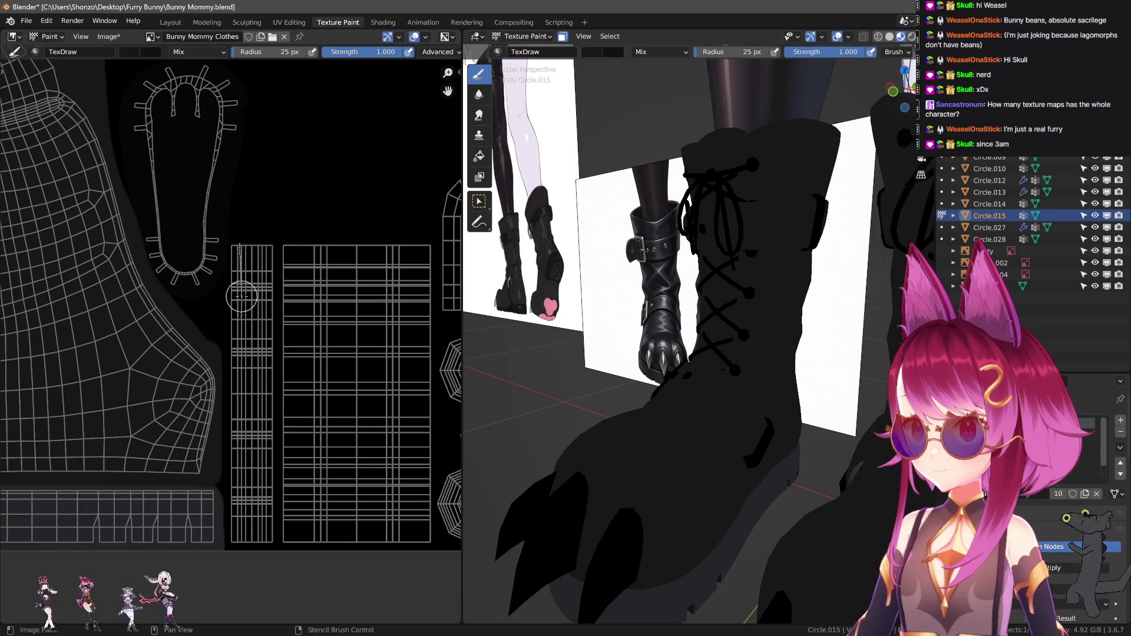
drag(242, 560, 242, 559)
drag(264, 599, 264, 599)
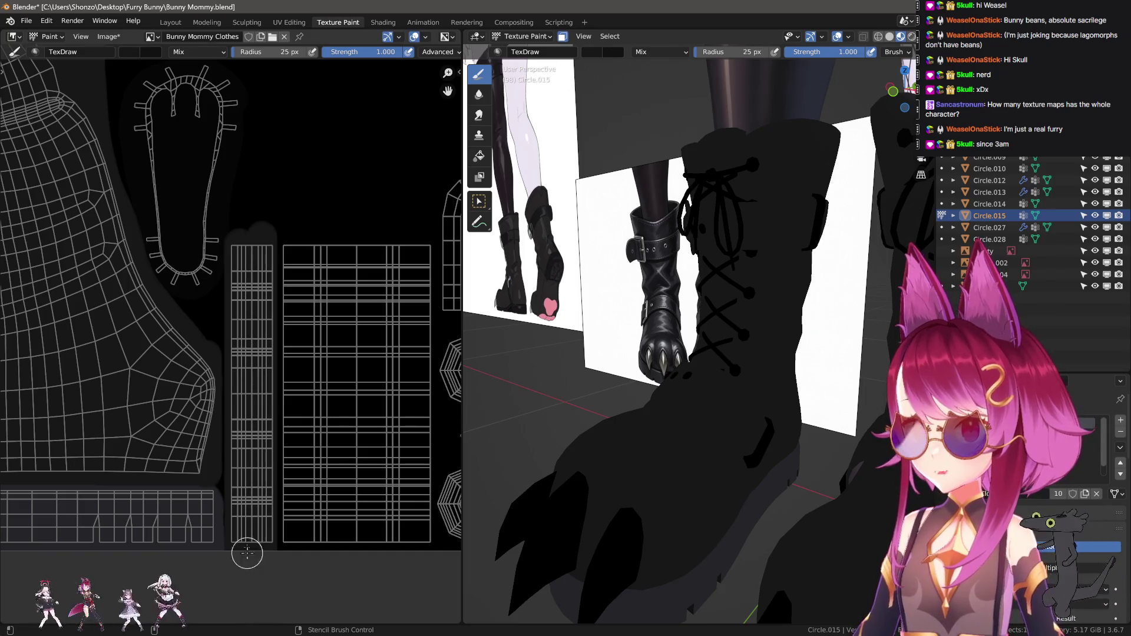
scroll(297, 444, up, 2)
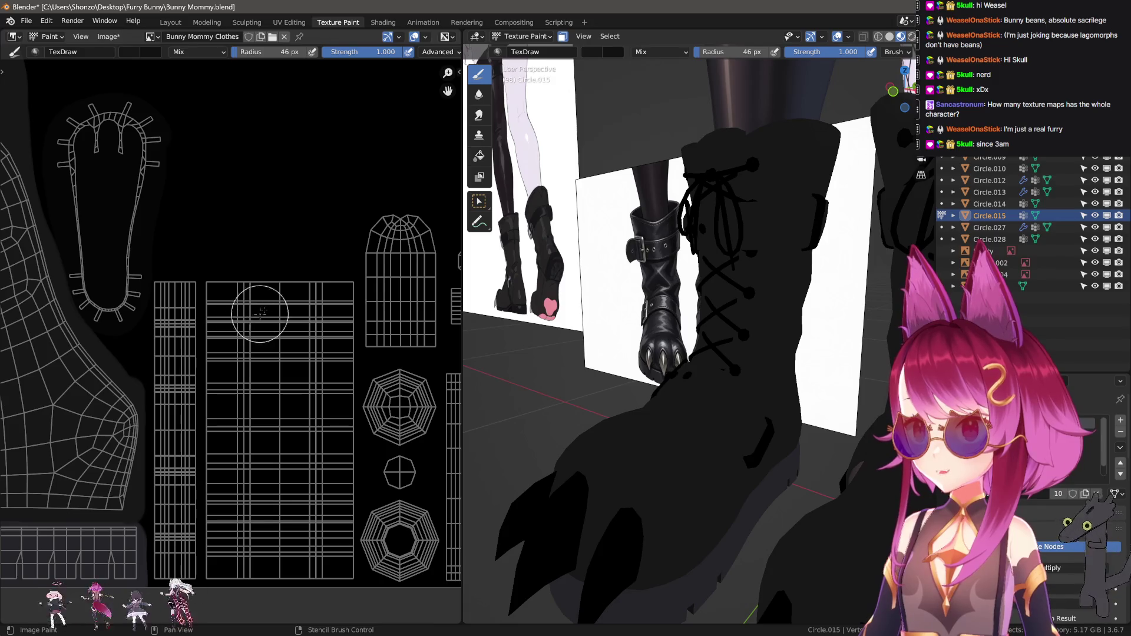
drag(266, 300, 277, 550)
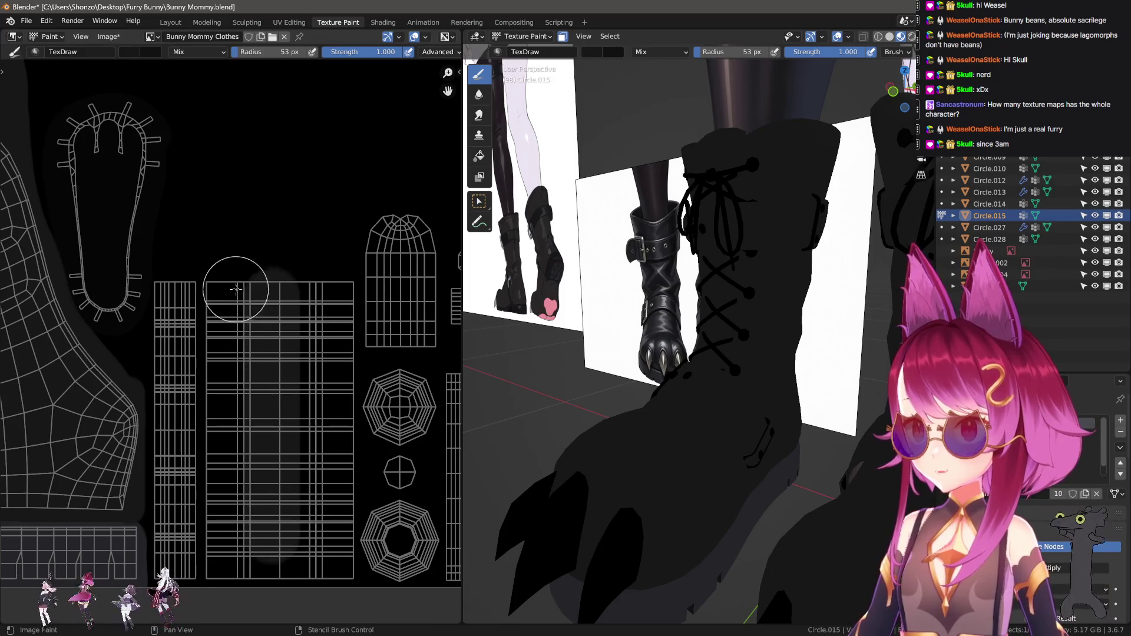
drag(235, 277, 238, 591)
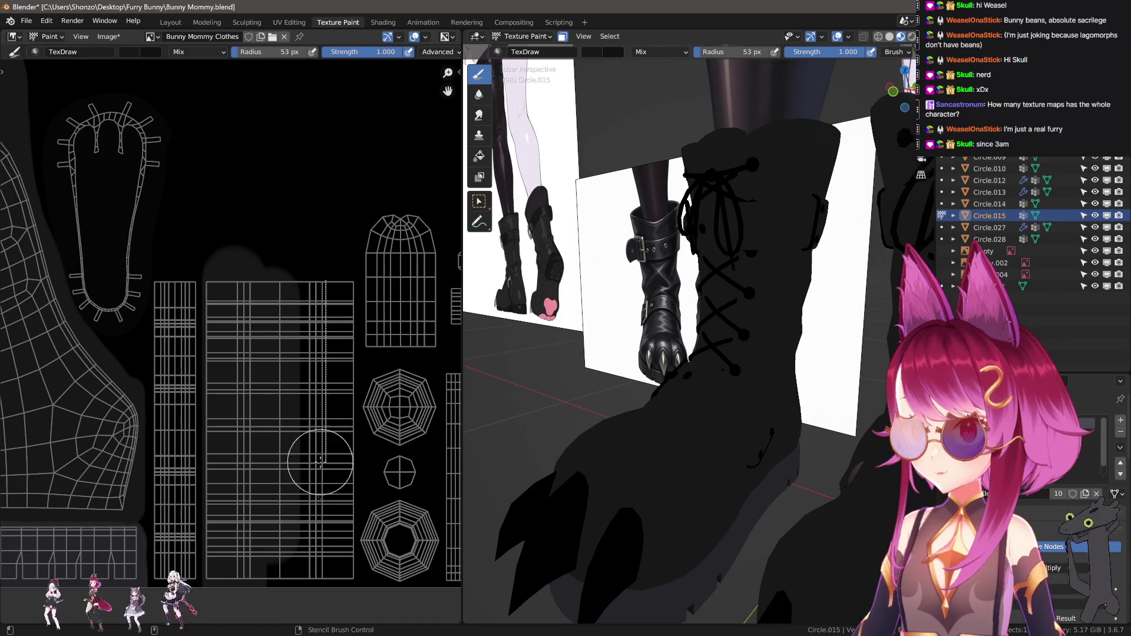
drag(320, 461, 305, 557)
scroll(294, 616, up, 4)
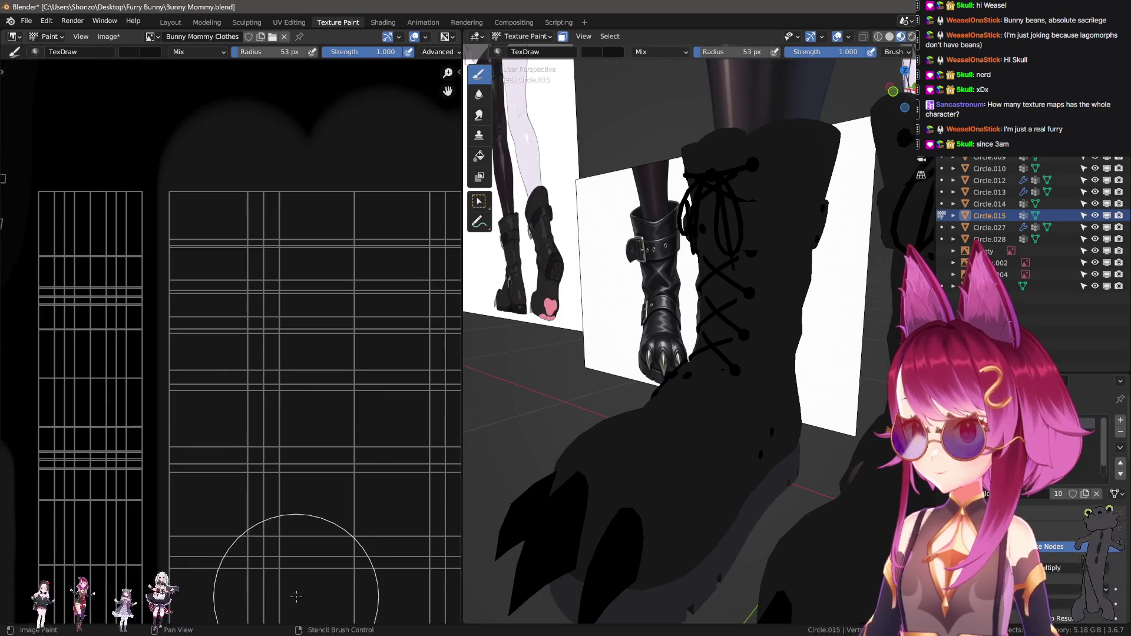
scroll(296, 597, down, 3)
scroll(296, 567, down, 2)
scroll(291, 454, up, 5)
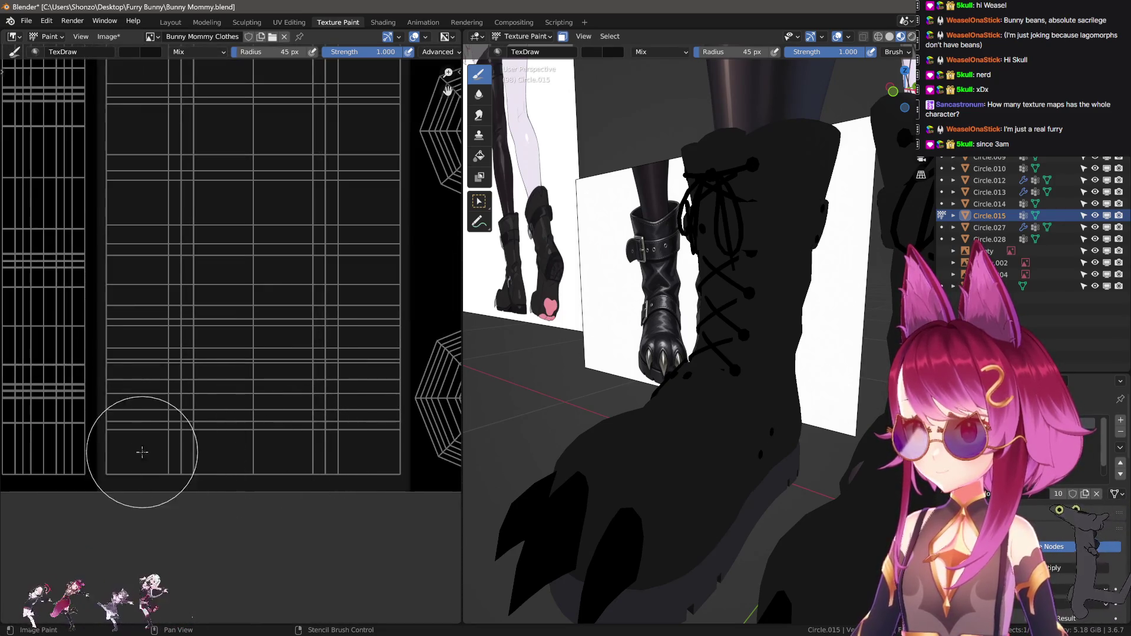
scroll(141, 452, down, 2)
scroll(227, 374, down, 1)
Lighten the narrow strip, darken an island's right edge, undo a stray stroke and grey a black patch
drag(254, 193, 267, 195)
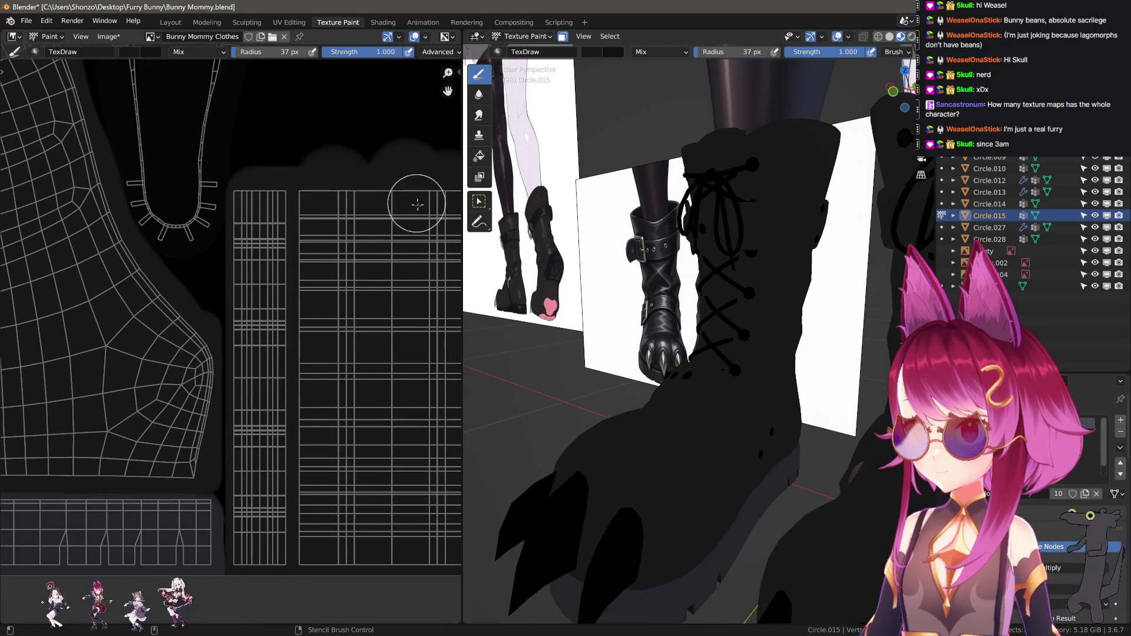
scroll(353, 239, up, 1)
scroll(309, 379, up, 1)
drag(239, 337, 245, 486)
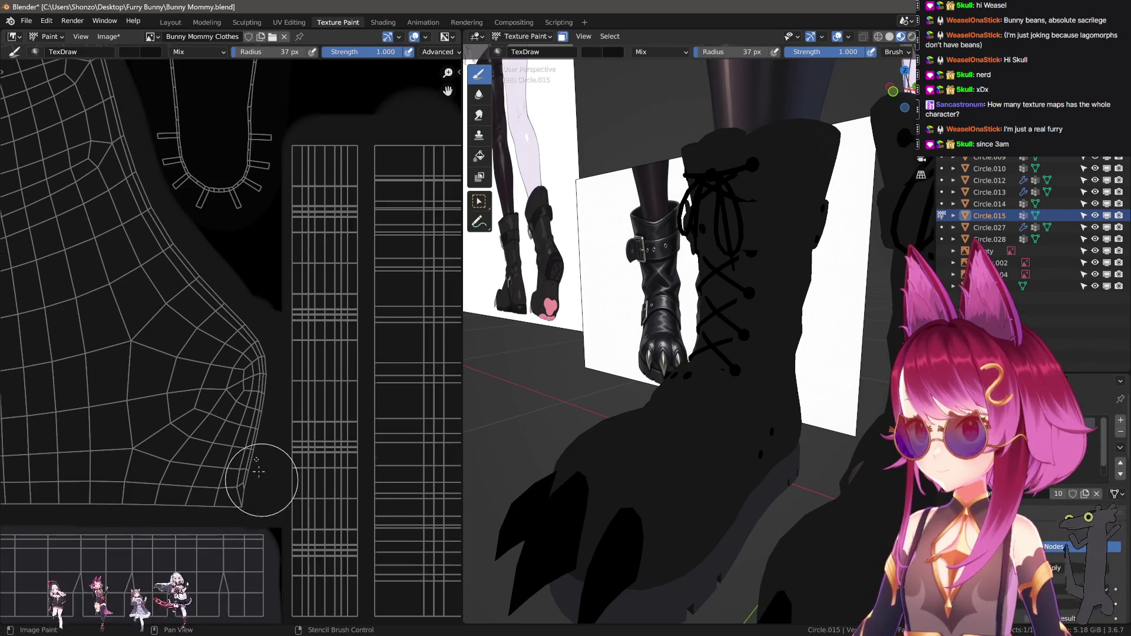
scroll(259, 470, up, 2)
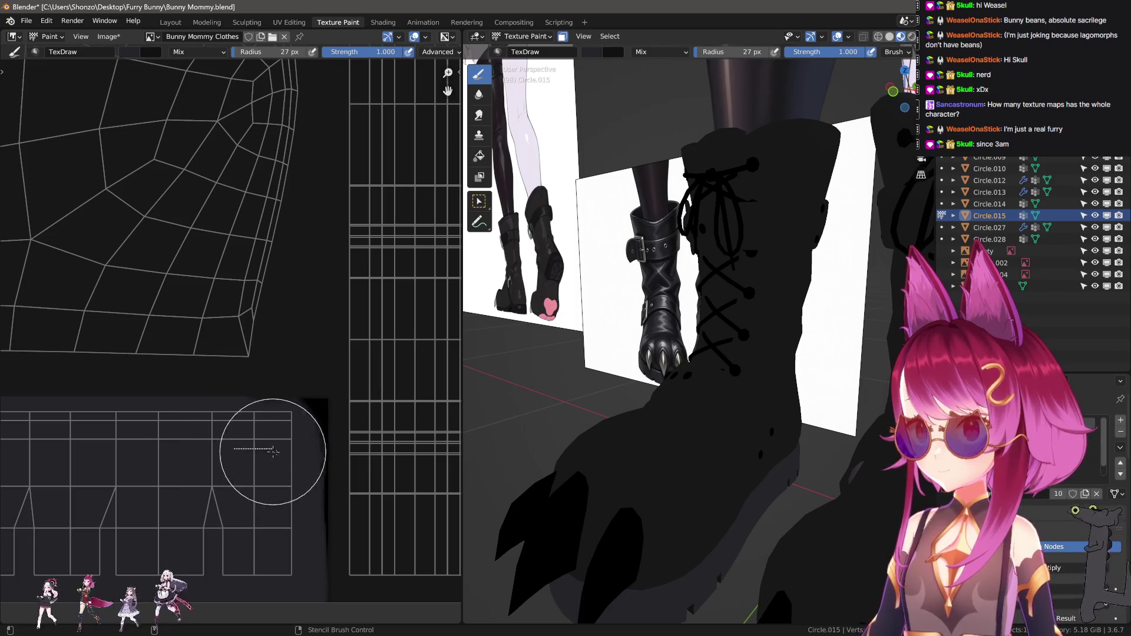
drag(274, 452, 344, 471)
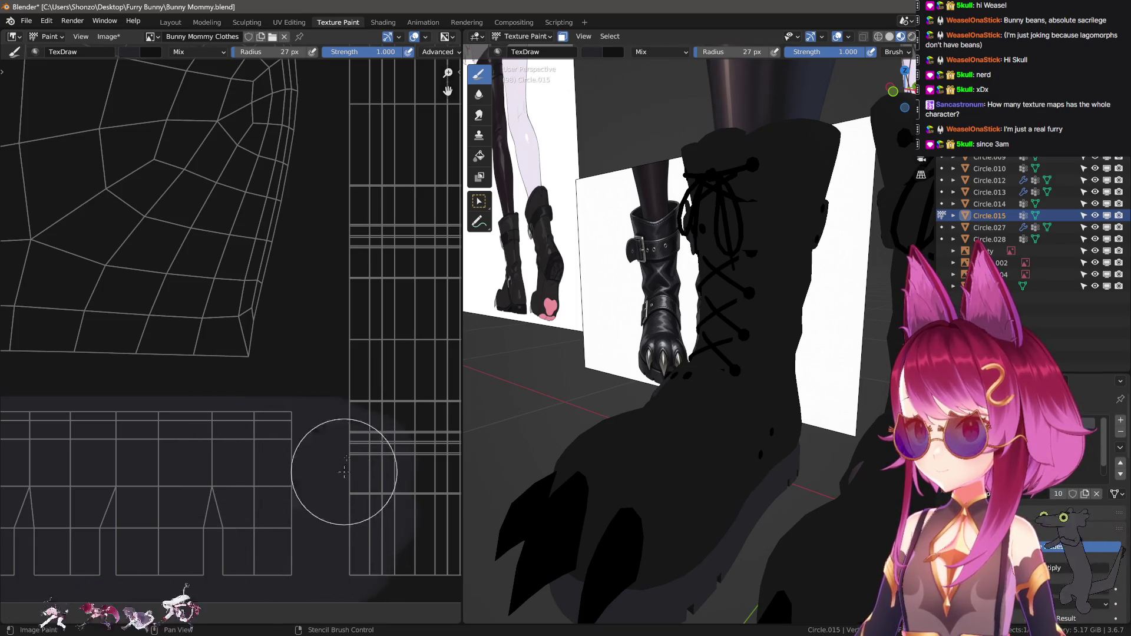
key(ctrl+z)
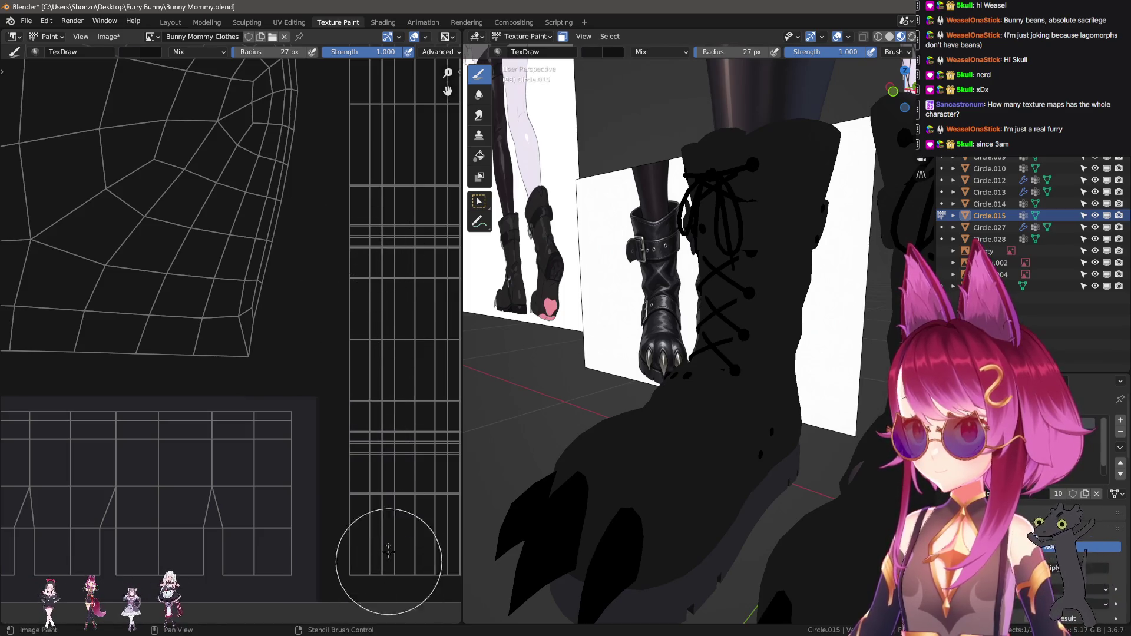
middle_drag(389, 549, 273, 367)
scroll(256, 509, up, 1)
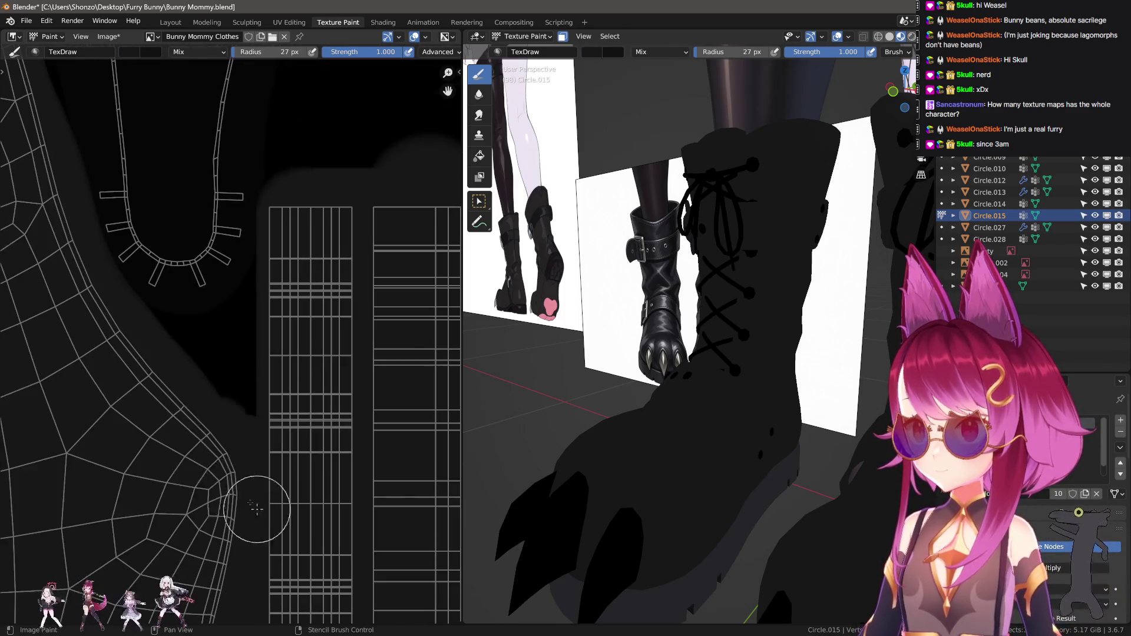
drag(141, 345, 222, 344)
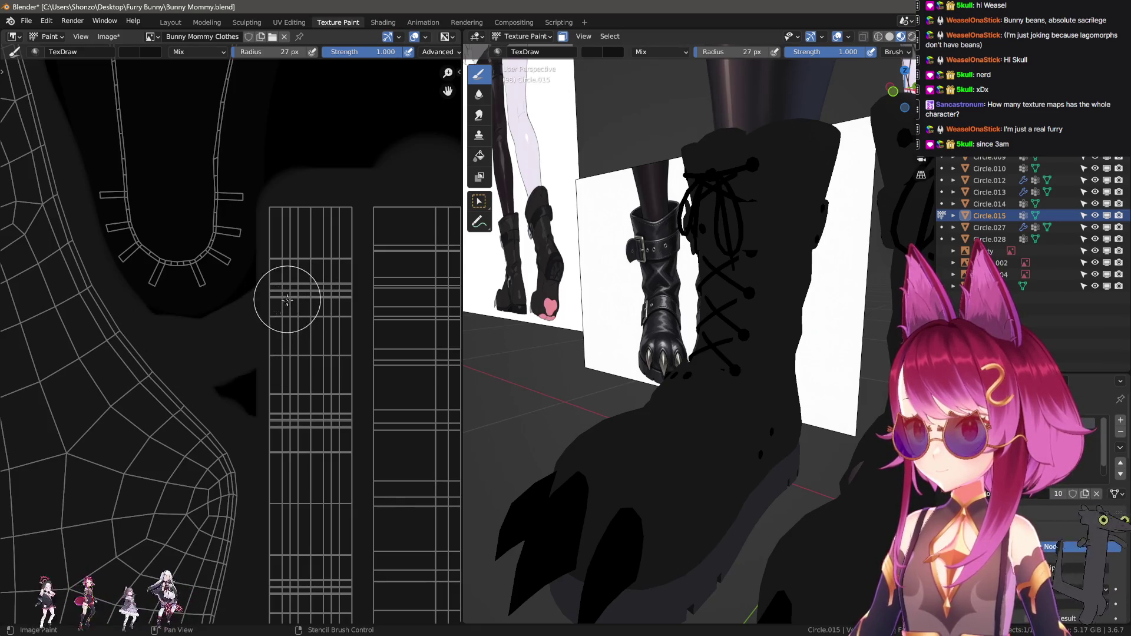
scroll(230, 424, down, 3)
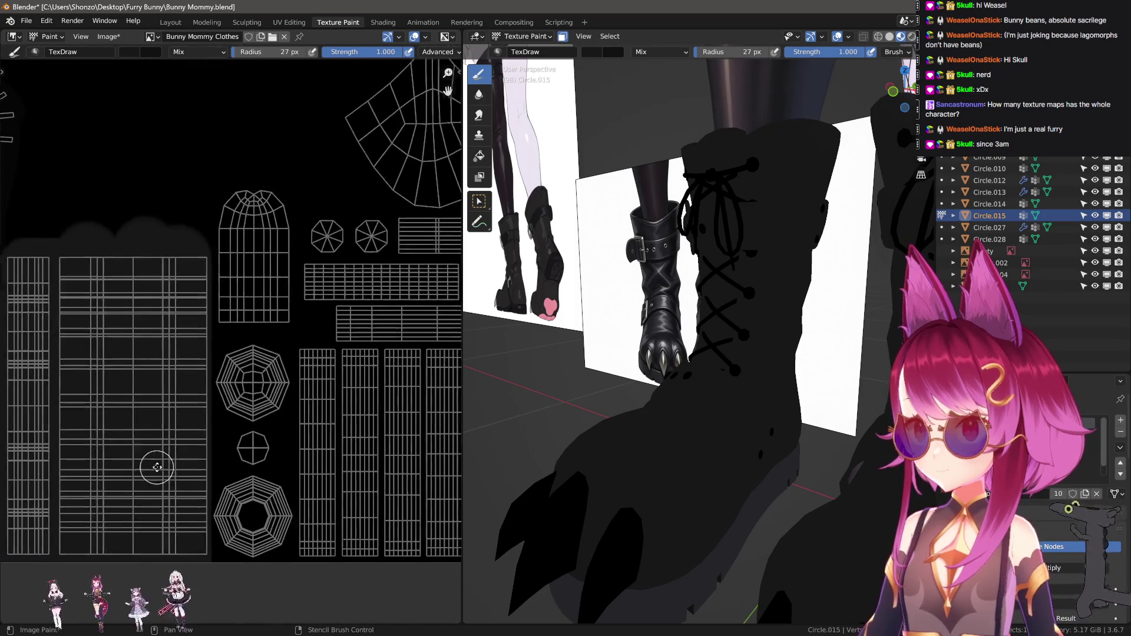
scroll(187, 460, down, 1)
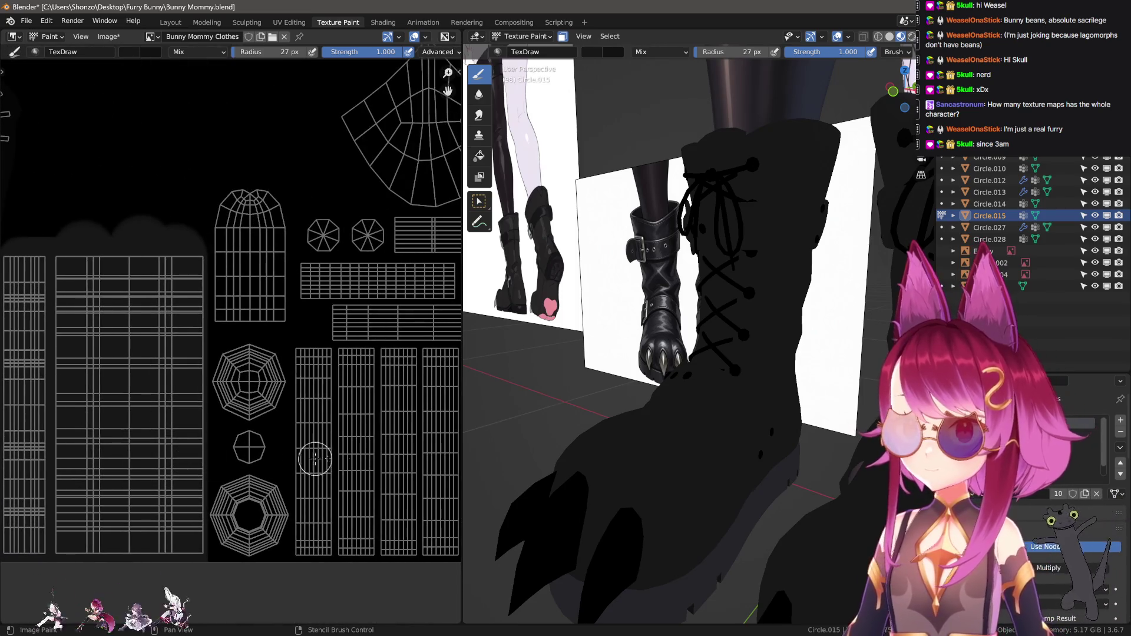
Orbit around the boots to compare with the reference, then show the brush colour settings
middle_drag(618, 398, 584, 439)
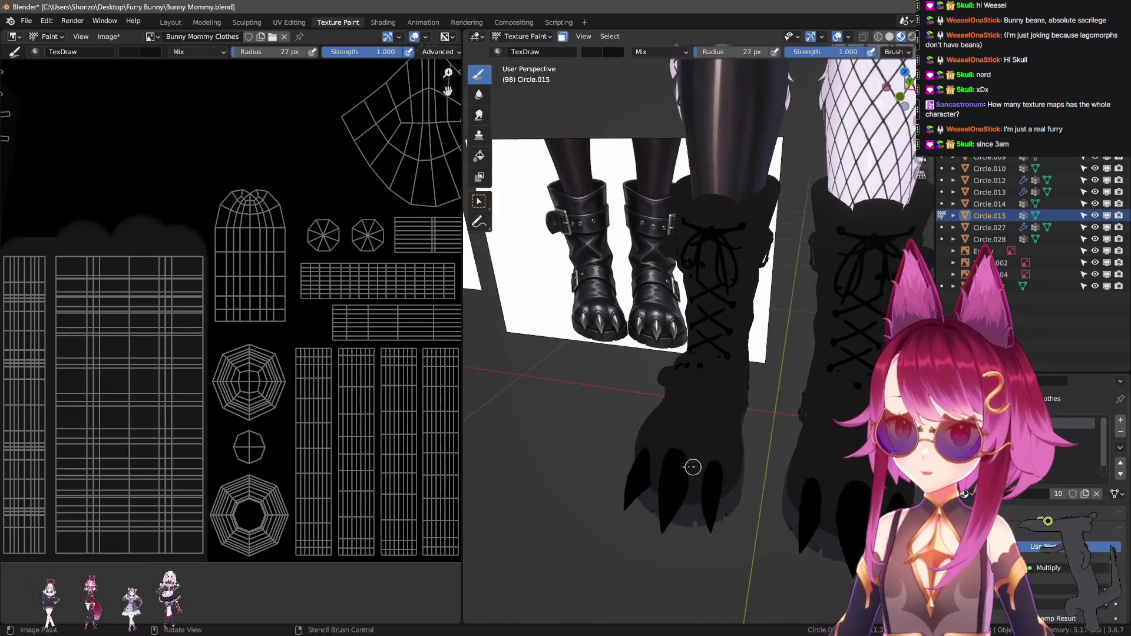
mouse_move(584, 440)
middle_down()
mouse_move(668, 468)
mouse_move(736, 404)
middle_up()
key(Tab)
key(Tab)
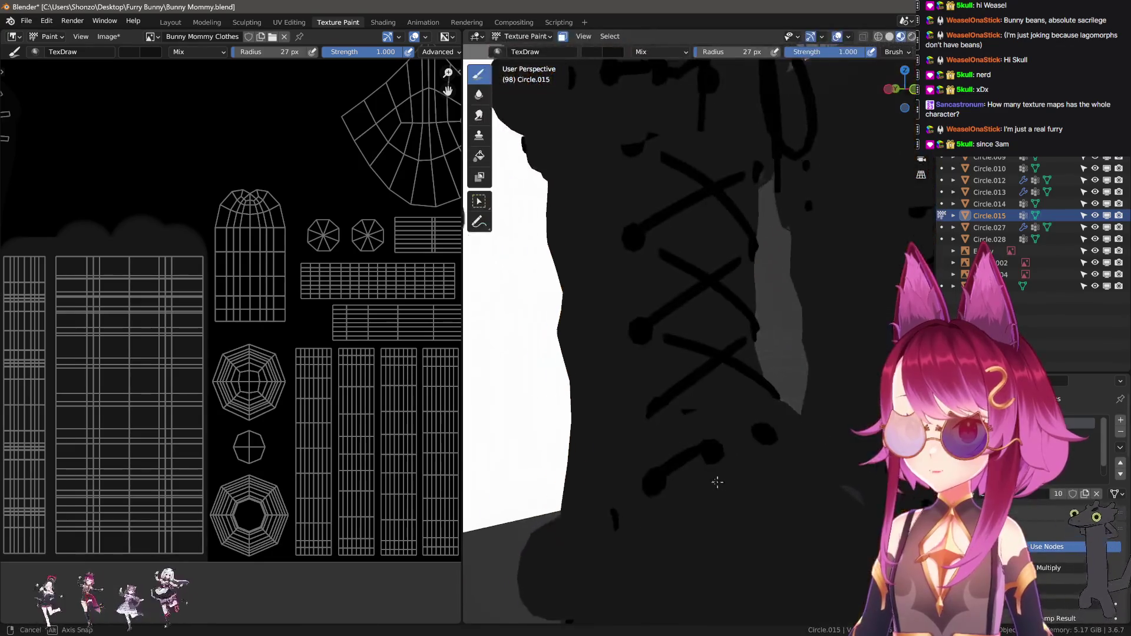
middle_drag(715, 480, 707, 459)
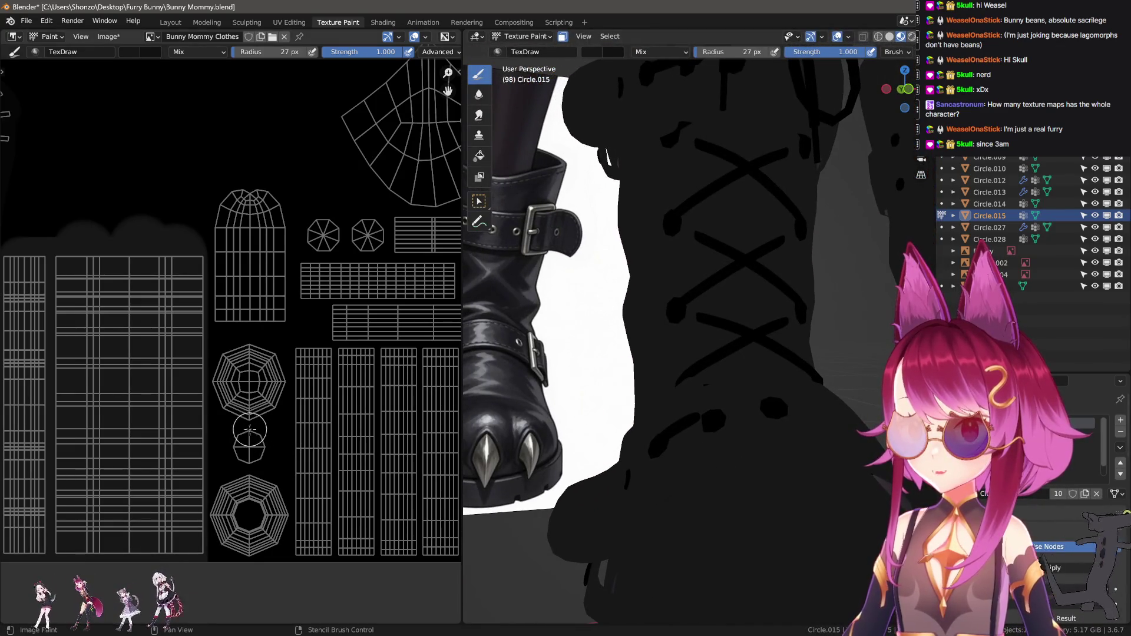
middle_drag(251, 380, 252, 416)
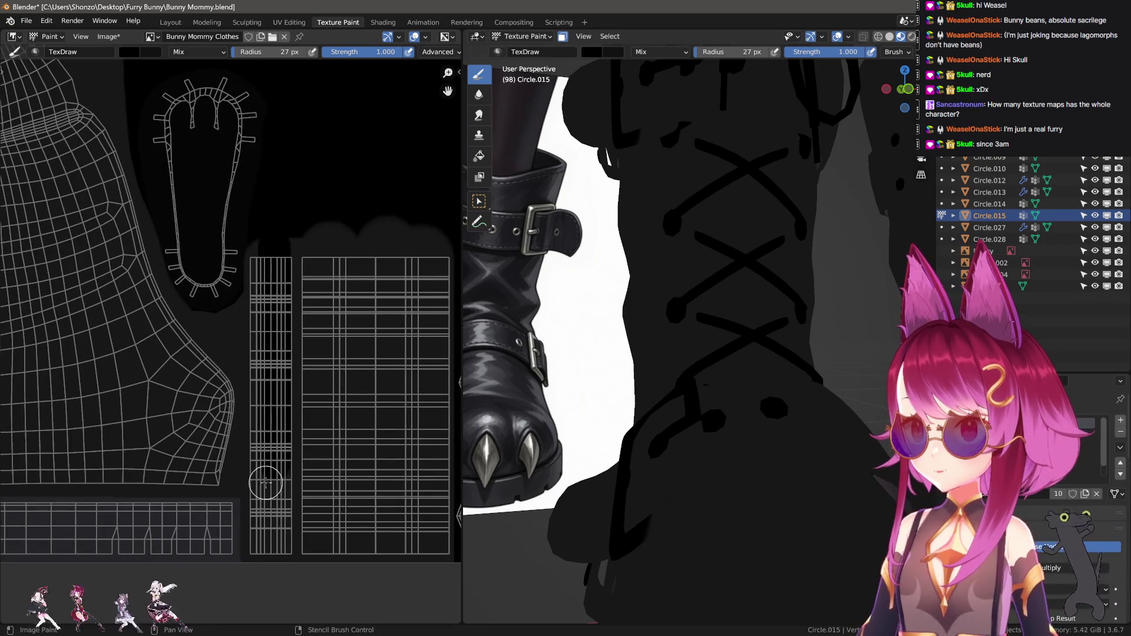
key(n)
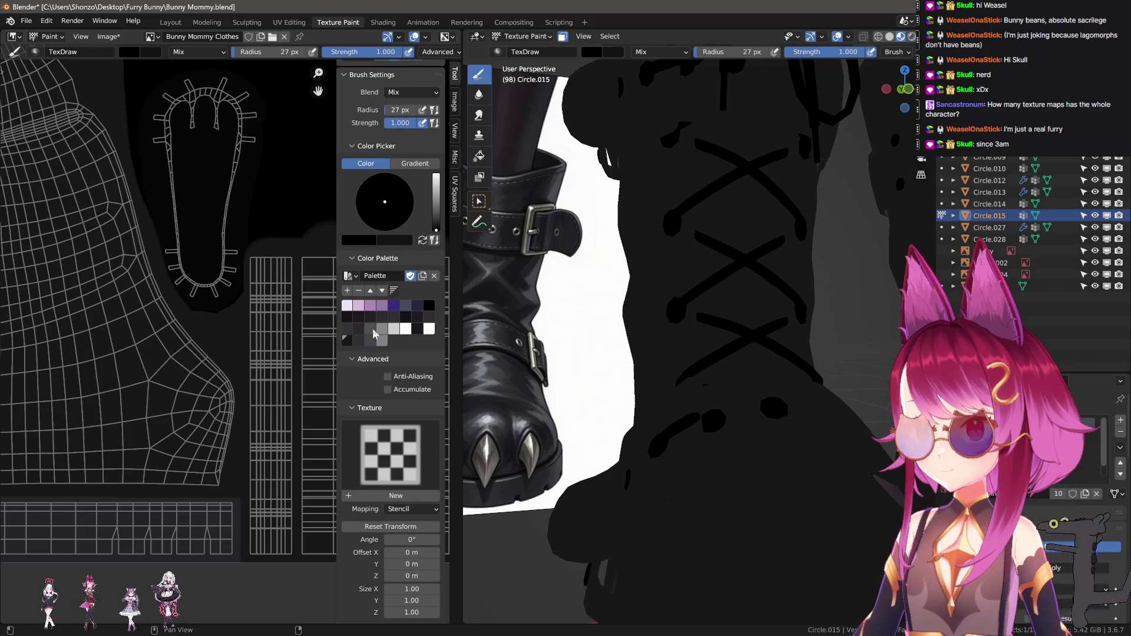
Pick a grey colour and paint grey strokes down the long UV strip
click(376, 332)
key(n)
drag(269, 445, 269, 540)
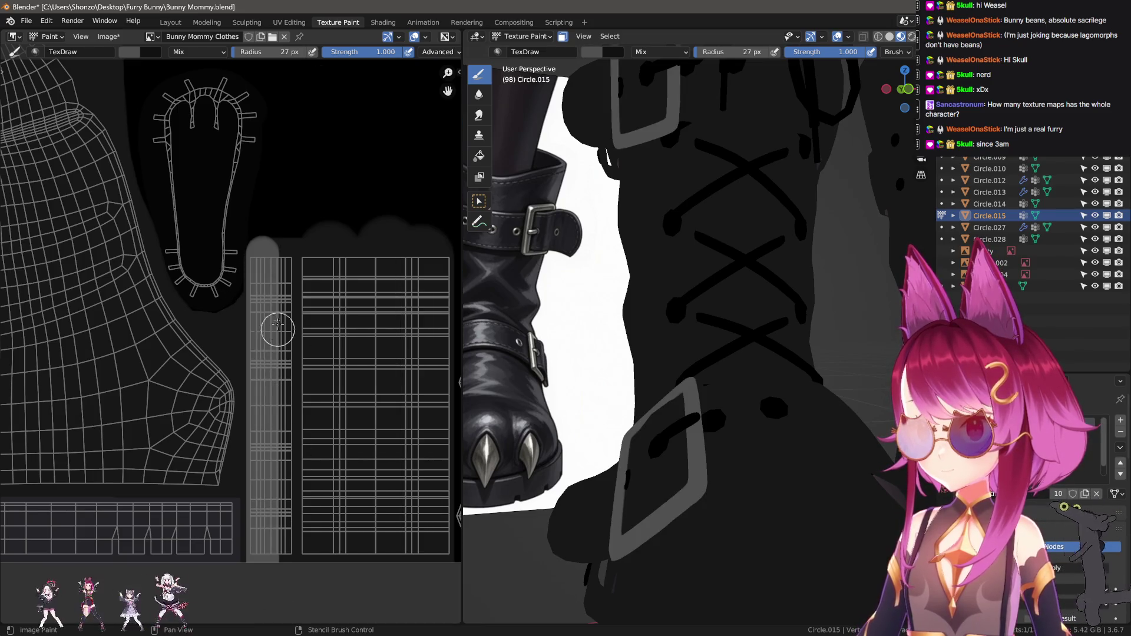
drag(279, 419, 285, 544)
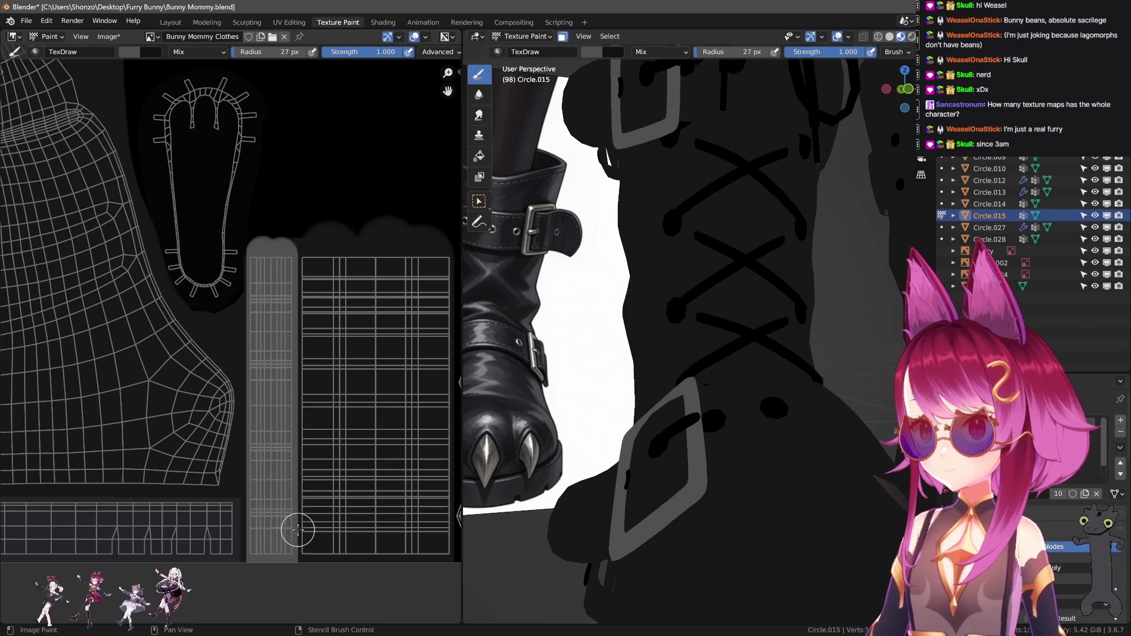
scroll(221, 504, down, 3)
scroll(156, 482, up, 1)
scroll(201, 454, up, 2)
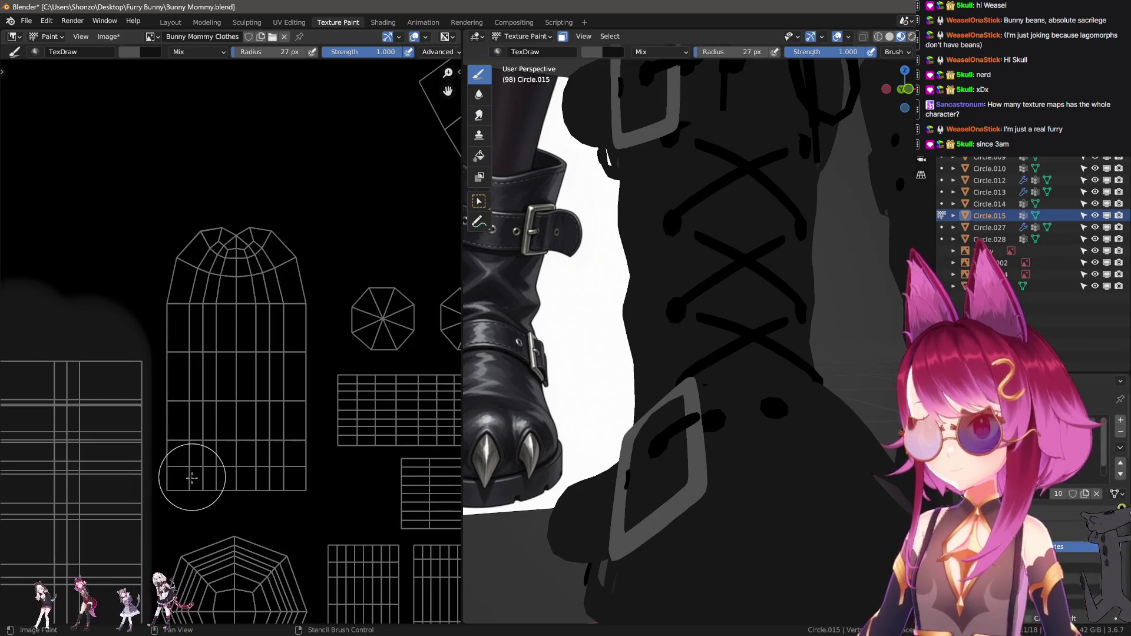
mouse_move(192, 478)
mouse_down()
mouse_move(190, 239)
mouse_move(217, 221)
mouse_move(227, 244)
mouse_move(253, 245)
mouse_move(278, 305)
mouse_up()
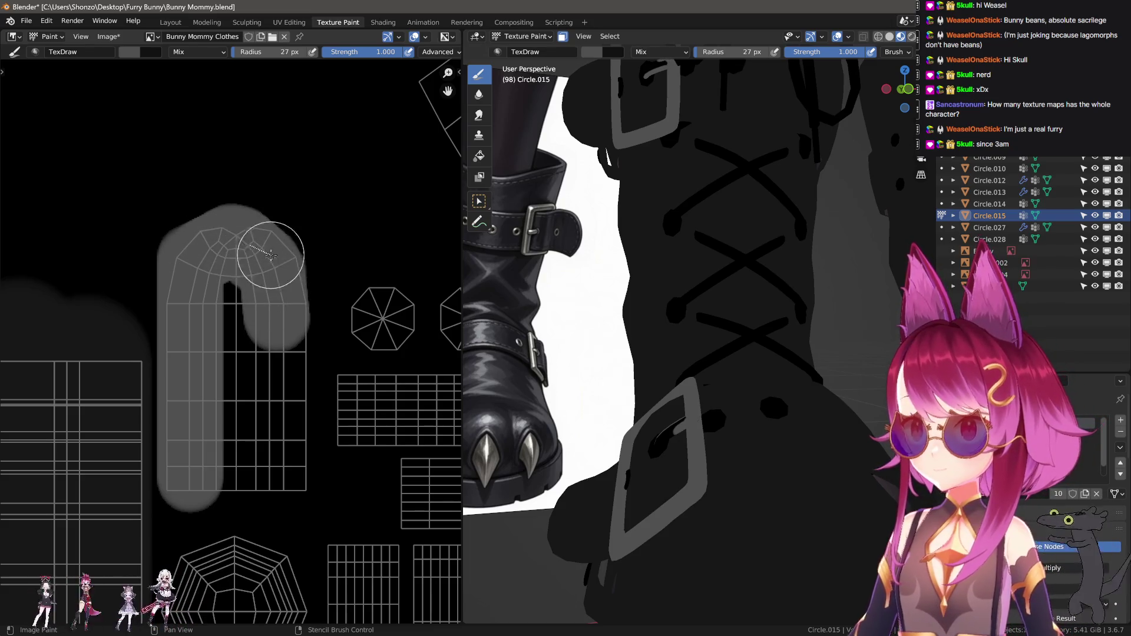
Fill the arch island's right side and lower part grey, then stripe the other strip island grey
mouse_move(269, 255)
mouse_down()
mouse_move(283, 300)
mouse_move(281, 460)
mouse_up()
mouse_move(283, 302)
mouse_down()
mouse_move(281, 442)
mouse_move(285, 372)
mouse_move(265, 486)
mouse_move(234, 432)
mouse_move(240, 341)
mouse_up()
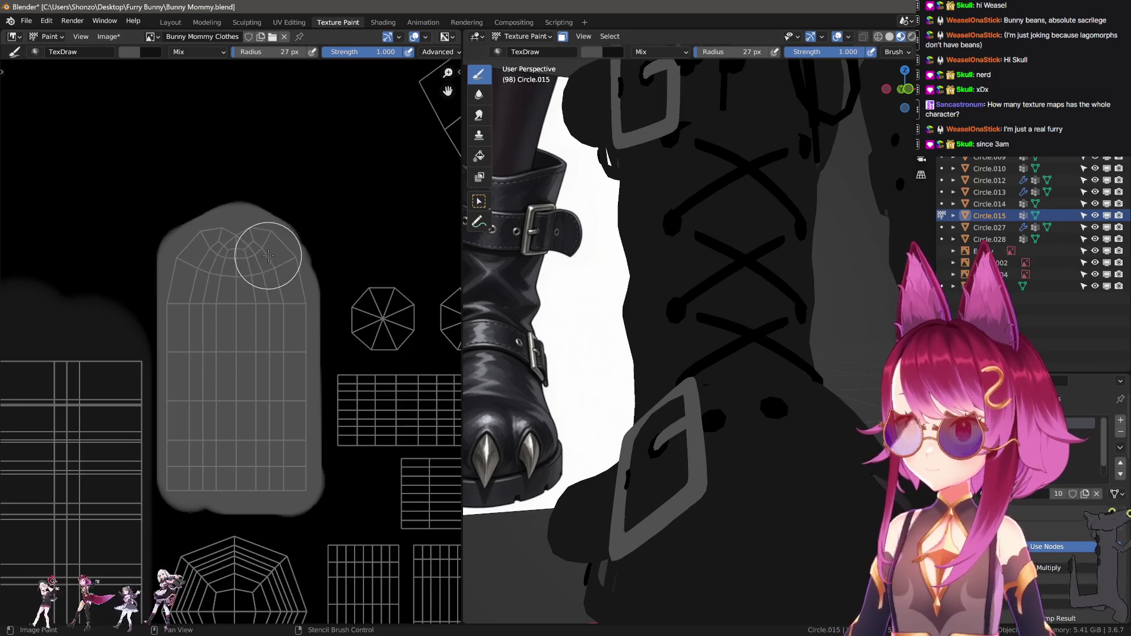
scroll(265, 391, down, 2)
middle_drag(86, 344, 209, 273)
scroll(207, 284, up, 2)
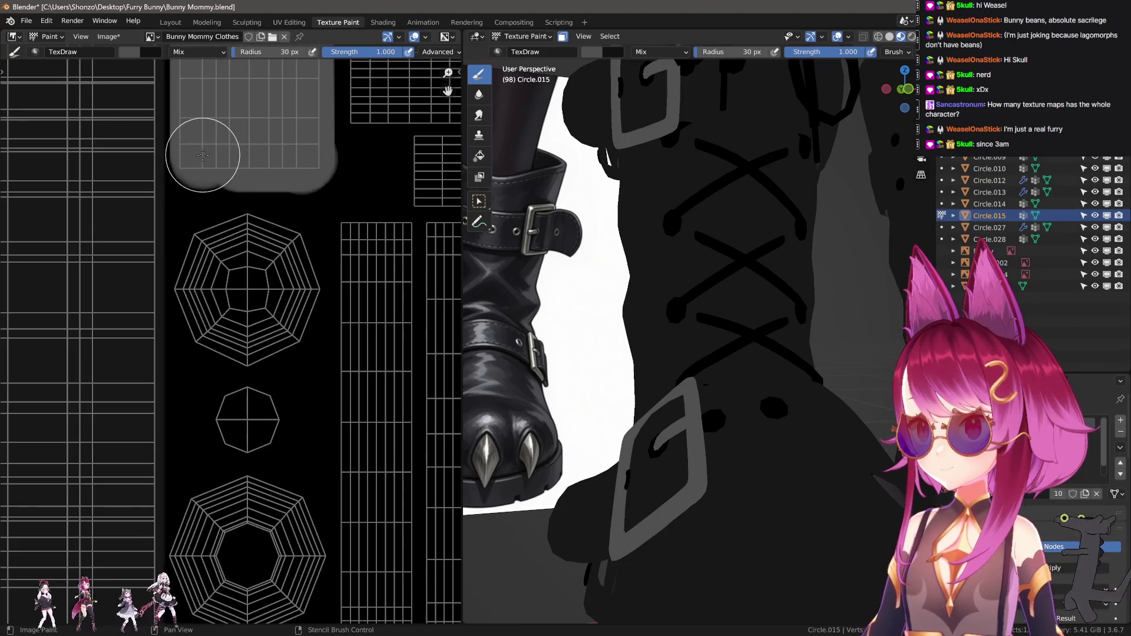
drag(202, 148, 203, 619)
middle_drag(249, 574, 230, 489)
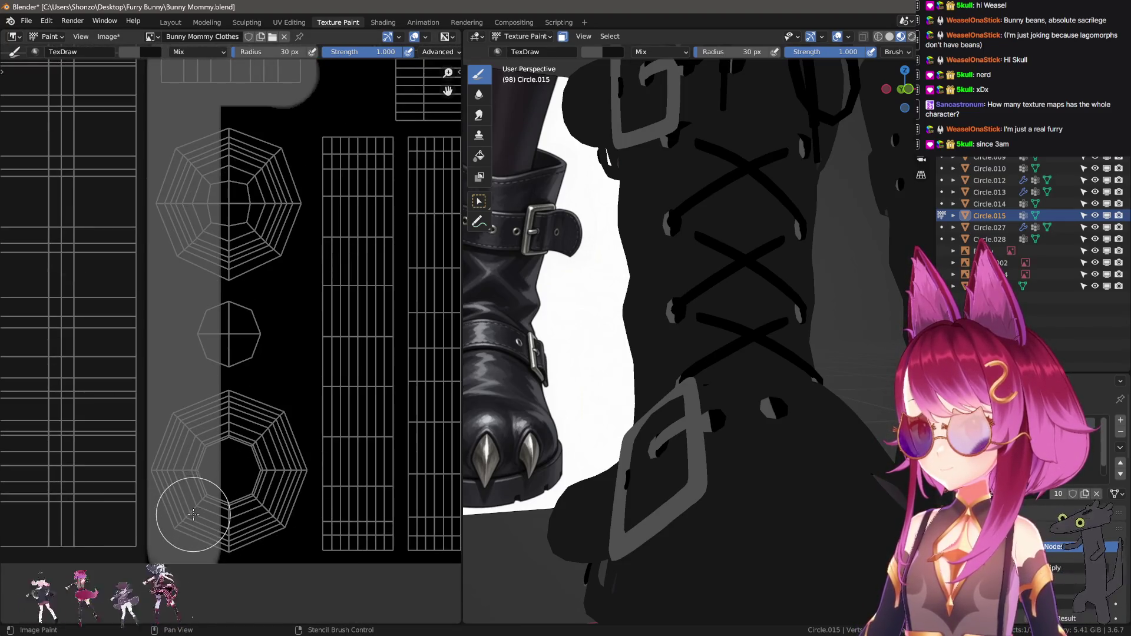
mouse_move(277, 554)
mouse_down()
mouse_move(274, 116)
mouse_move(232, 588)
mouse_up()
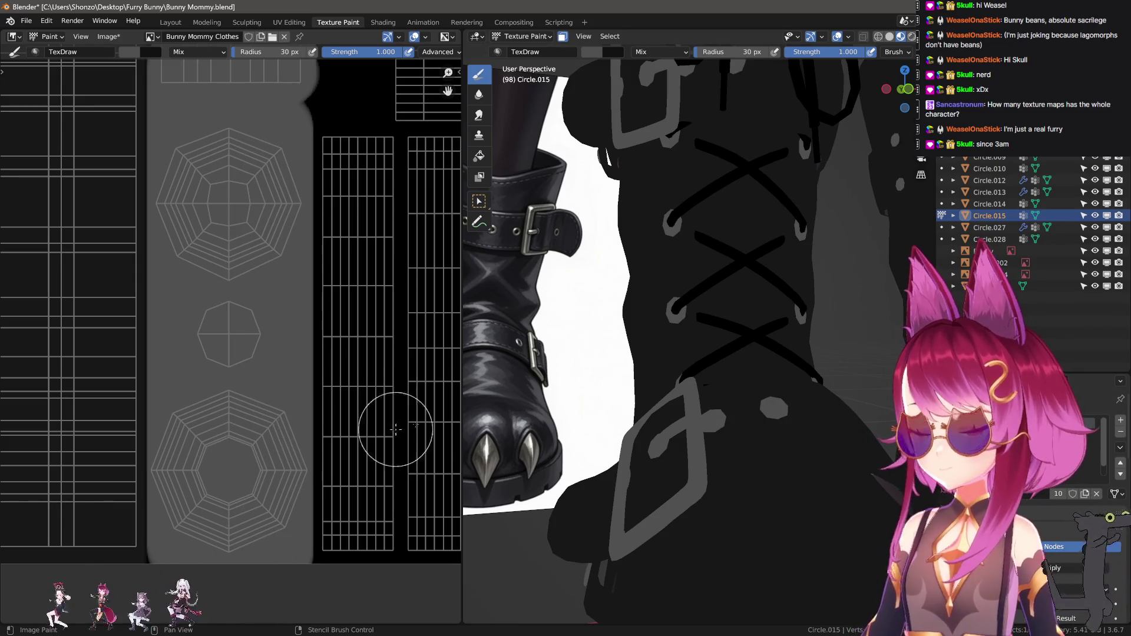
scroll(292, 400, up, 2)
scroll(308, 399, down, 3)
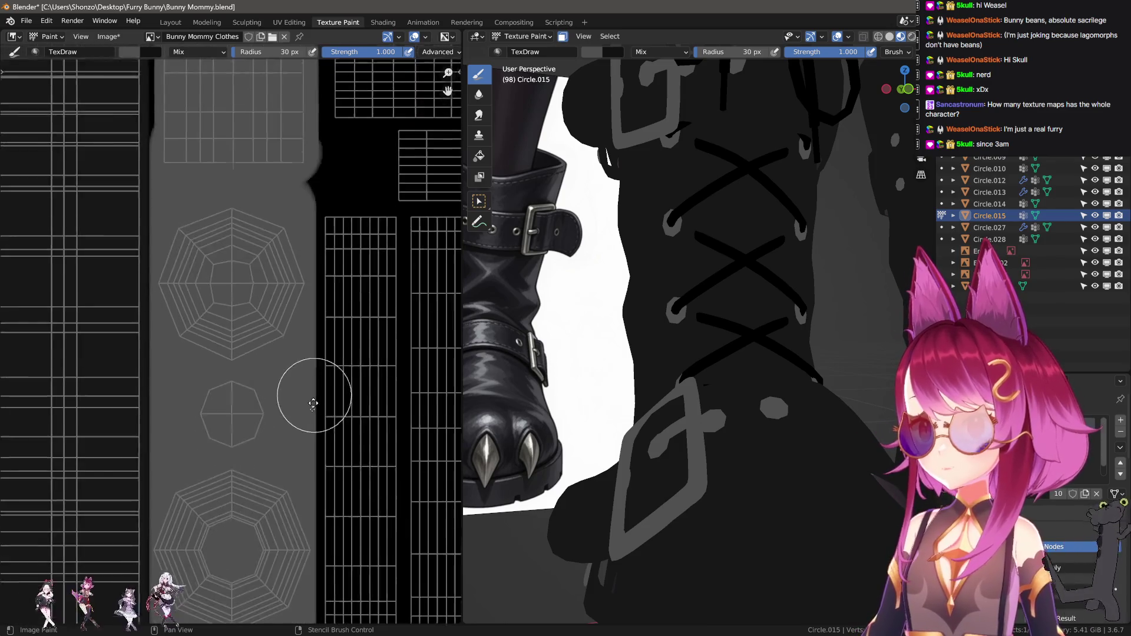
scroll(240, 399, up, 2)
scroll(239, 400, up, 1)
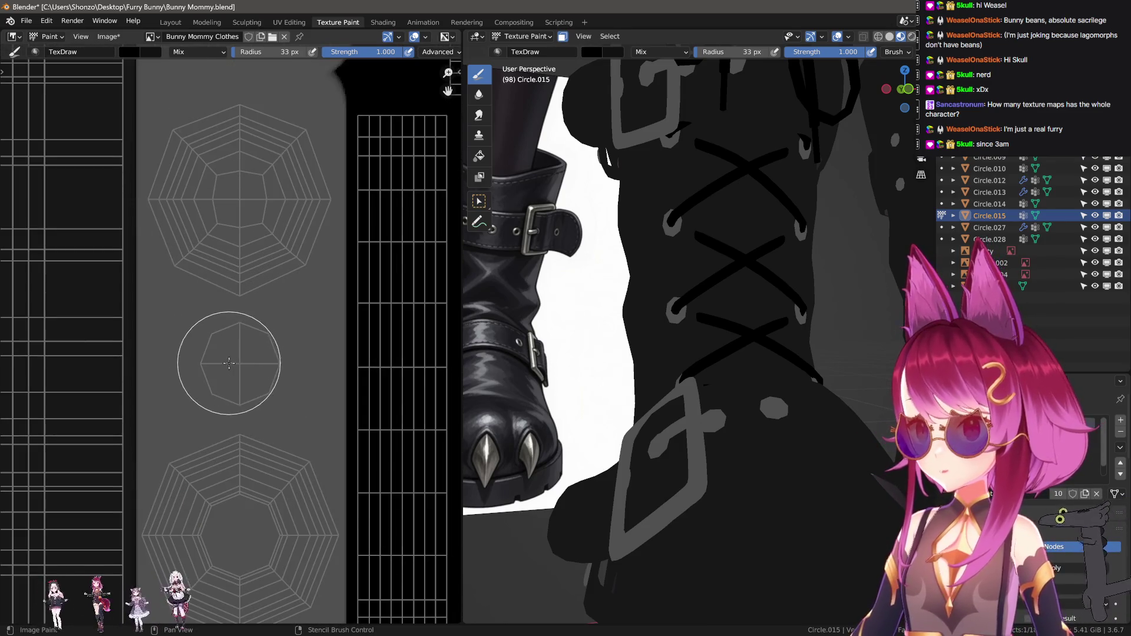
Dab black over the central octagon island, then frame the reference boots in Front Orthographic
drag(229, 363, 258, 365)
scroll(579, 337, down, 2)
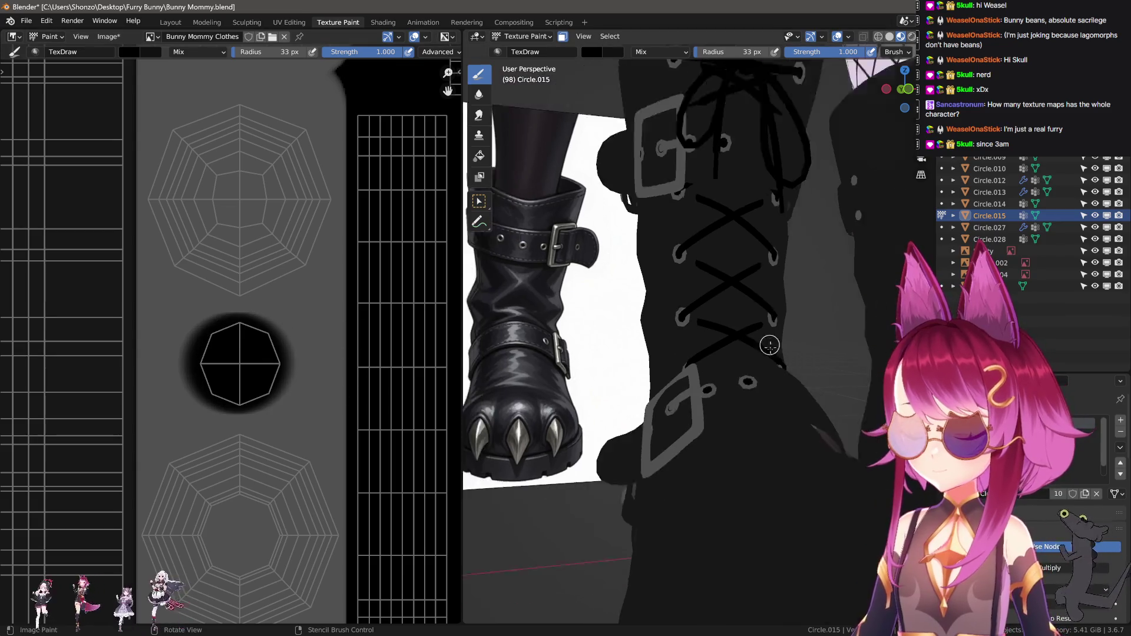
scroll(606, 361, down, 2)
scroll(632, 385, down, 2)
scroll(659, 409, down, 2)
mouse_move(685, 434)
middle_down()
mouse_move(762, 452)
mouse_move(664, 434)
mouse_move(758, 434)
mouse_move(751, 421)
middle_up()
scroll(752, 421, up, 1)
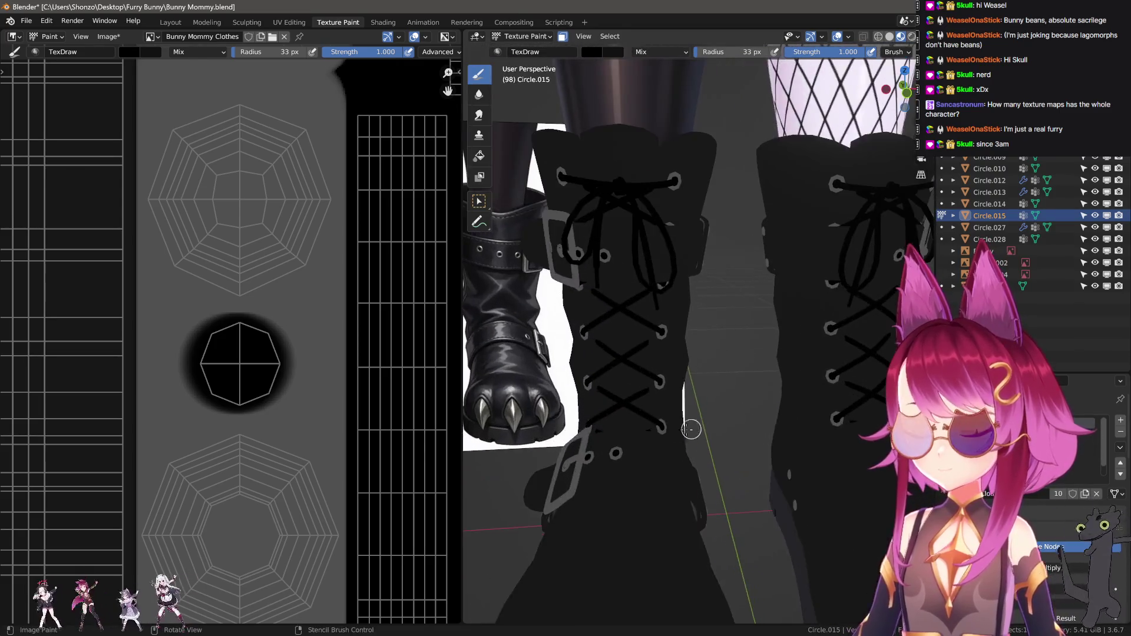
scroll(750, 424, up, 1)
scroll(748, 428, up, 1)
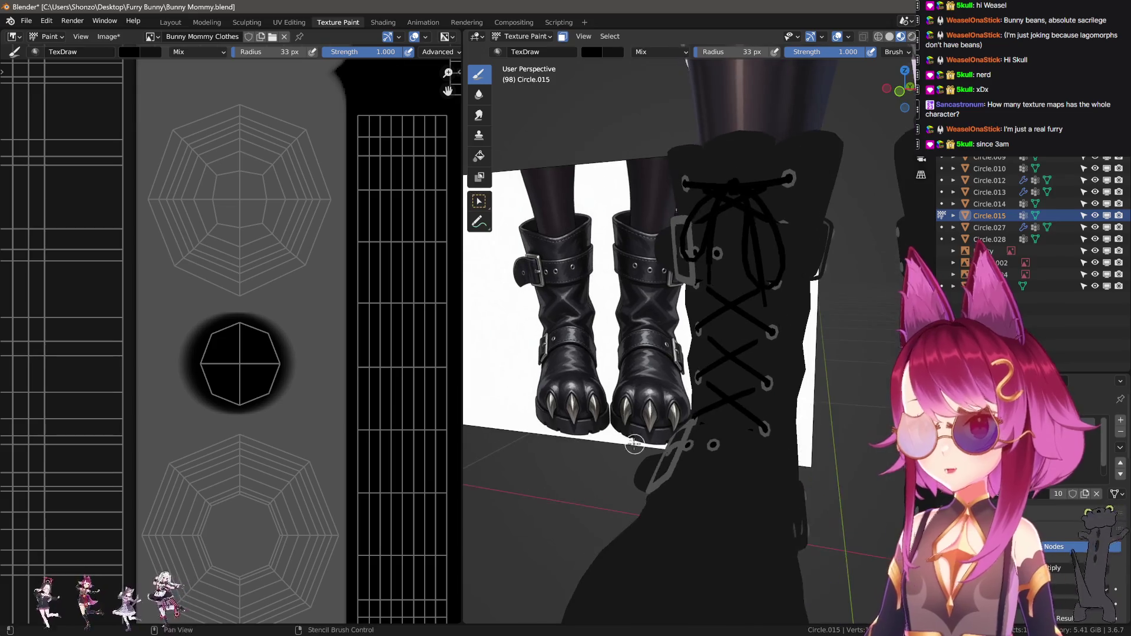
middle_drag(566, 395, 724, 385)
key(KP_1)
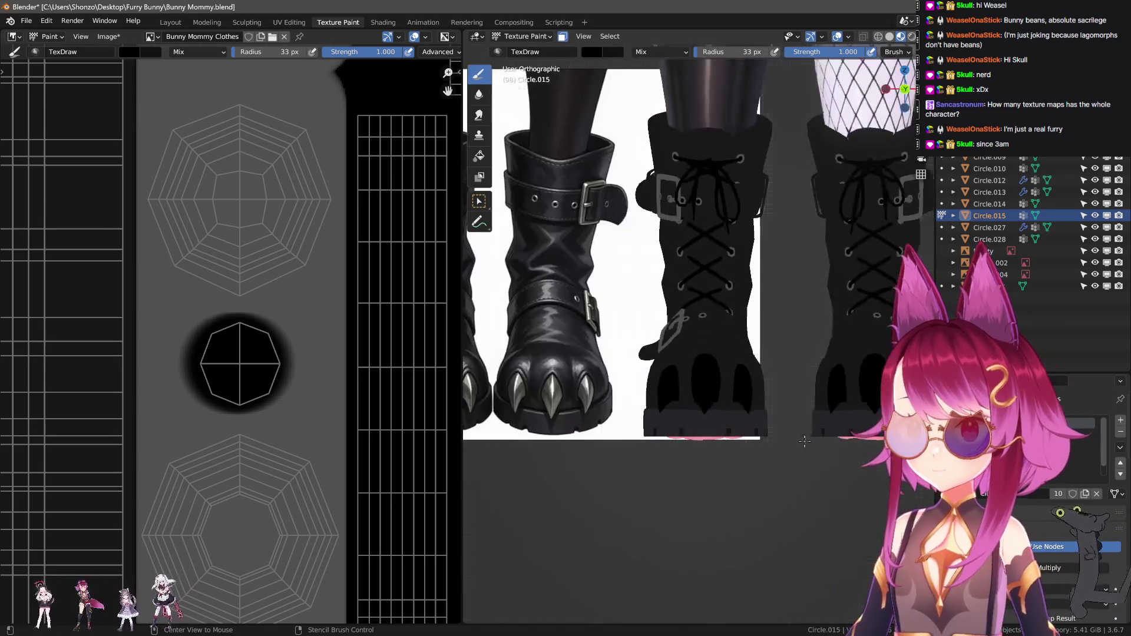
mouse_move(761, 399)
ctrl+middle_down()
mouse_move(738, 416)
mouse_move(775, 415)
ctrl+middle_up()
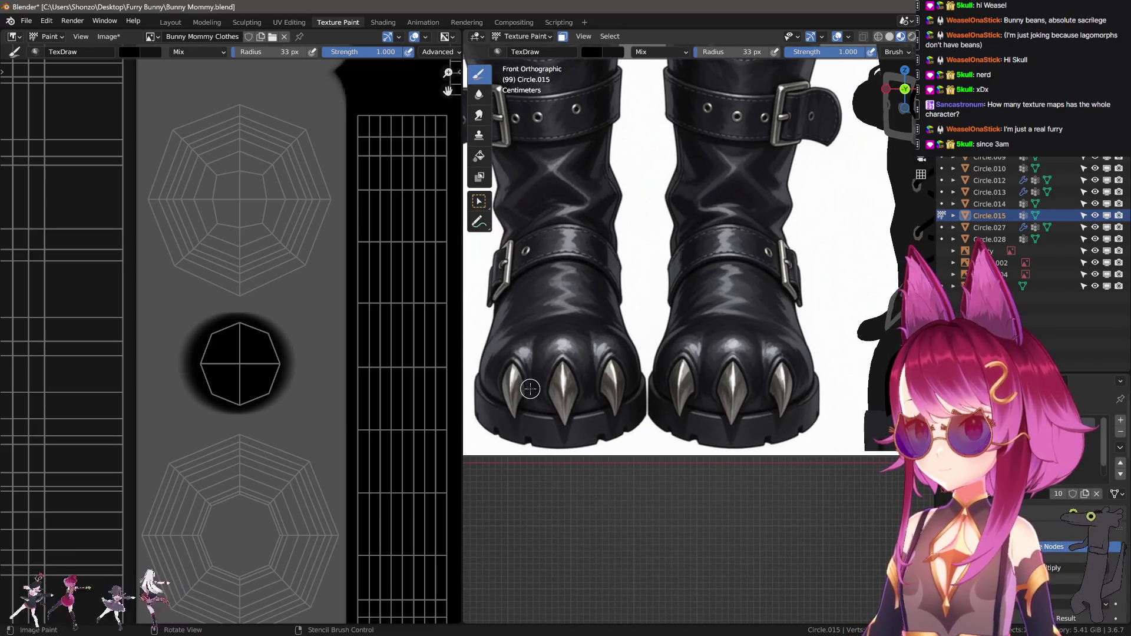
scroll(368, 426, down, 3)
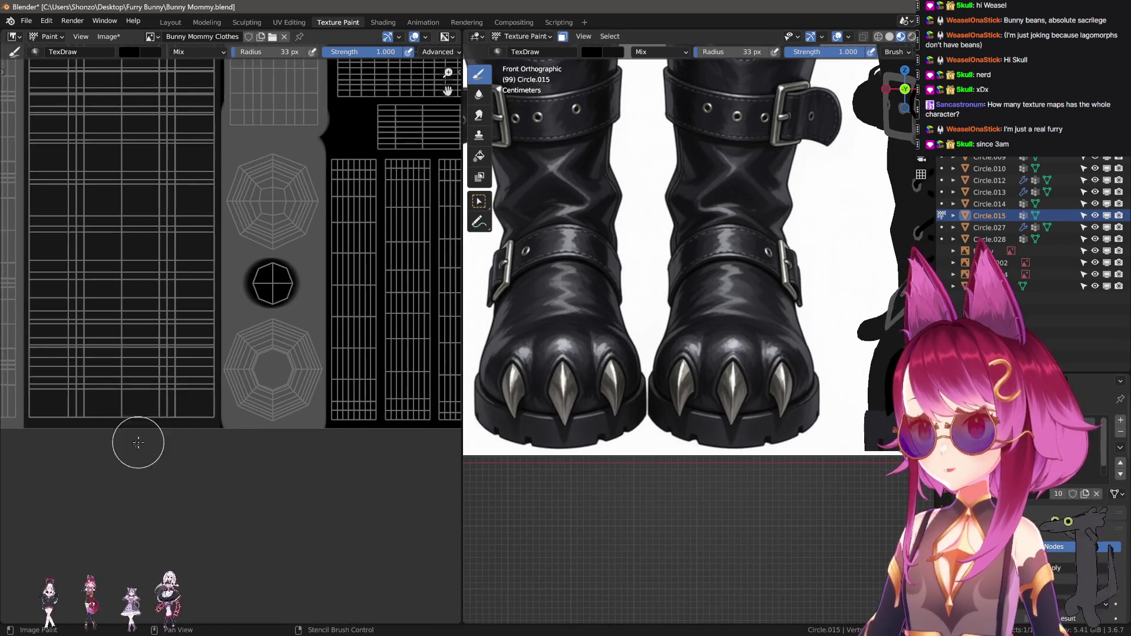
mouse_move(228, 404)
middle_down()
mouse_move(175, 431)
mouse_move(298, 438)
middle_up()
scroll(175, 431, up, 2)
scroll(159, 449, up, 1)
scroll(203, 457, up, 2)
scroll(229, 433, up, 1)
Set the brush colour to a mid grey from the saved palette, then orbit toward the boot sole
key(n)
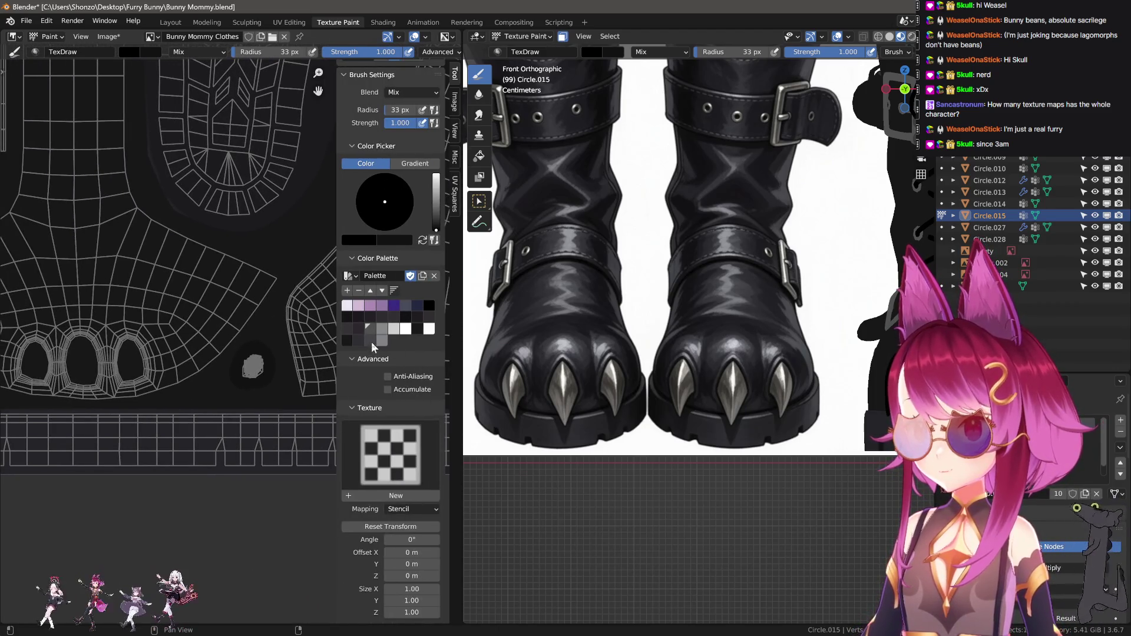
key(s)
click(384, 340)
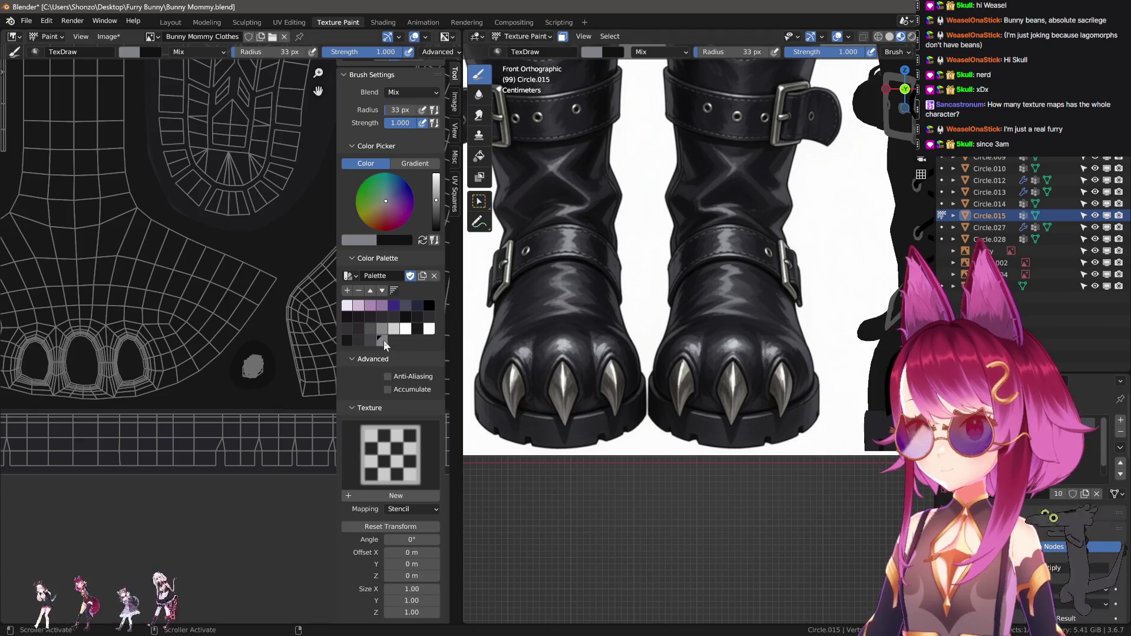
click(368, 339)
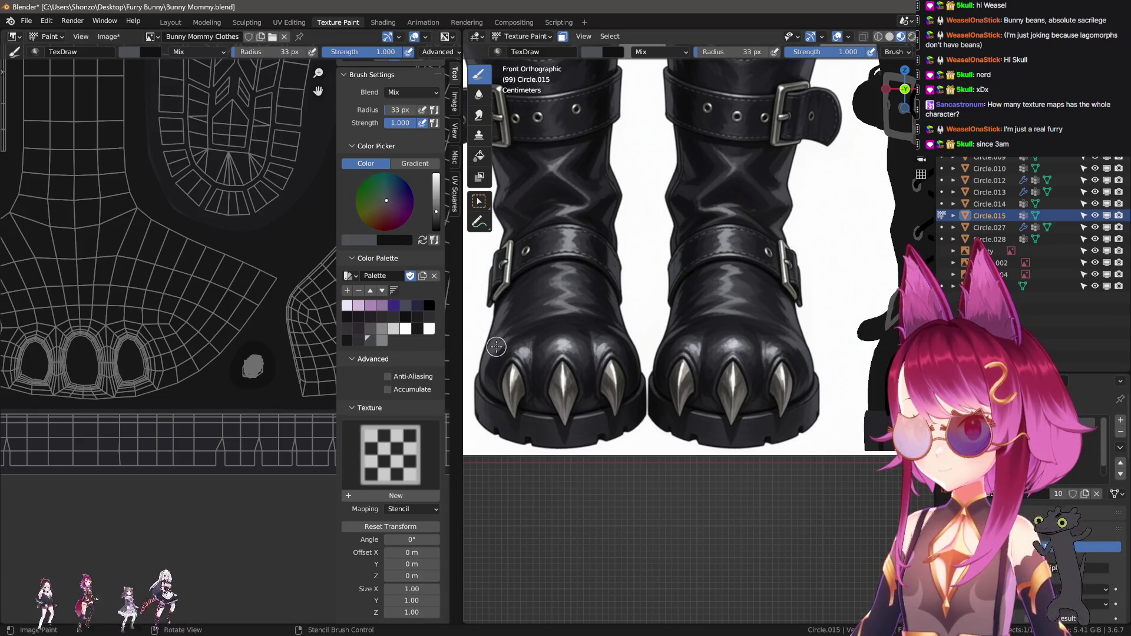
key(n)
middle_drag(265, 353, 165, 405)
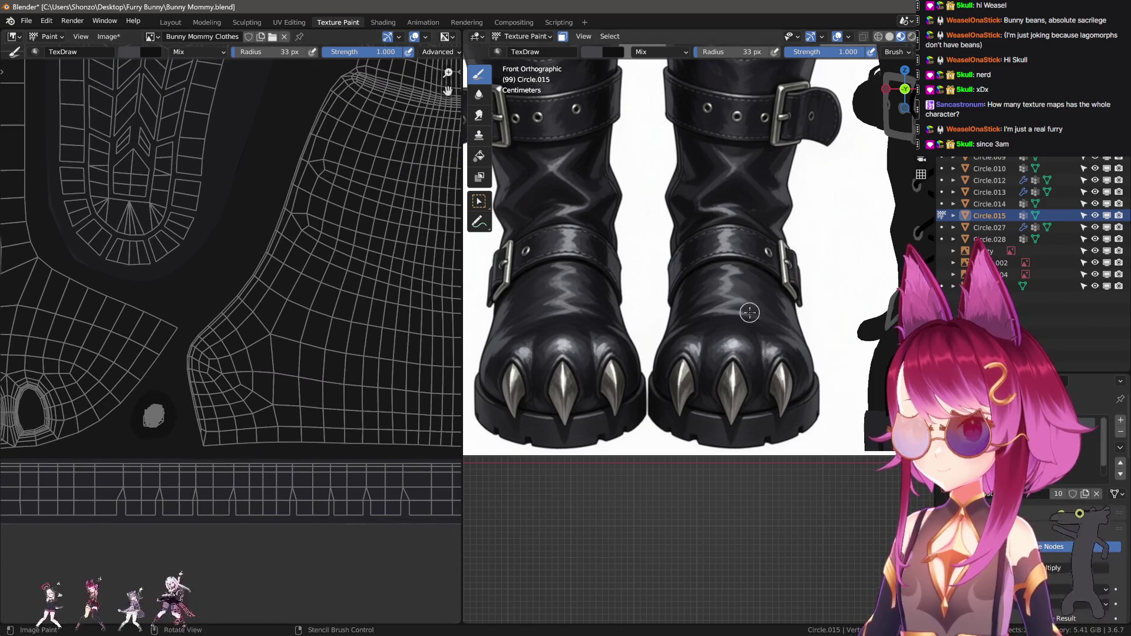
mouse_move(531, 336)
middle_down()
mouse_move(664, 391)
mouse_move(586, 392)
mouse_move(654, 390)
mouse_move(624, 383)
mouse_move(675, 372)
middle_up()
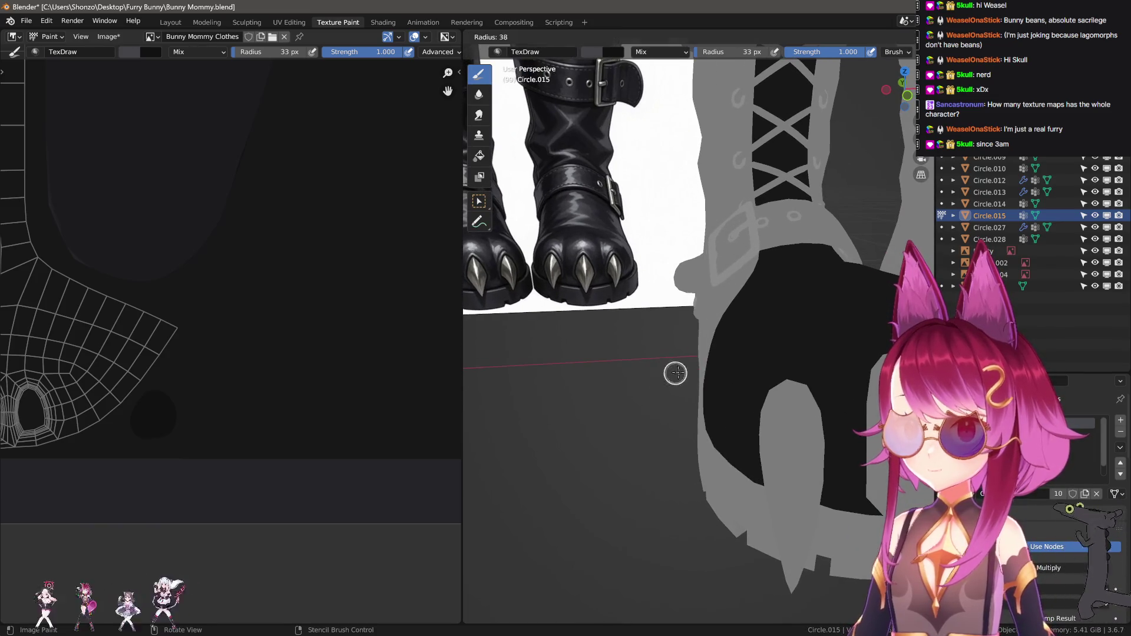
Enlarge the brush to 113 px and dab light grey over the black sole pad on the model
middle_drag(745, 409, 716, 341)
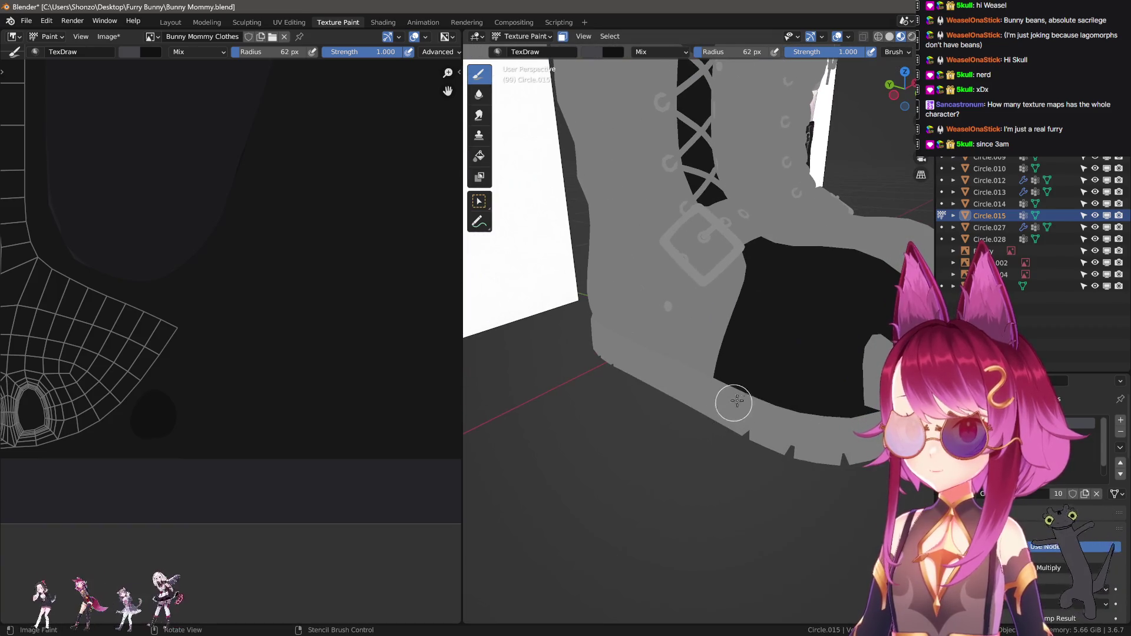
key(e)
click(716, 341)
key(f)
drag(720, 341, 803, 391)
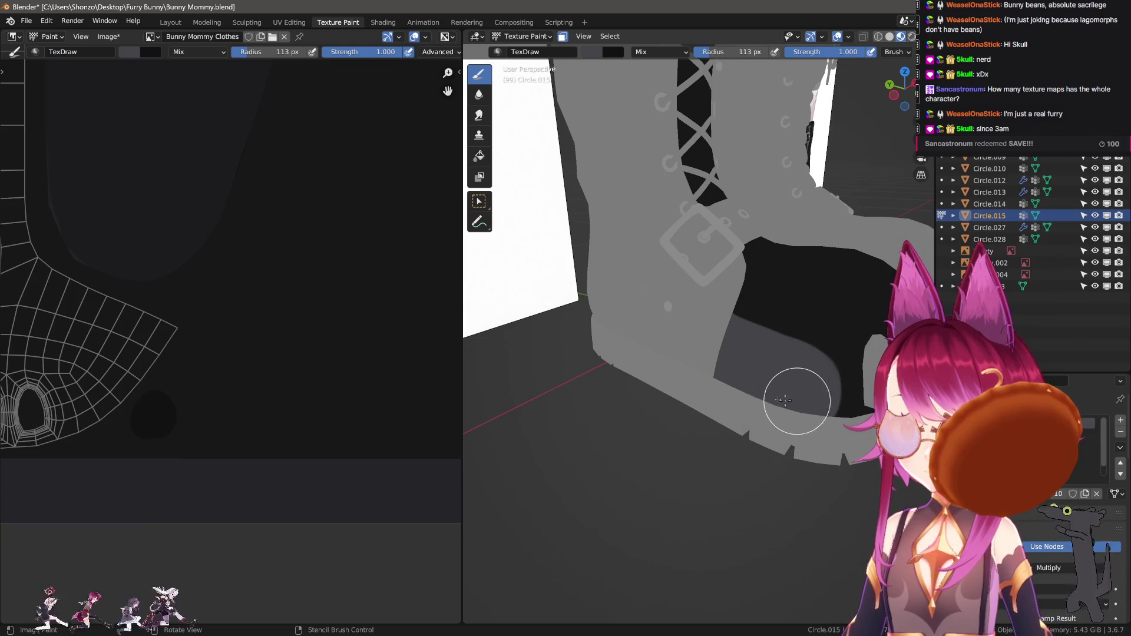
middle_drag(784, 401, 632, 473)
drag(631, 472, 611, 511)
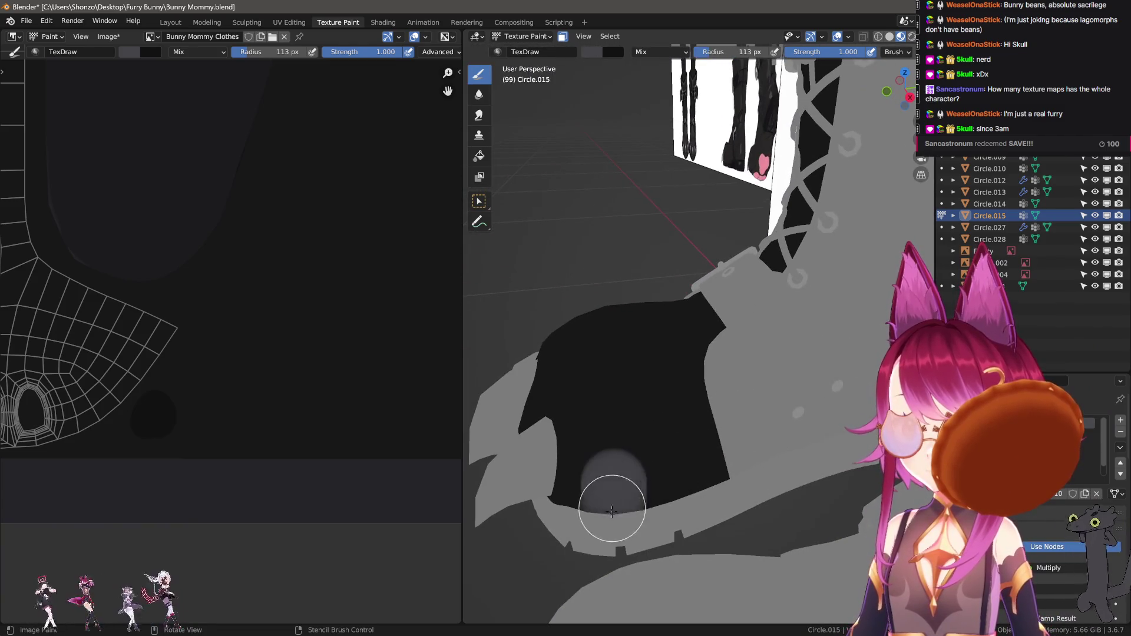
drag(635, 470, 730, 479)
Undo the grey strokes on the paw pad and repaint grey over the black sole pad
middle_drag(636, 349, 715, 354)
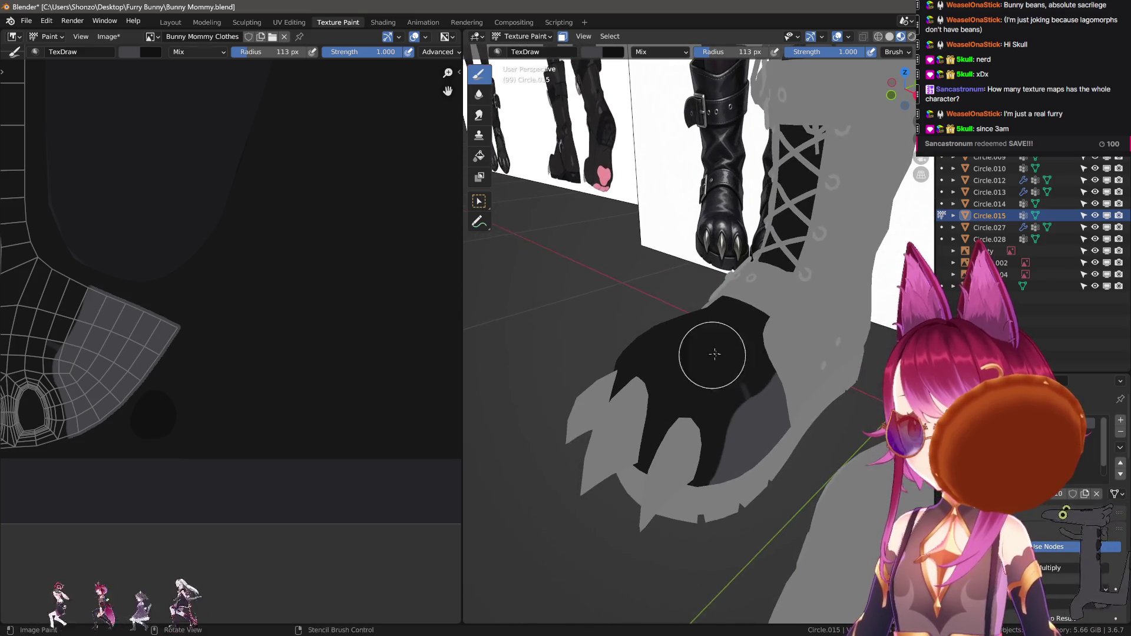
key(ctrl+z)
middle_drag(760, 458, 698, 493)
key(ctrl+z)
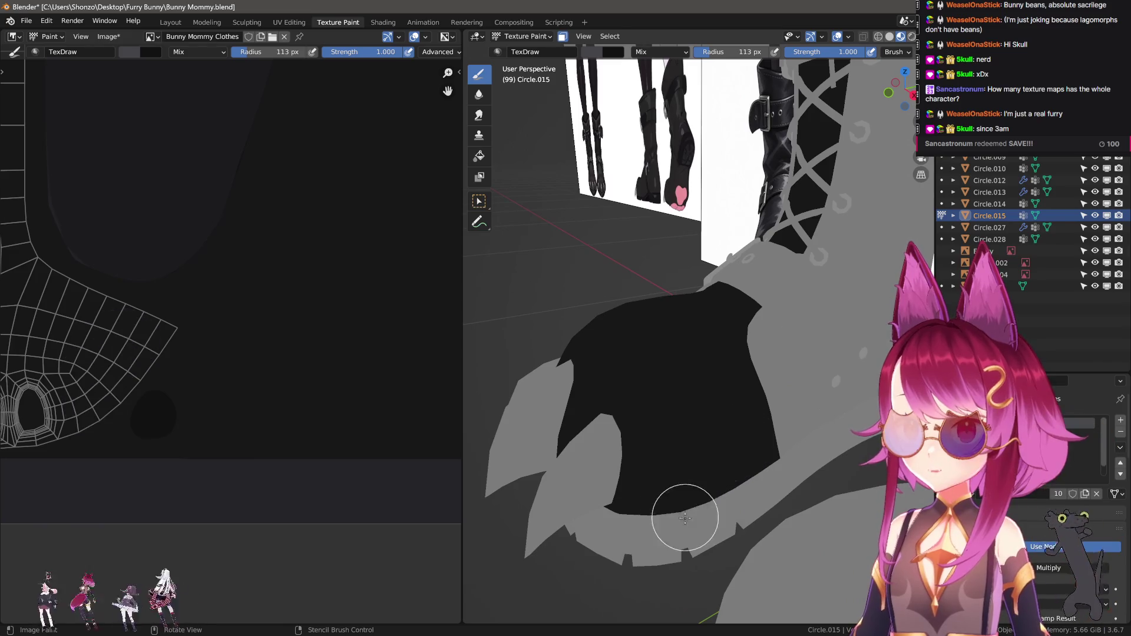
drag(689, 469, 703, 496)
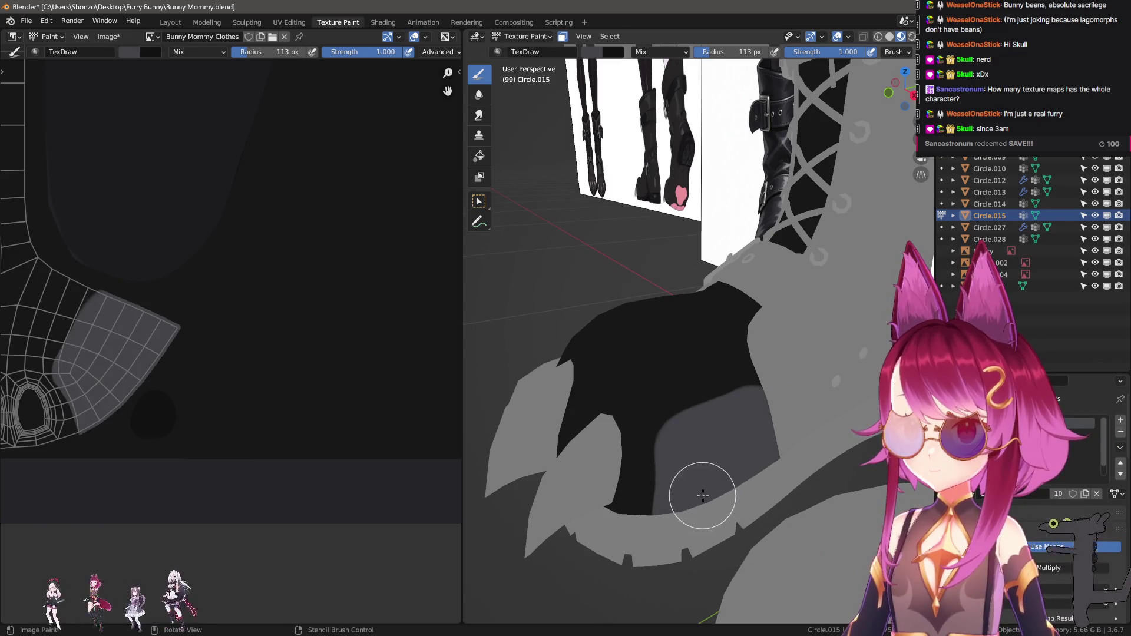
middle_drag(757, 425, 752, 452)
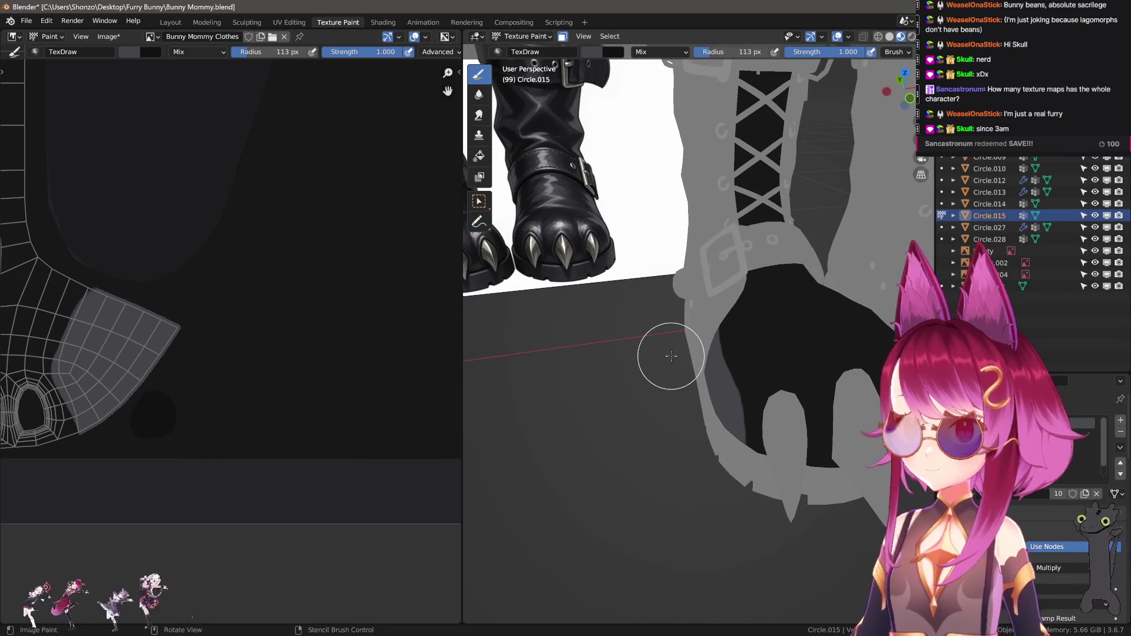
scroll(671, 356, down, 2)
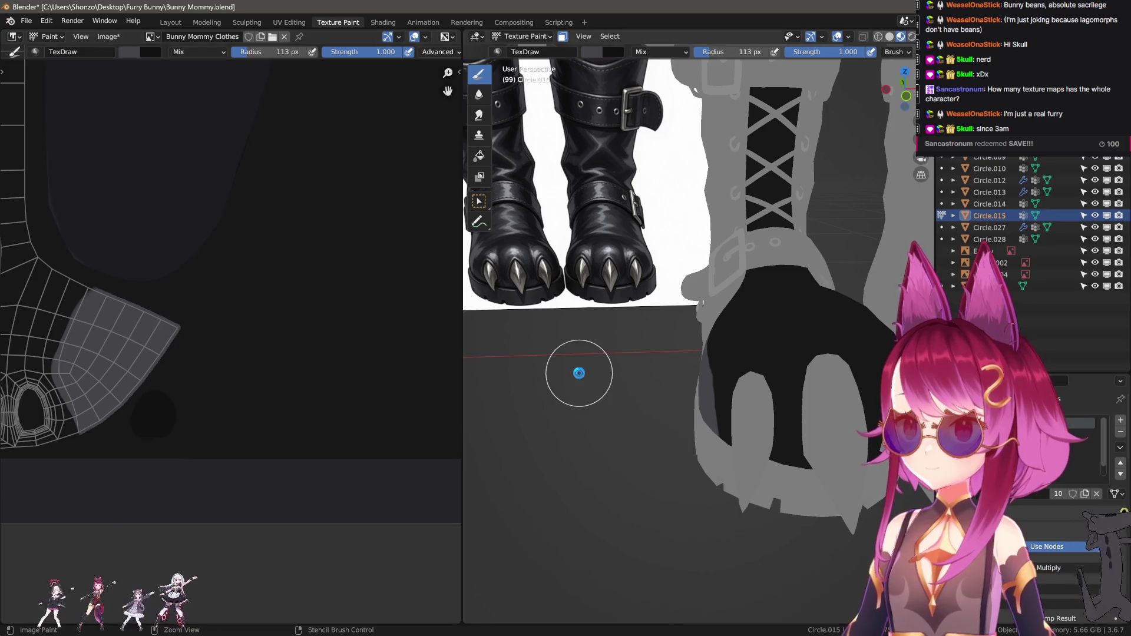
scroll(254, 342, down, 1)
scroll(256, 359, down, 1)
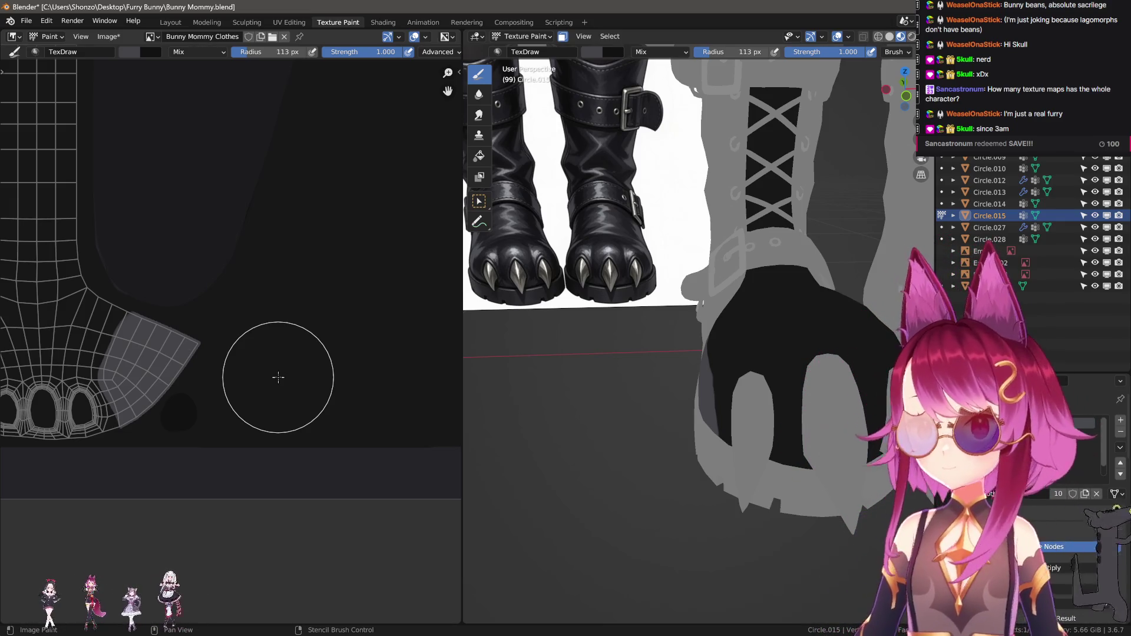
Switch to the Smear brush, enlarge it and smear the edge of the grey patch
key(s)
scroll(128, 333, up, 5)
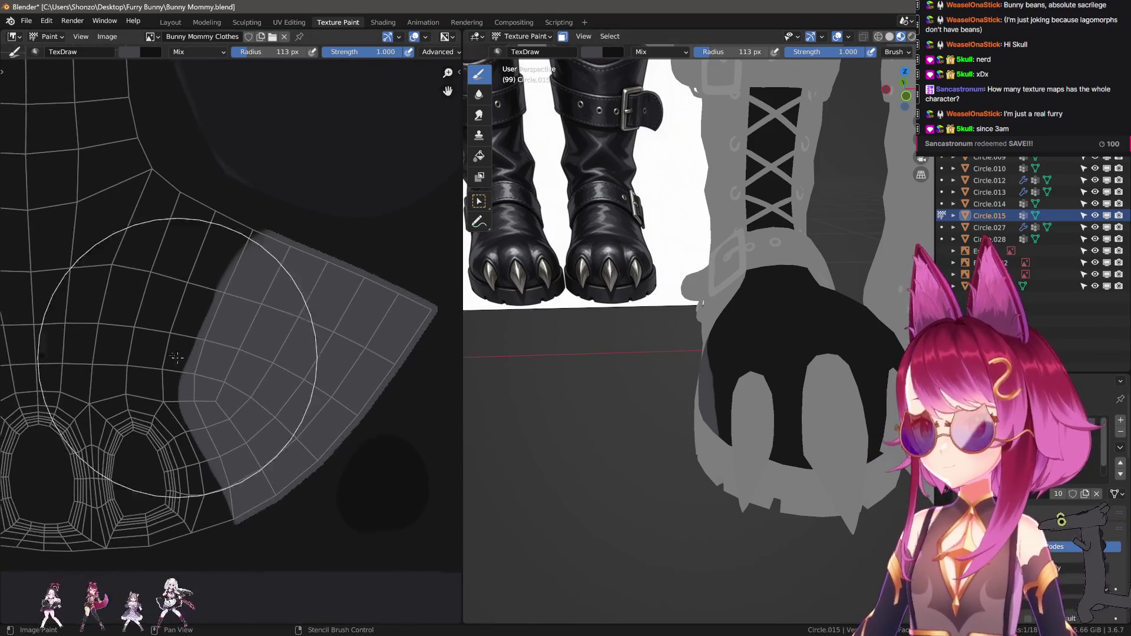
scroll(129, 333, up, 2)
key(f)
click(228, 411)
mouse_move(228, 410)
mouse_down()
mouse_move(242, 381)
mouse_move(197, 364)
mouse_up()
Review the smear brush settings and falloff options, leaving them unchanged
key(n)
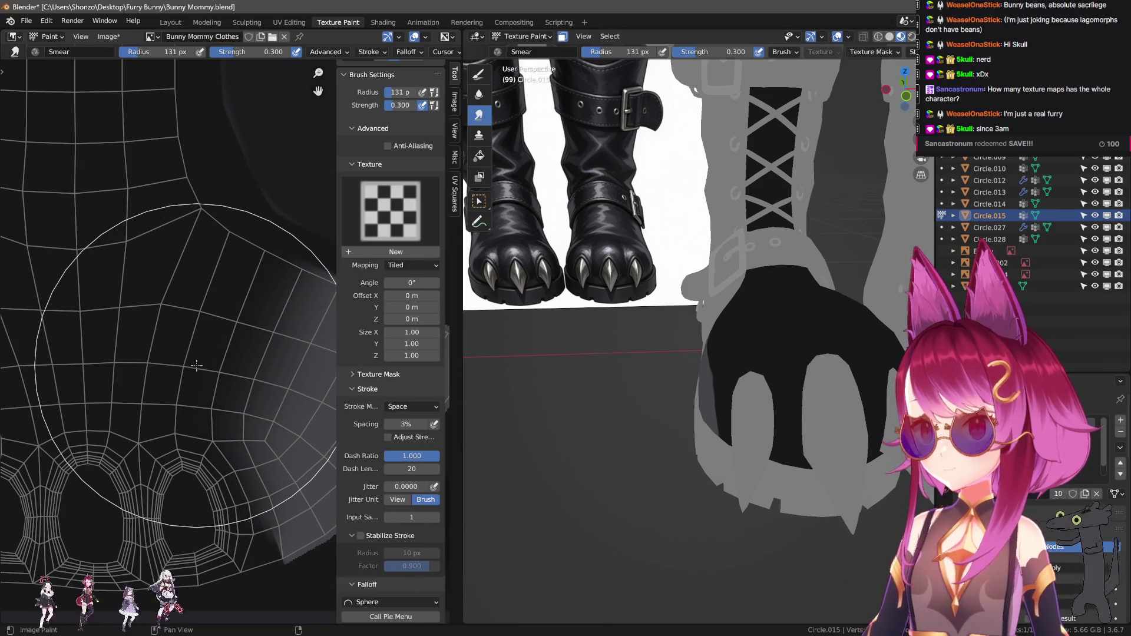
key(n)
key(e)
key(n)
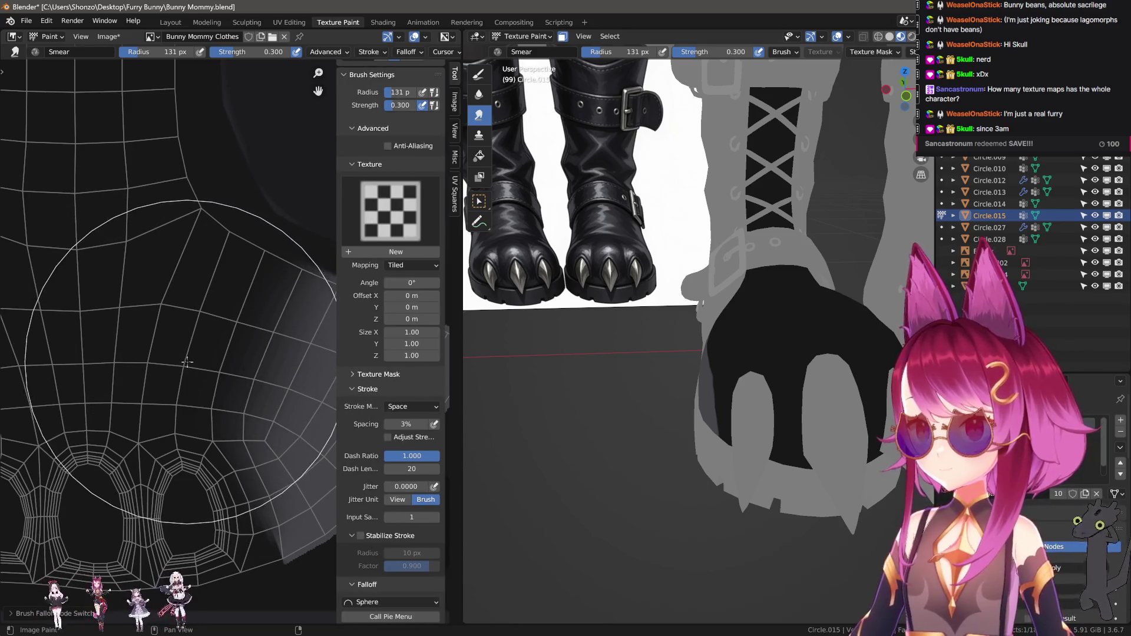
scroll(200, 386, down, 1)
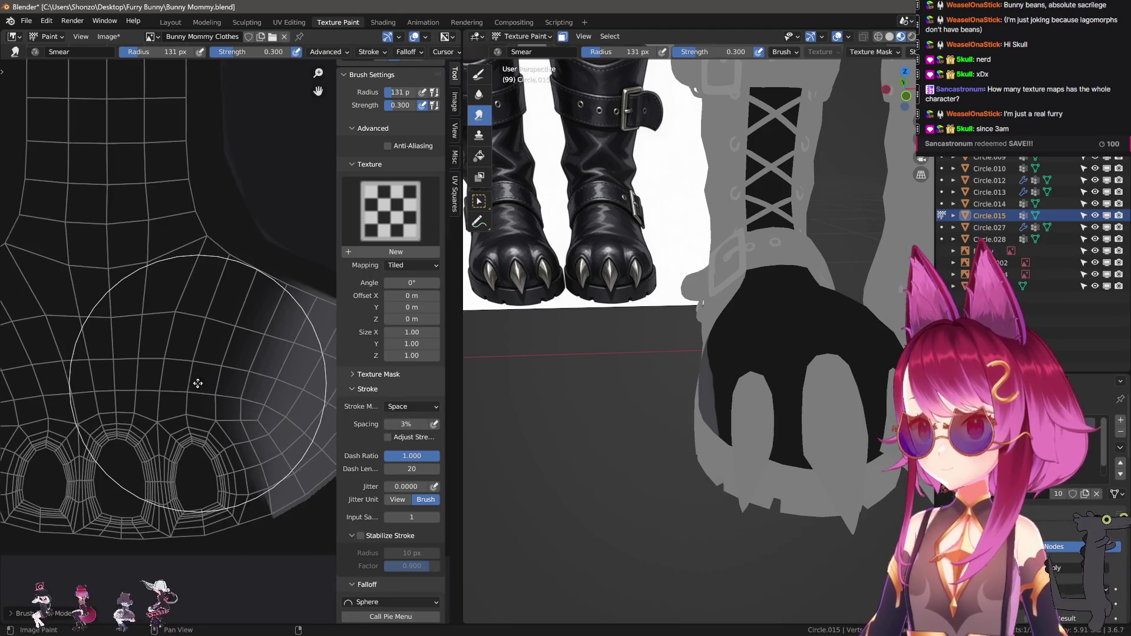
key(n)
Settle the brush size and smear the grey area on the sole's left side
key(f)
click(223, 360)
key(f)
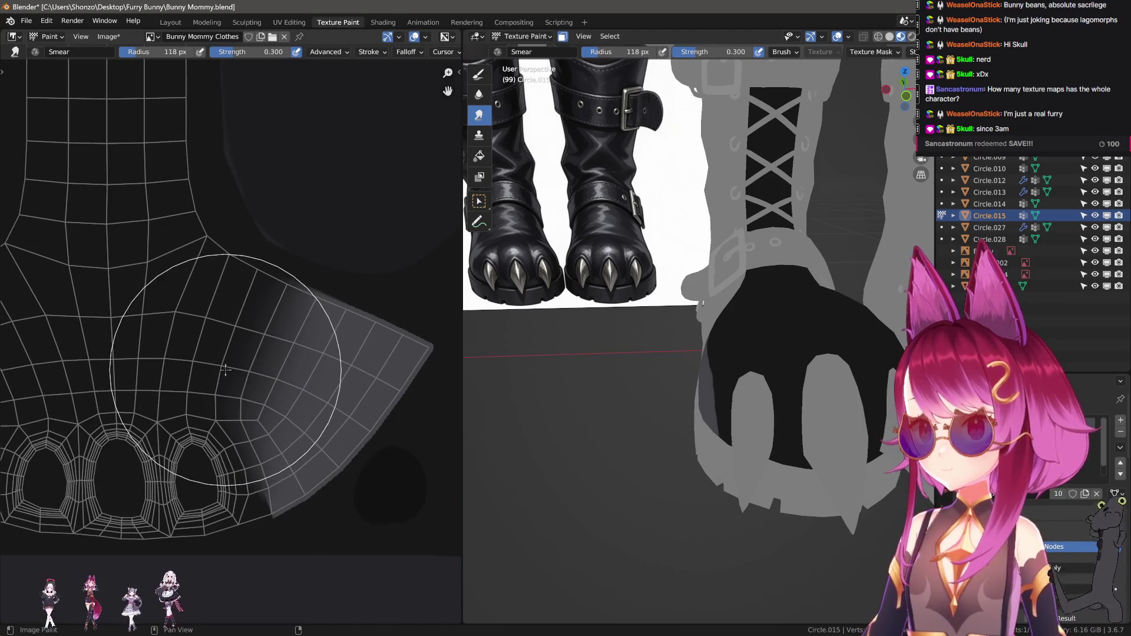
click(194, 363)
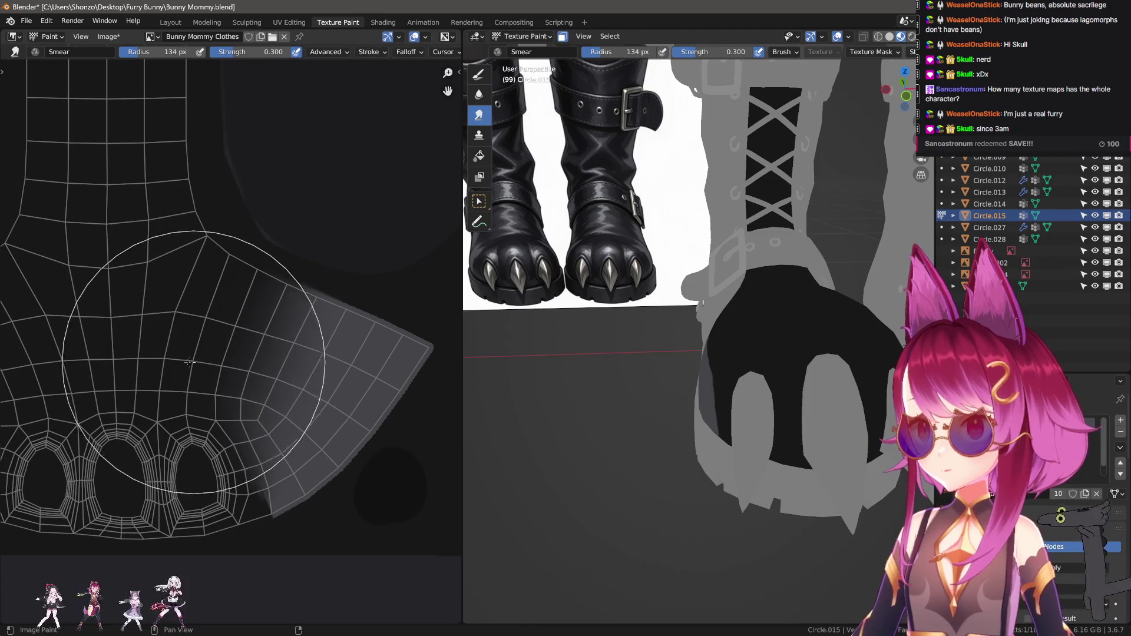
scroll(195, 362, up, 2)
key(f)
click(159, 367)
drag(157, 368, 151, 363)
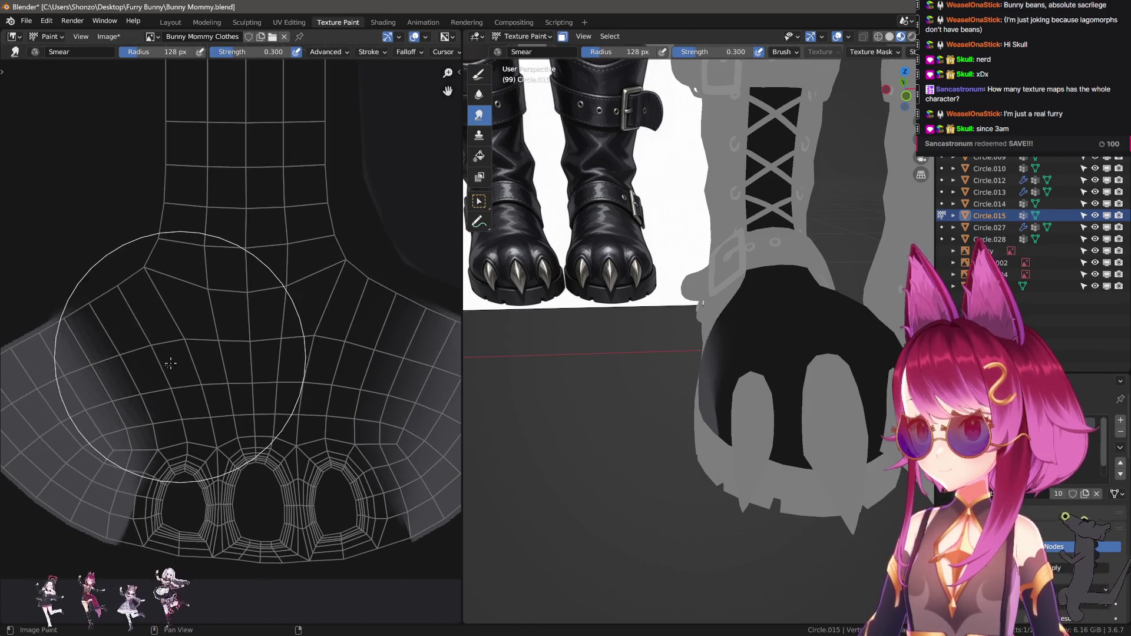
middle_drag(151, 363, 256, 346)
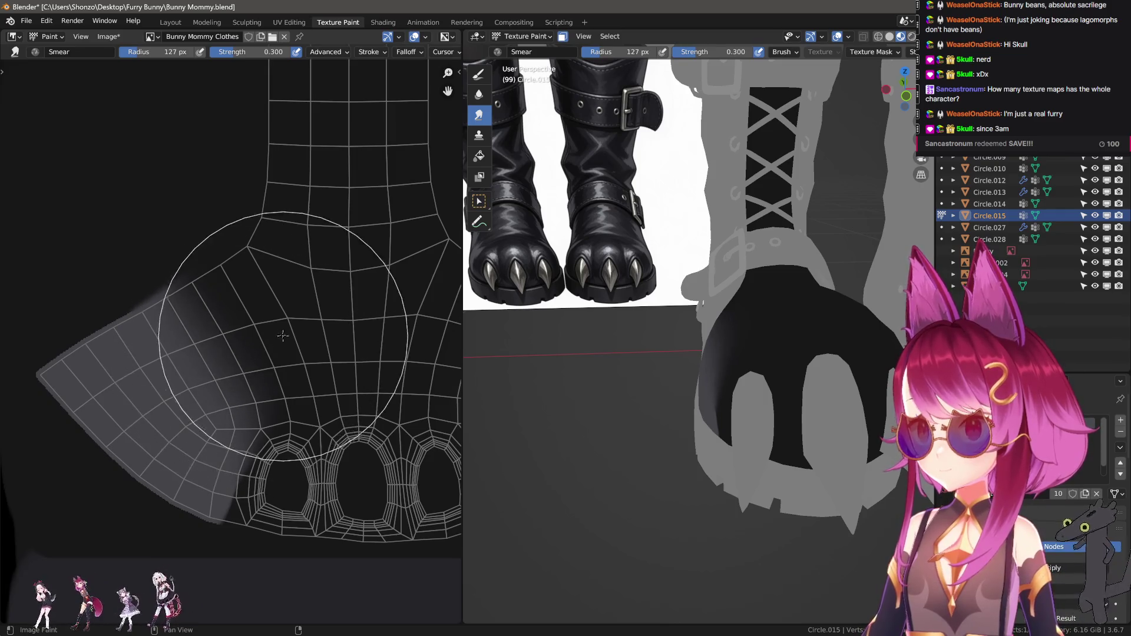
Vary the brush size while smearing the sole pad, orbiting the model to inspect it
key(f)
click(259, 359)
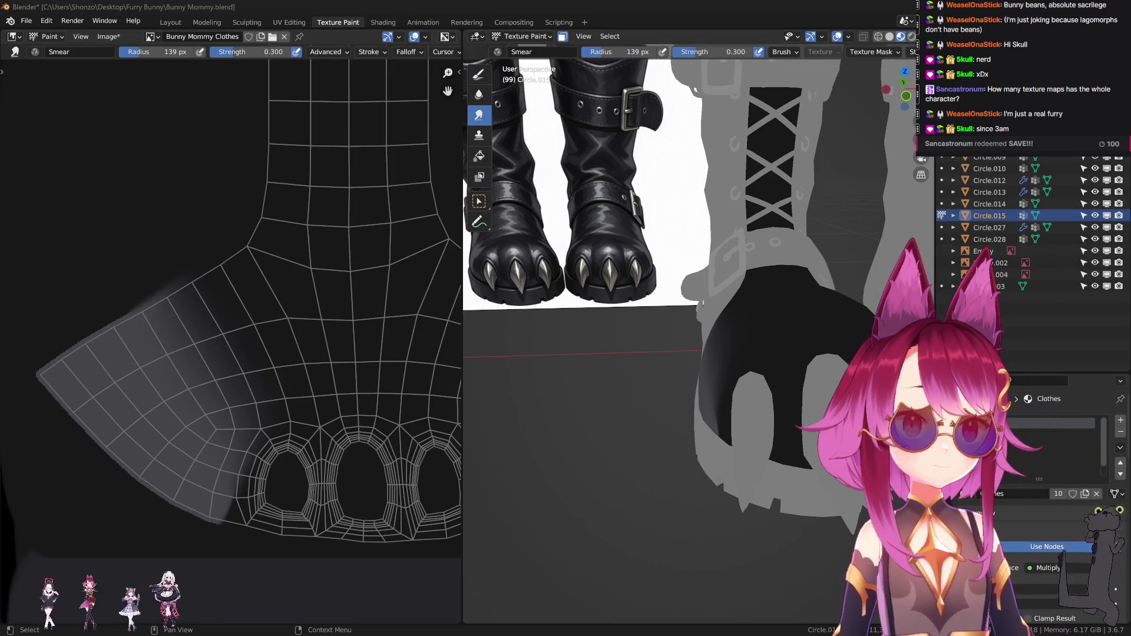
key(f)
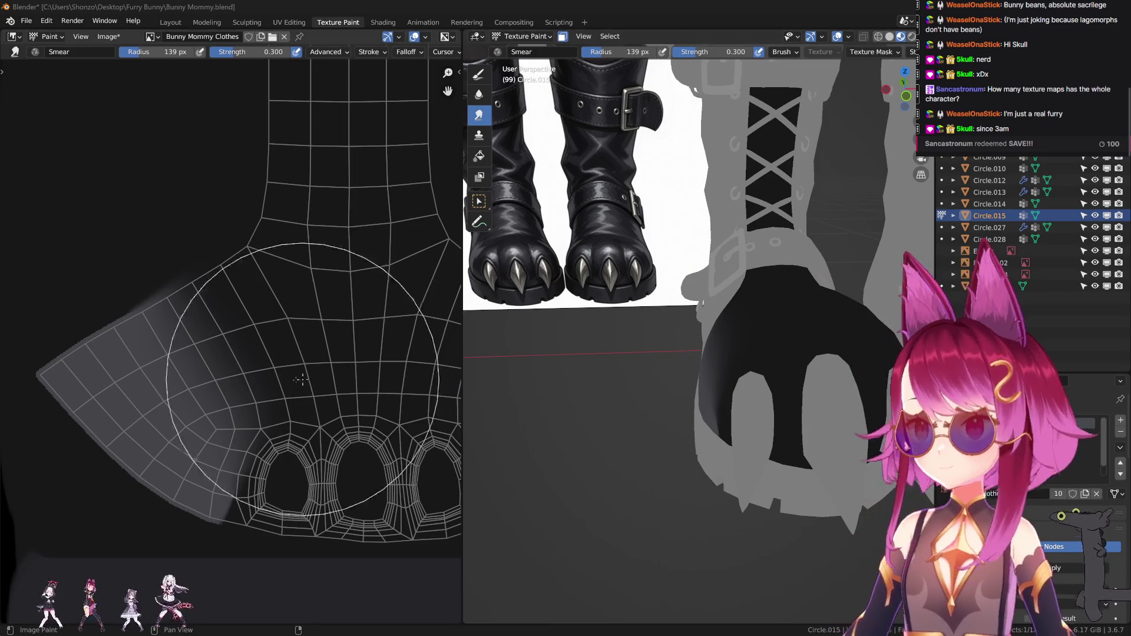
click(256, 345)
scroll(256, 345, up, 1)
middle_drag(485, 400, 631, 378)
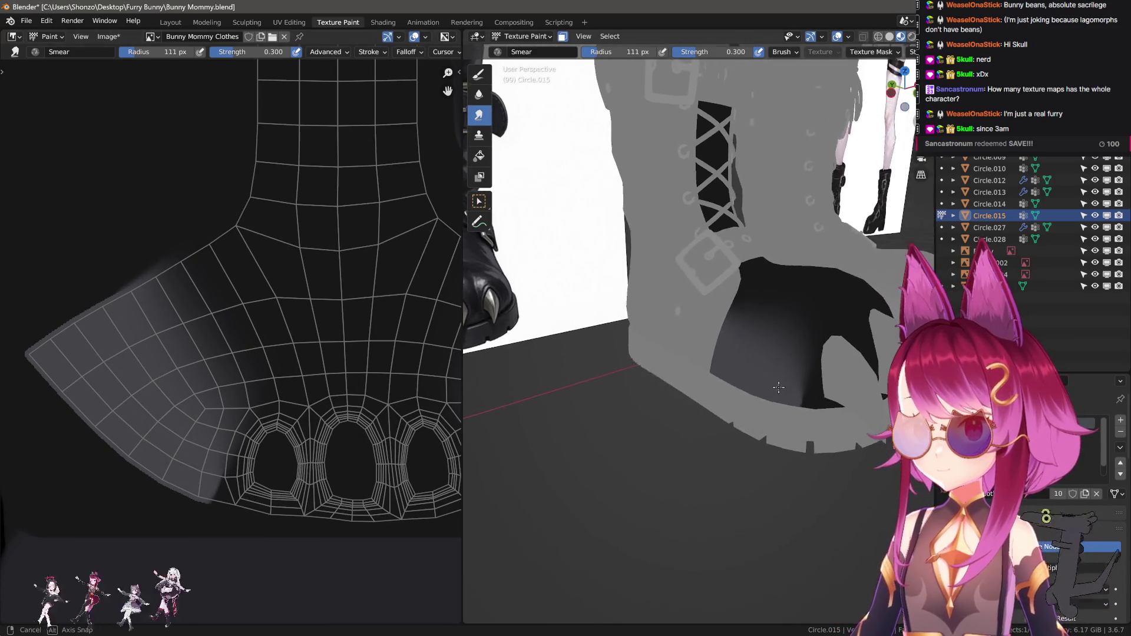
scroll(240, 303, up, 1)
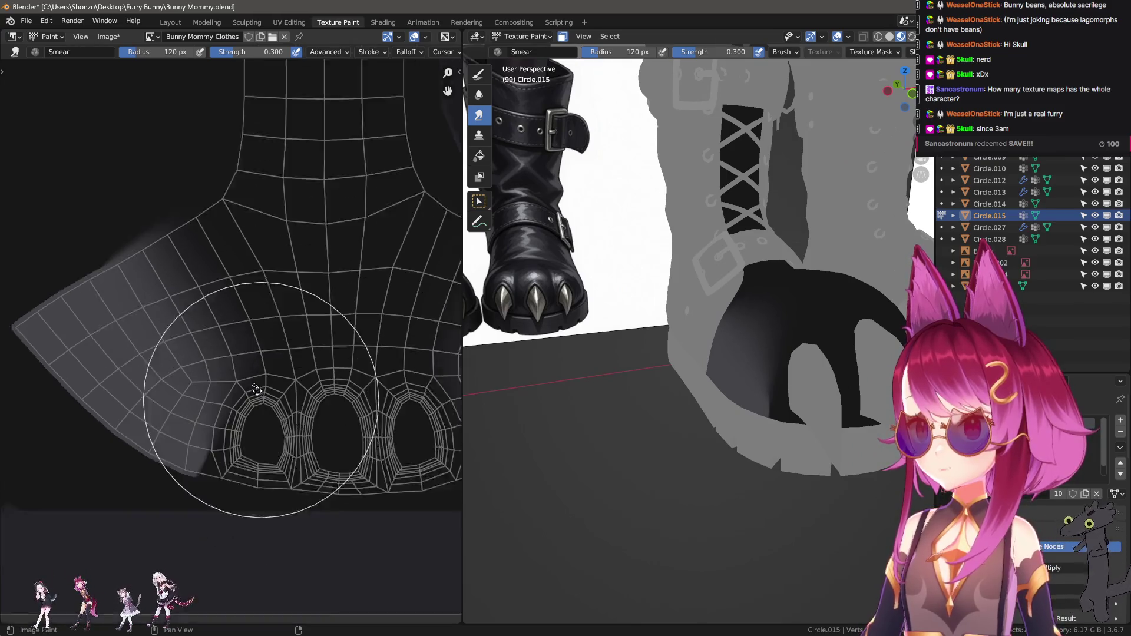
scroll(240, 303, up, 1)
key(f)
click(185, 363)
key(f)
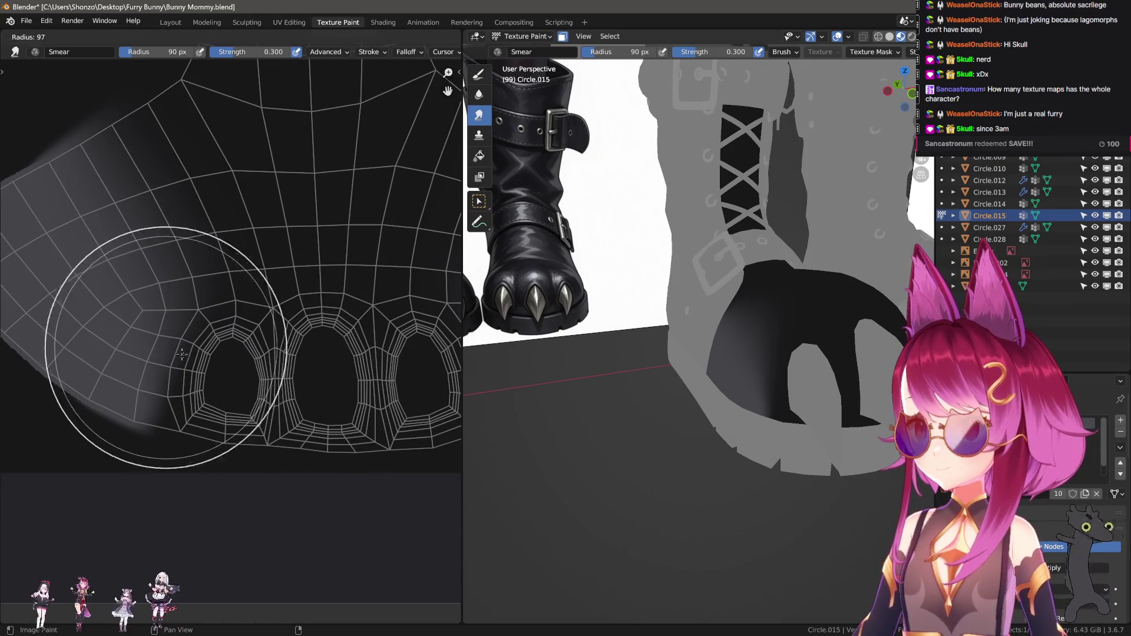
click(159, 292)
Smear the grey around the toe holes with smaller brushes so it fades into the black
key(f)
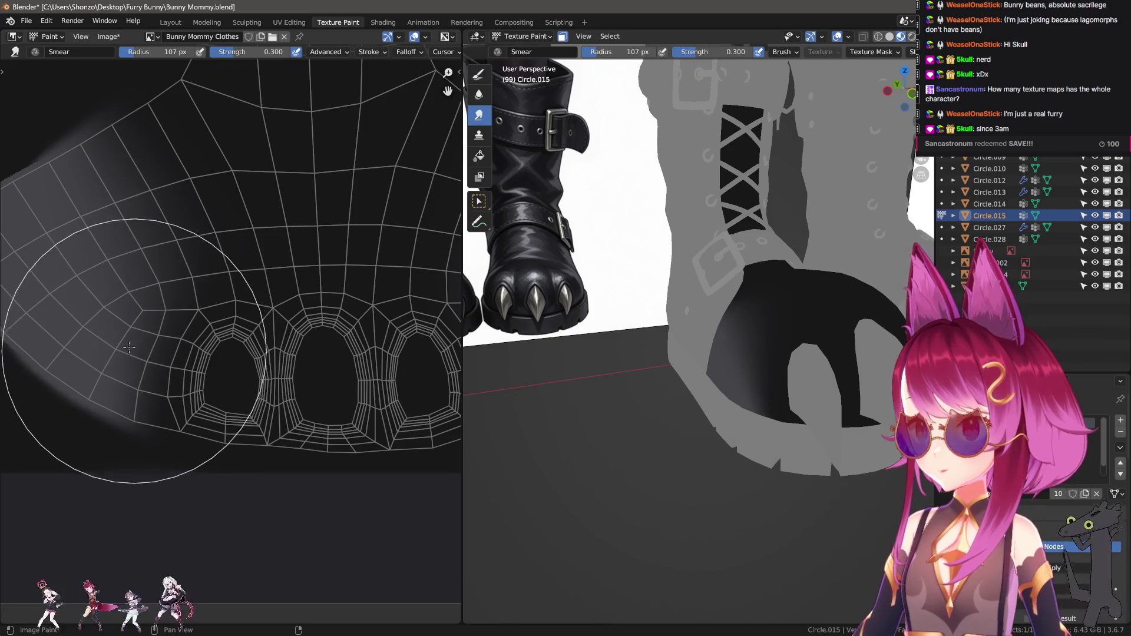
click(188, 369)
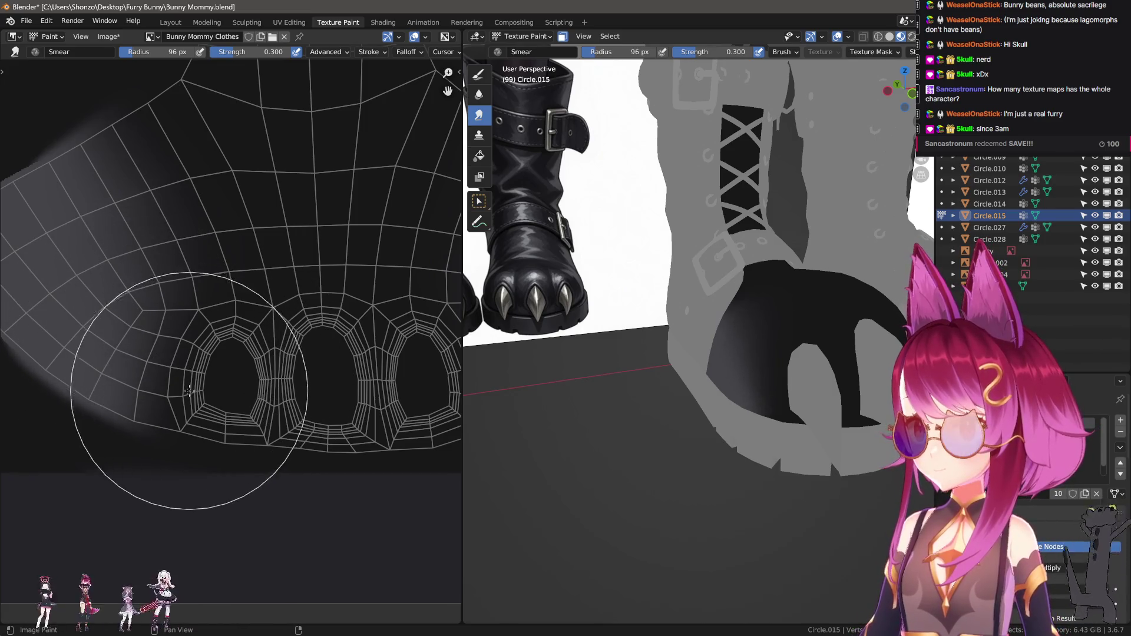
key(f)
click(199, 439)
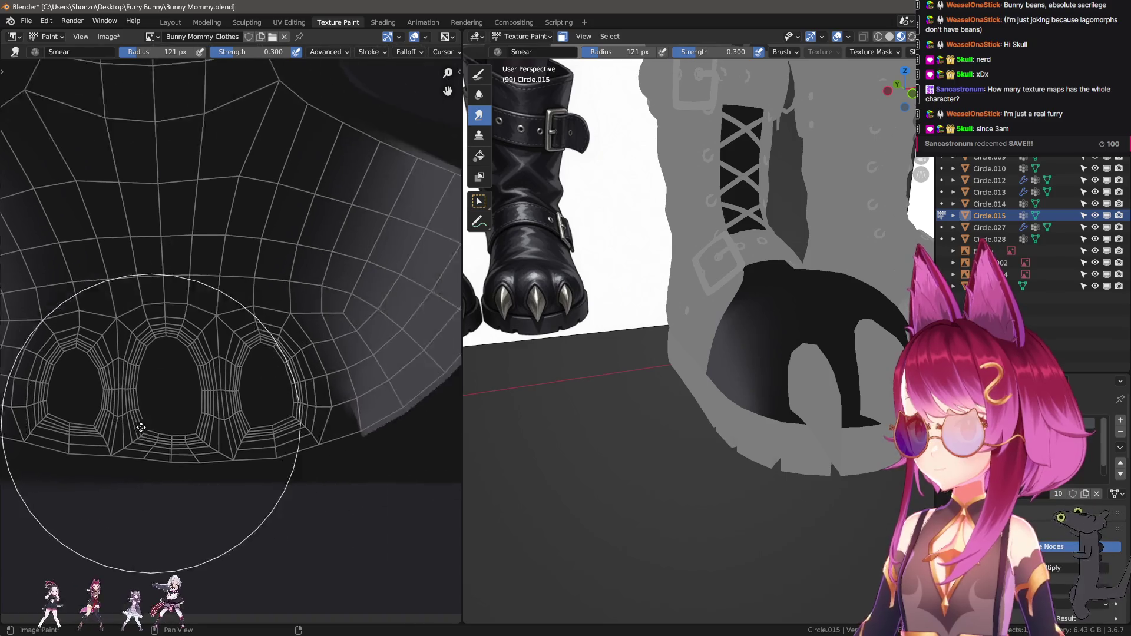
middle_drag(423, 389, 228, 415)
key(f)
click(229, 433)
scroll(228, 426, up, 1)
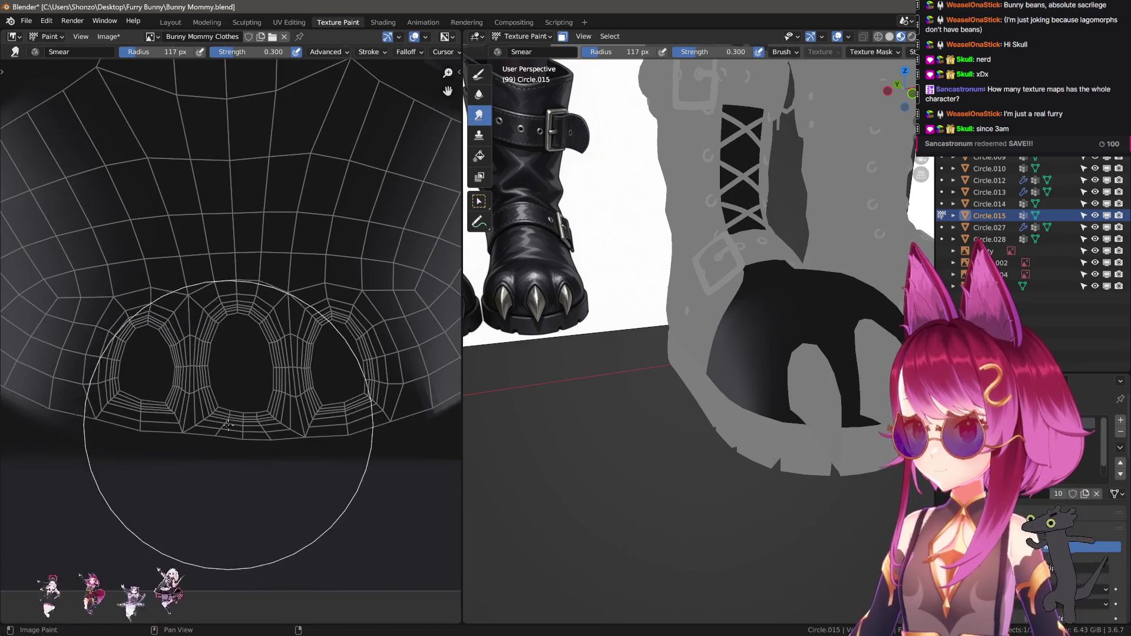
scroll(227, 392, up, 1)
scroll(278, 386, up, 1)
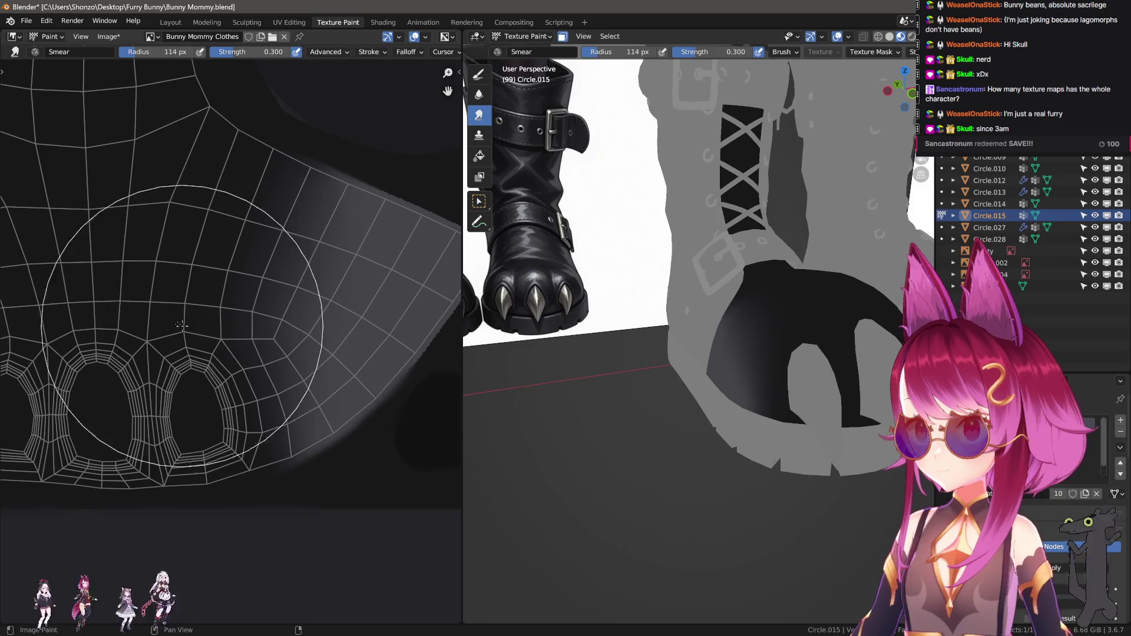
scroll(204, 350, up, 1)
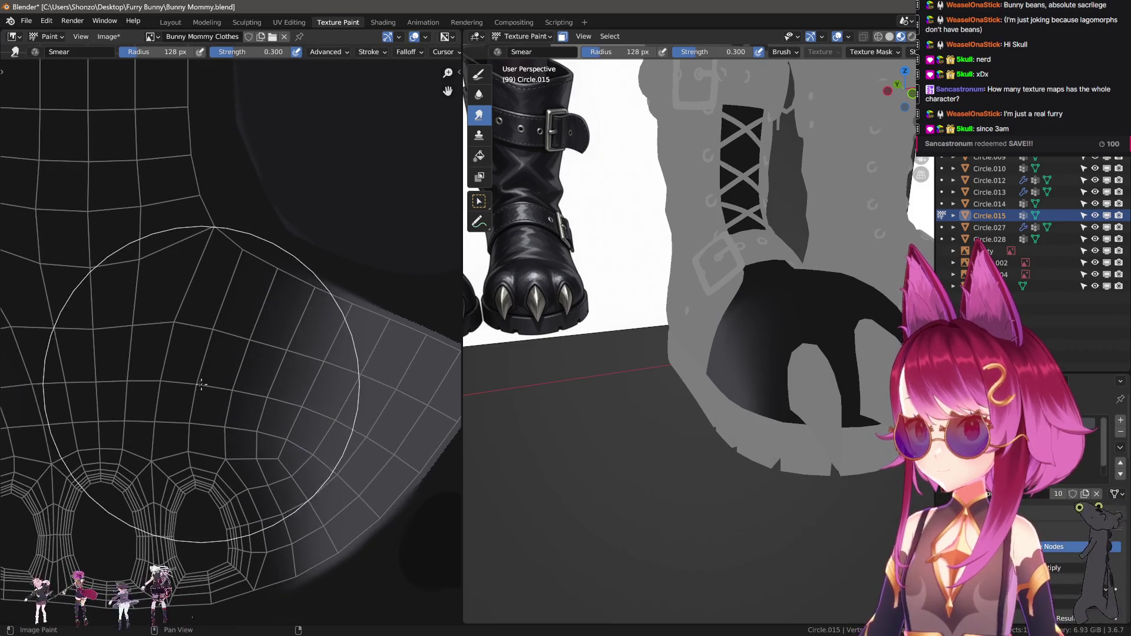
mouse_move(503, 397)
middle_down()
mouse_move(510, 410)
mouse_move(495, 416)
middle_up()
key(f)
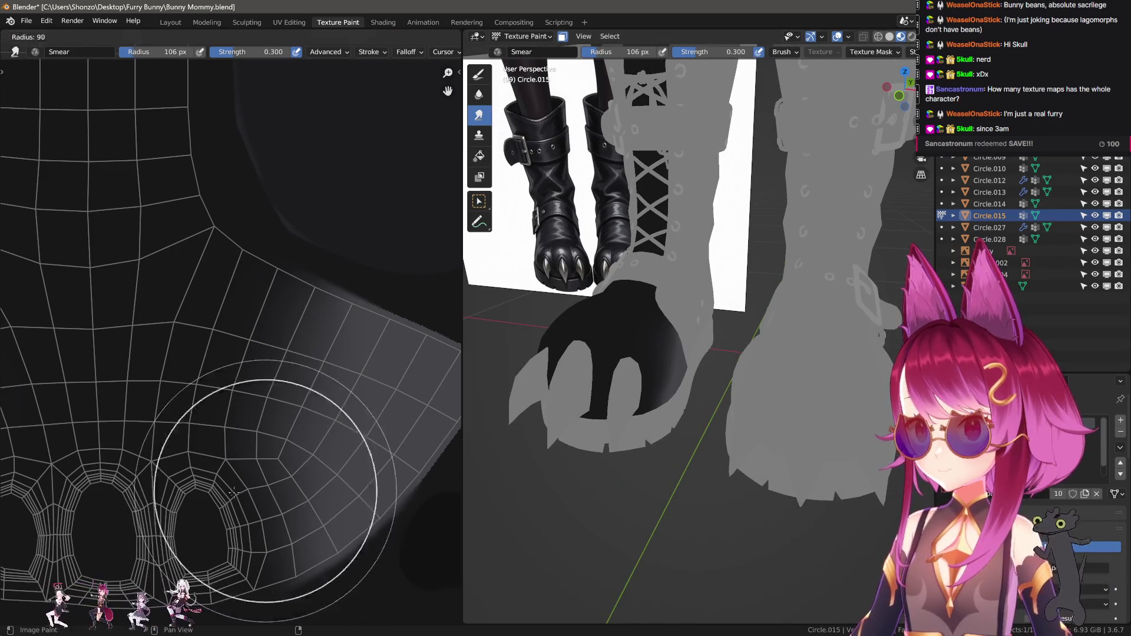
click(241, 486)
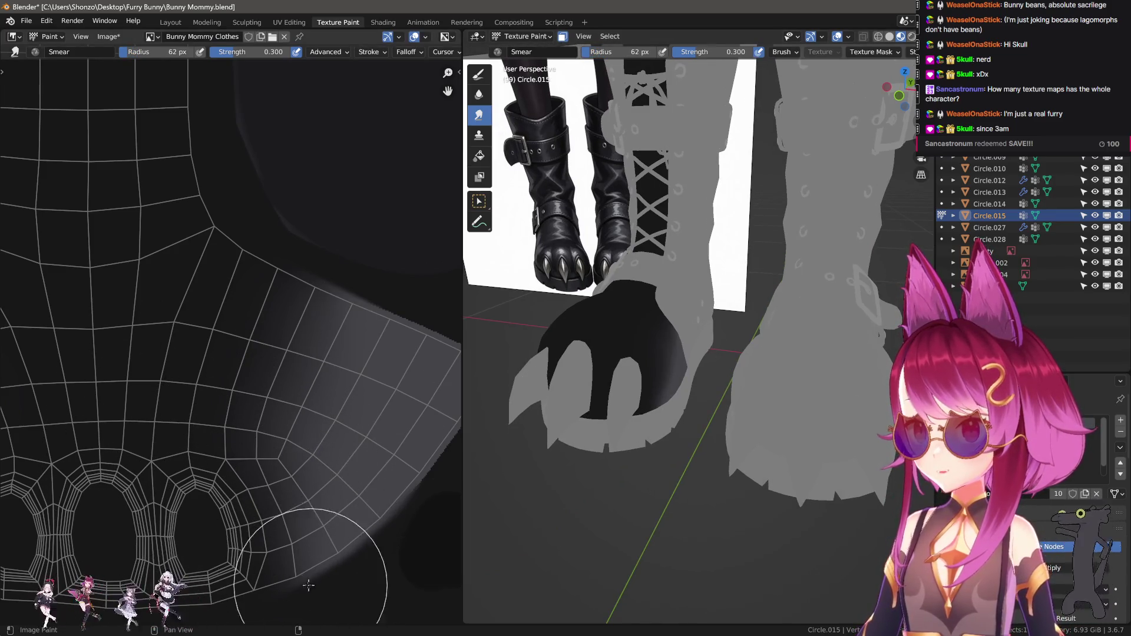
scroll(266, 531, down, 3)
scroll(588, 414, up, 5)
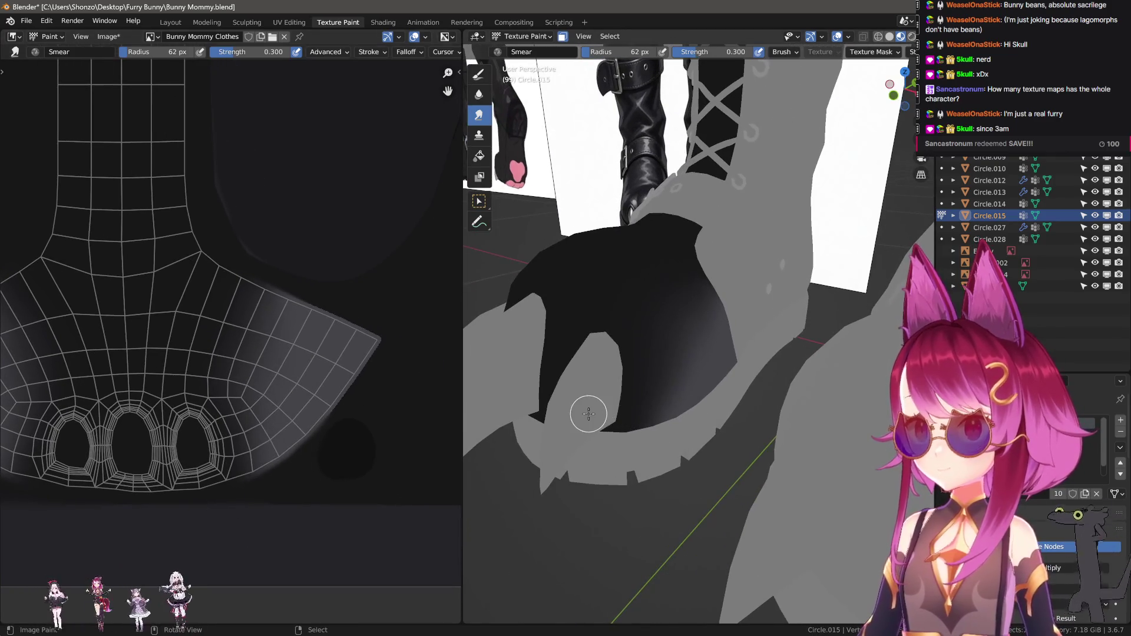
scroll(342, 404, up, 2)
scroll(298, 475, down, 3)
middle_drag(299, 475, 216, 486)
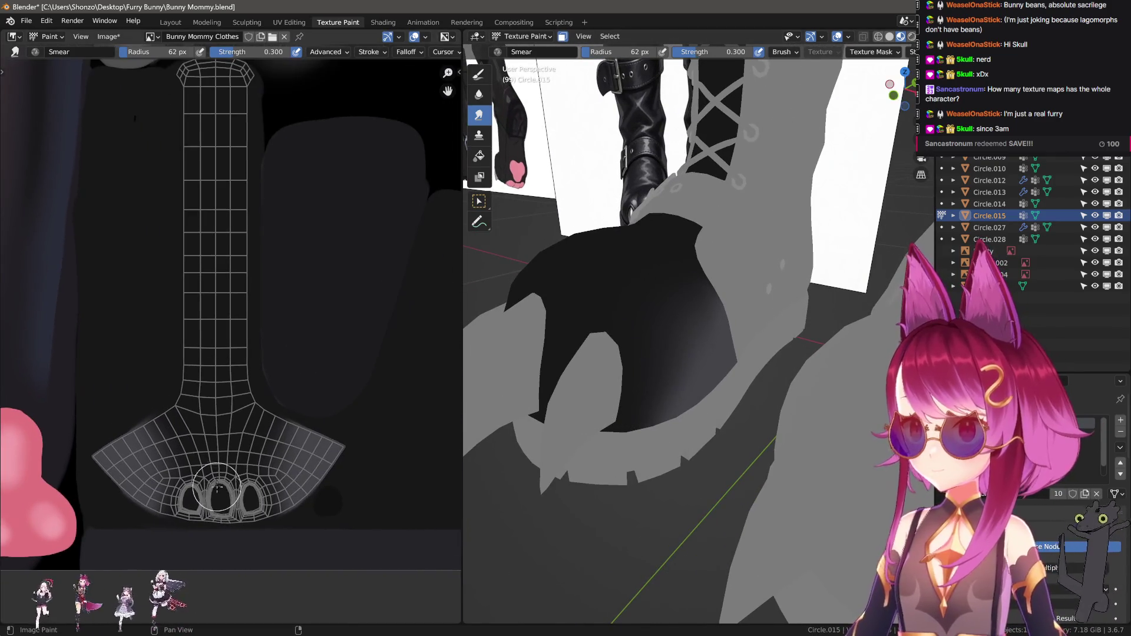
Return to the draw brush with a sharper falloff and toggle the sidebar settings
key(1)
middle_drag(619, 397, 611, 421)
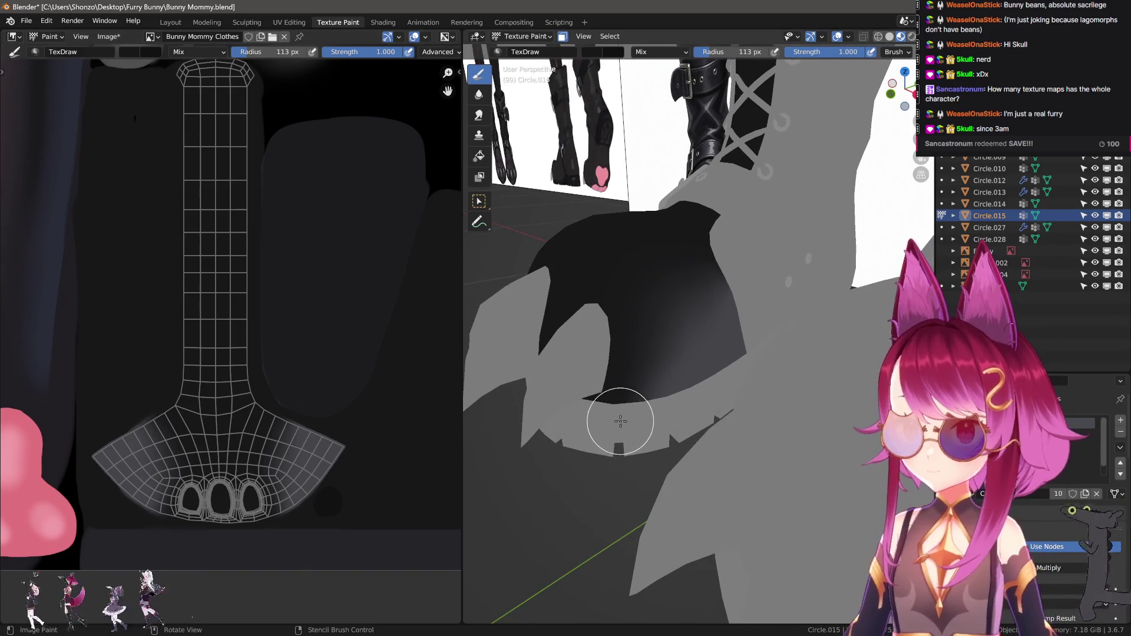
key(shift+f)
click(601, 454)
key(n)
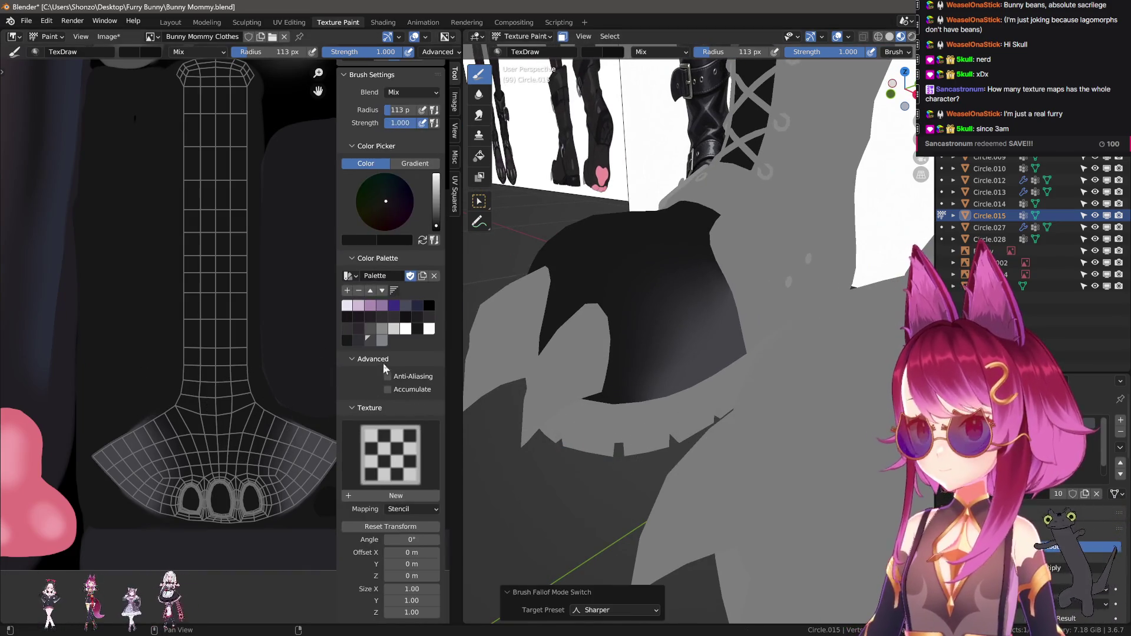
key(n)
key(n)
Set the draw brush blend mode to Darken and readjust its size around the sole
mouse_move(594, 430)
middle_down()
mouse_move(633, 373)
mouse_move(627, 454)
middle_up()
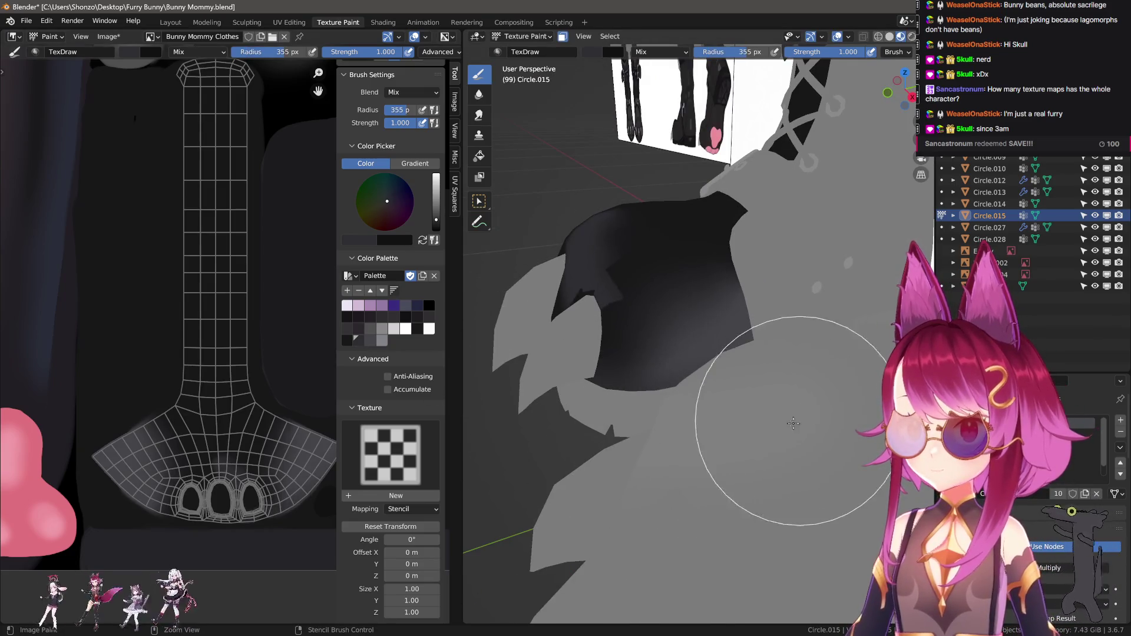
key(f)
click(757, 454)
mouse_move(758, 454)
middle_down()
mouse_move(723, 461)
mouse_move(681, 425)
mouse_move(738, 415)
middle_up()
right_click(680, 424)
click(654, 433)
click(646, 457)
key(f)
click(651, 398)
middle_drag(652, 399, 599, 404)
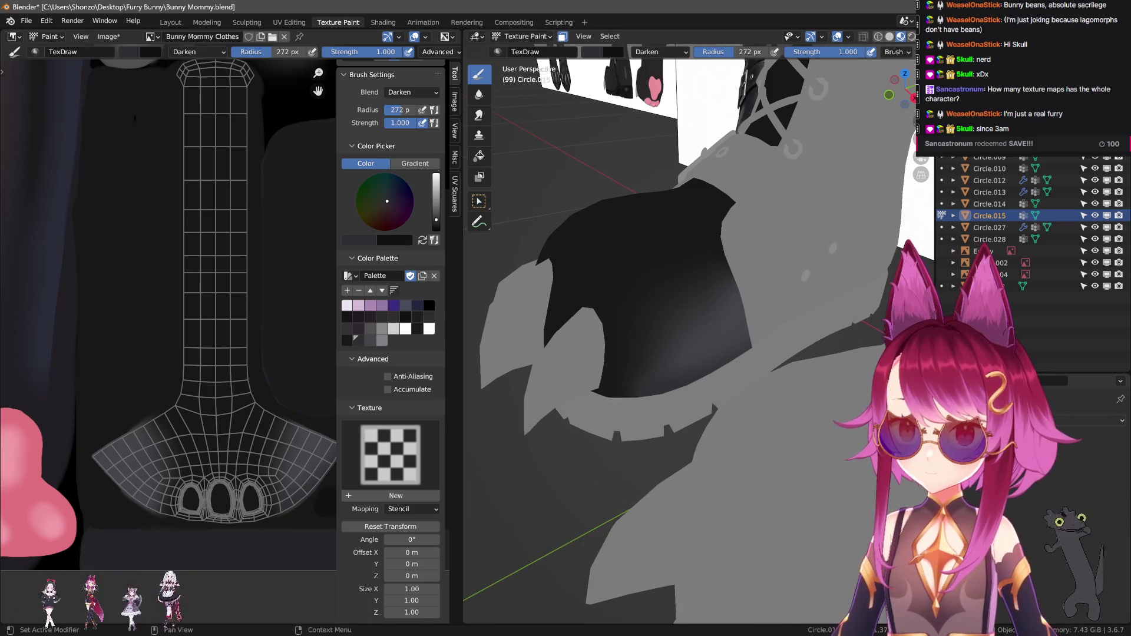
scroll(609, 407, down, 2)
Enlarge the brush, view the paw sole from below and enlarge the boot reference image beside it
key(Tab)
key(Tab)
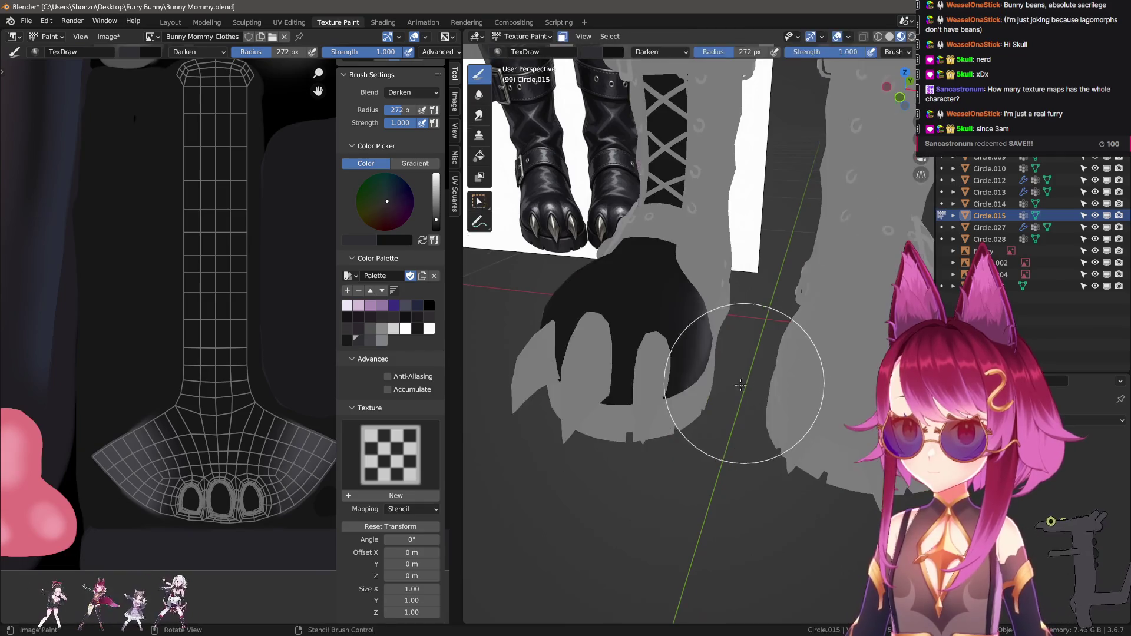
scroll(619, 403, up, 2)
mouse_move(620, 403)
middle_down()
mouse_move(670, 389)
mouse_move(619, 416)
mouse_move(626, 438)
mouse_move(646, 447)
middle_up()
scroll(619, 416, down, 2)
scroll(614, 429, up, 2)
key(f)
click(675, 465)
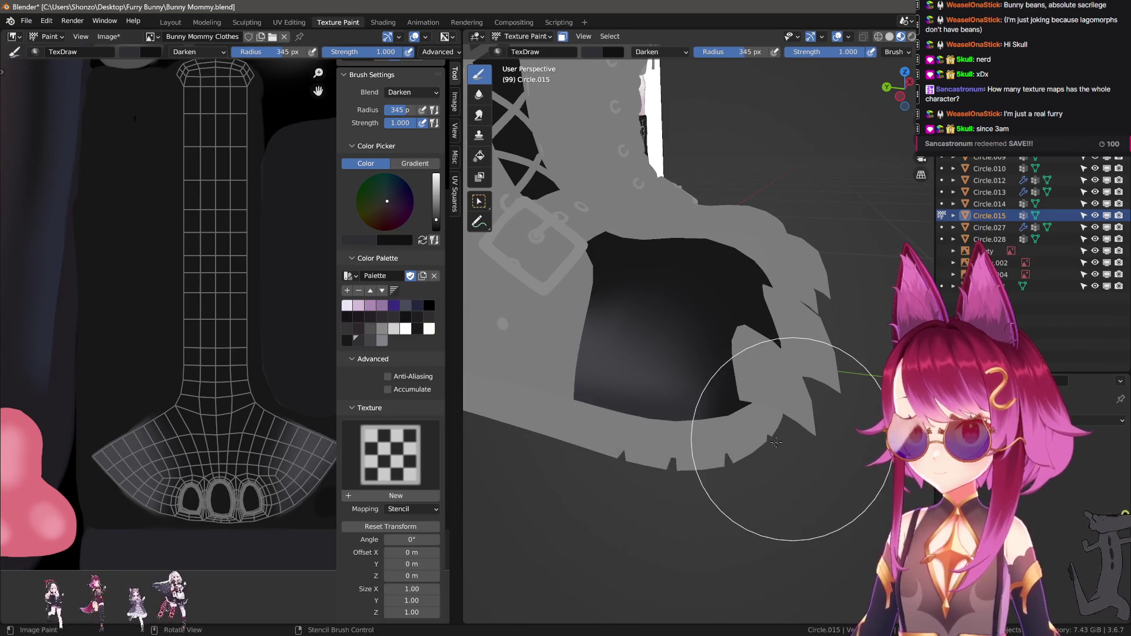
middle_drag(775, 442, 669, 431)
key(f)
click(643, 453)
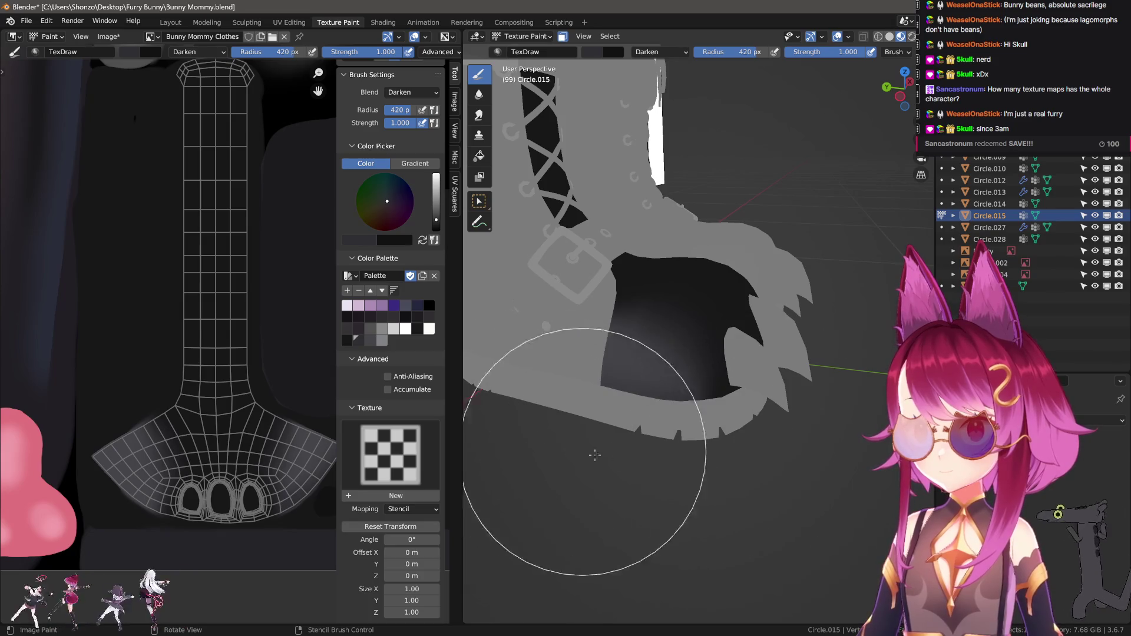
middle_drag(733, 505, 695, 436)
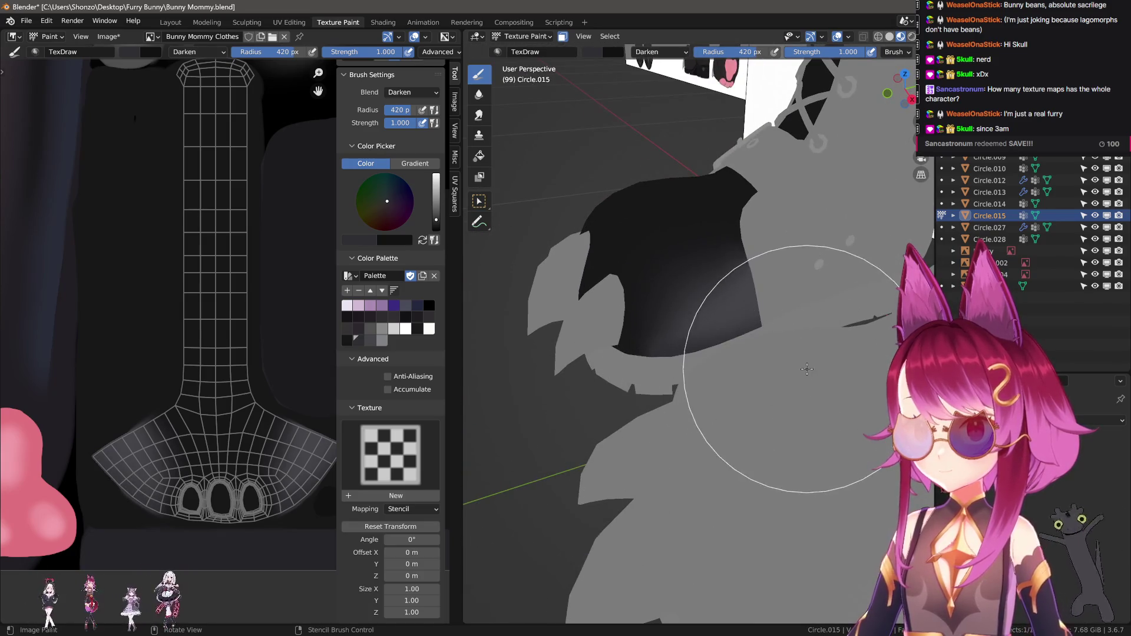
mouse_move(532, 435)
middle_down()
mouse_move(664, 329)
mouse_move(754, 386)
middle_up()
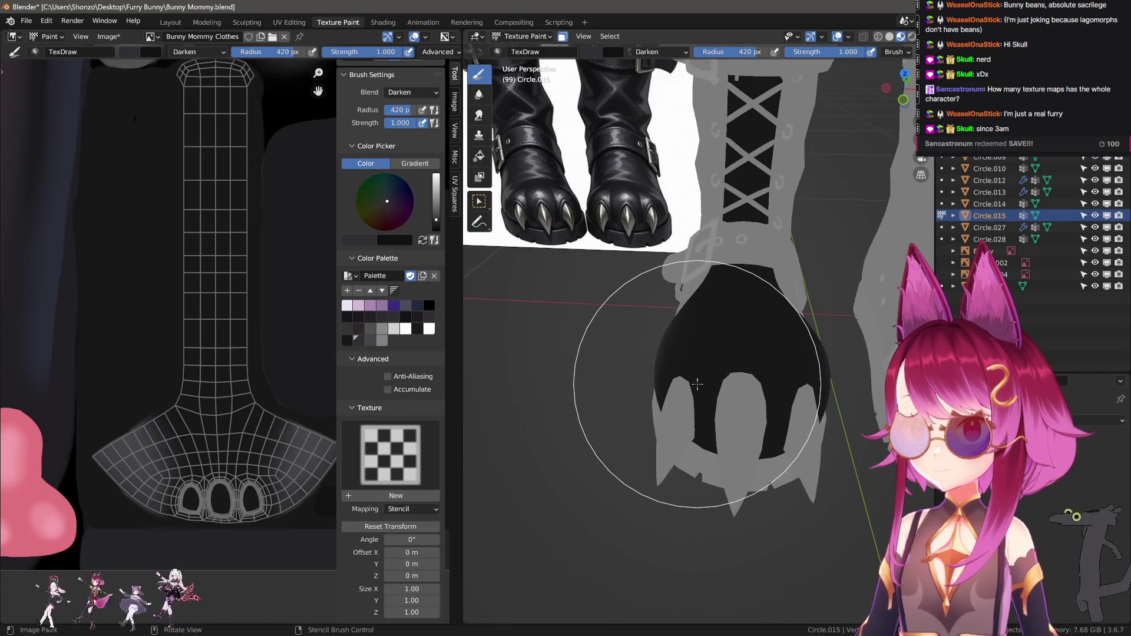
shift+right_drag(598, 365, 690, 366)
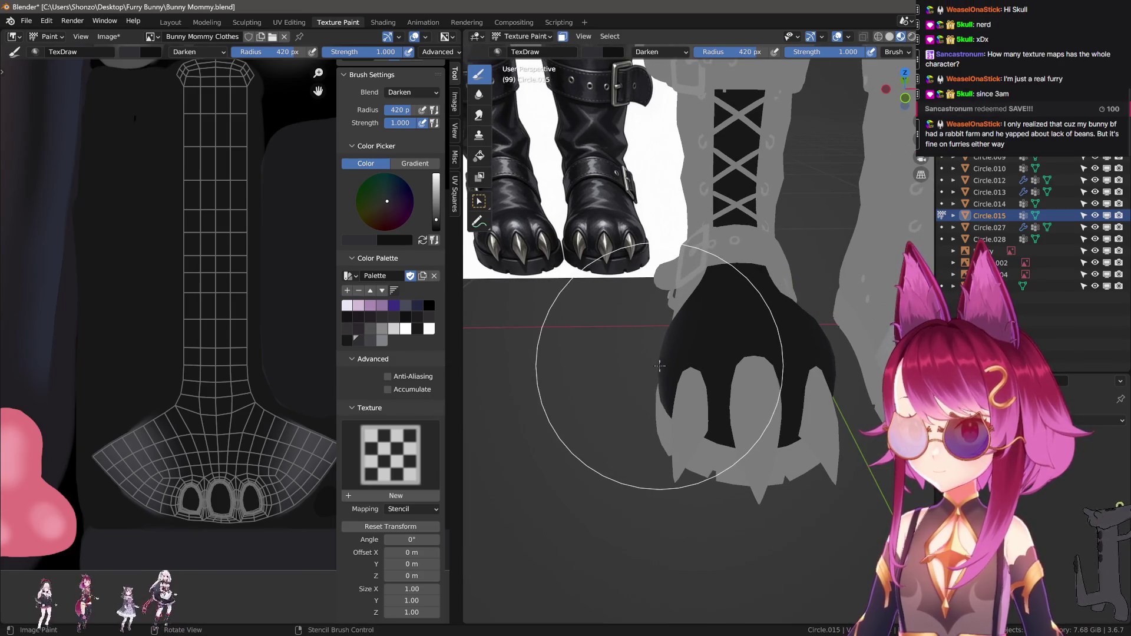
key(Tab)
key(Tab)
scroll(253, 355, up, 2)
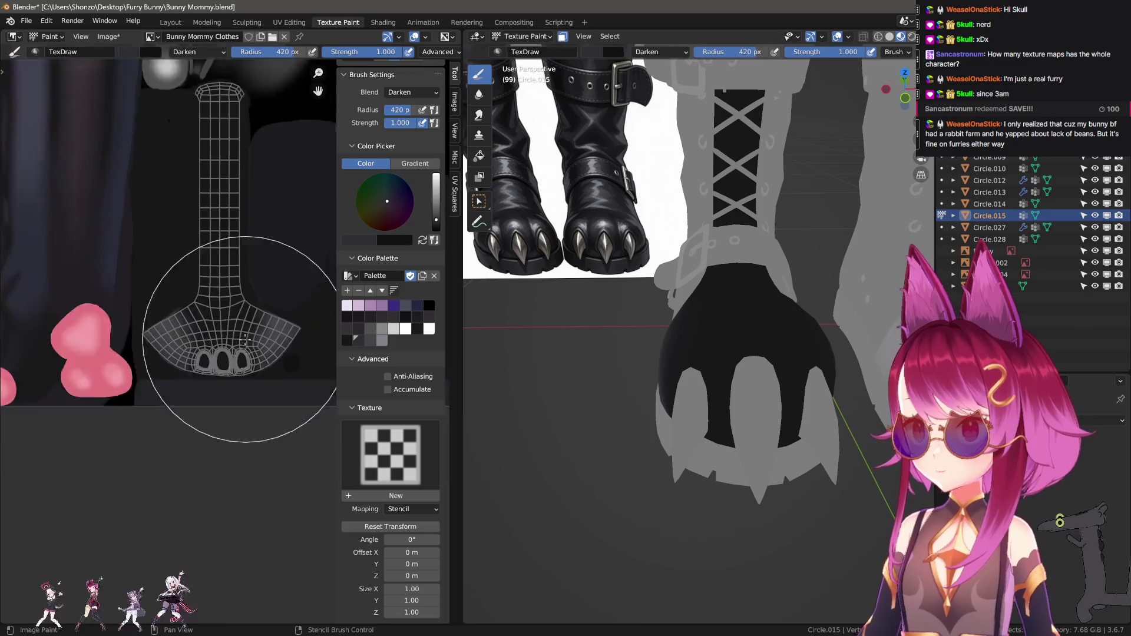
scroll(253, 416, up, 1)
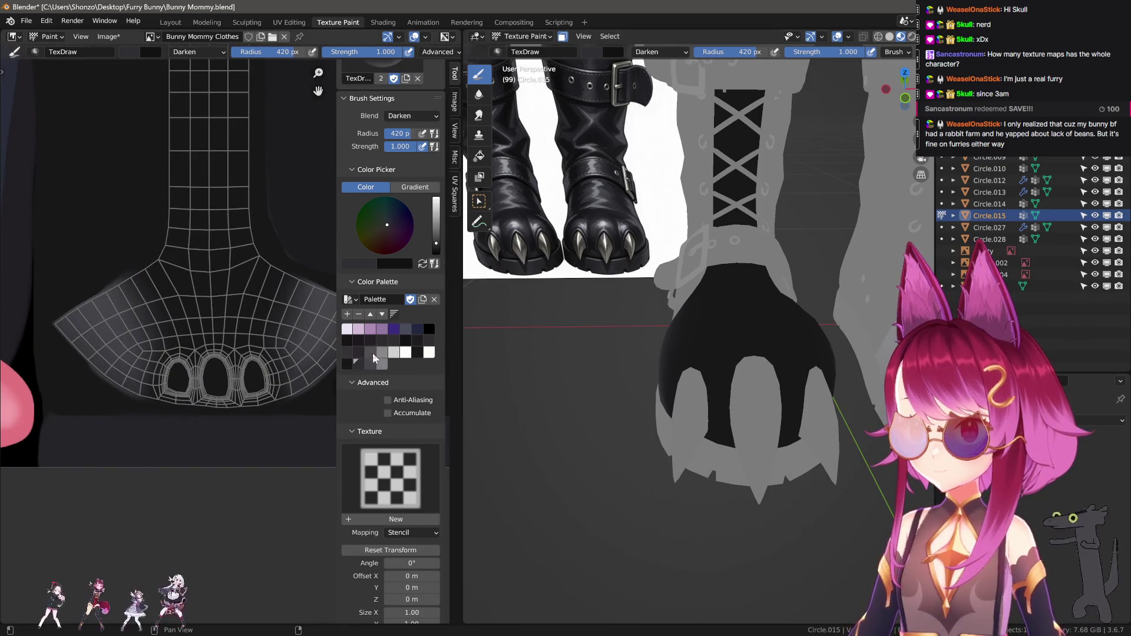
scroll(265, 345, up, 1)
scroll(230, 337, up, 2)
scroll(225, 331, up, 2)
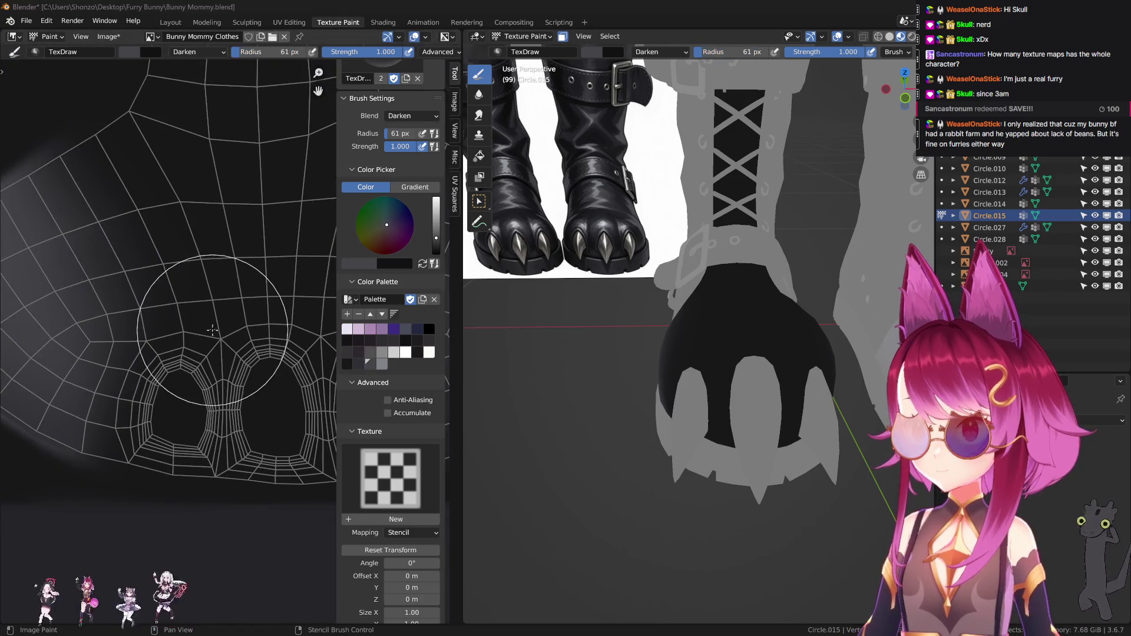
scroll(216, 345, up, 1)
scroll(203, 363, up, 1)
scroll(191, 380, up, 1)
Shrink the brush to about 9 px and set its blending to Mix
key(f)
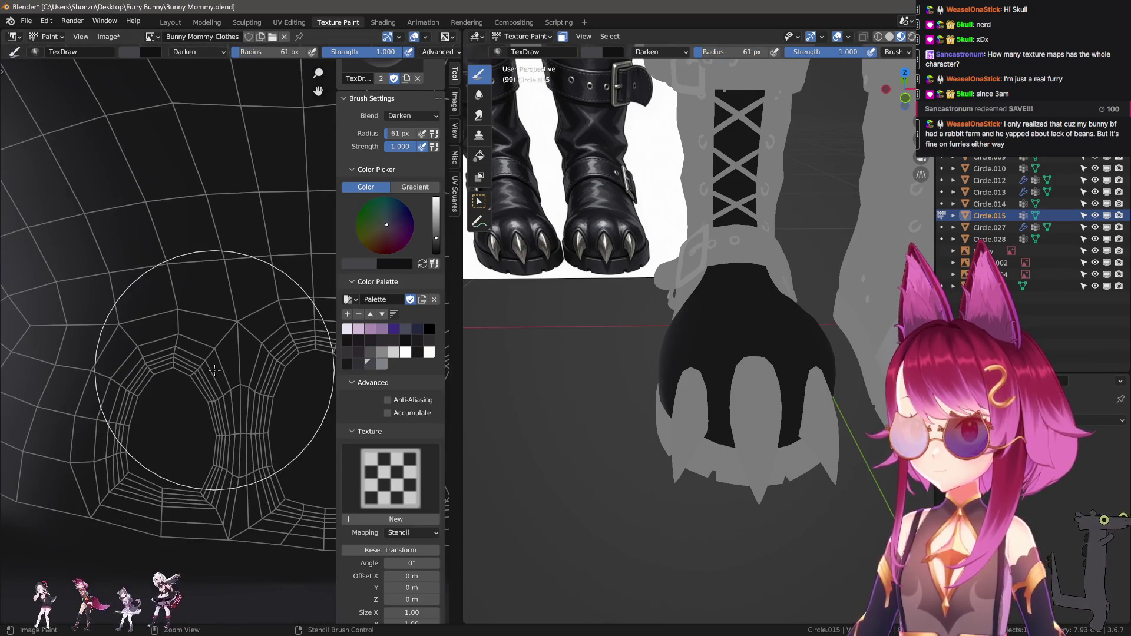
click(151, 344)
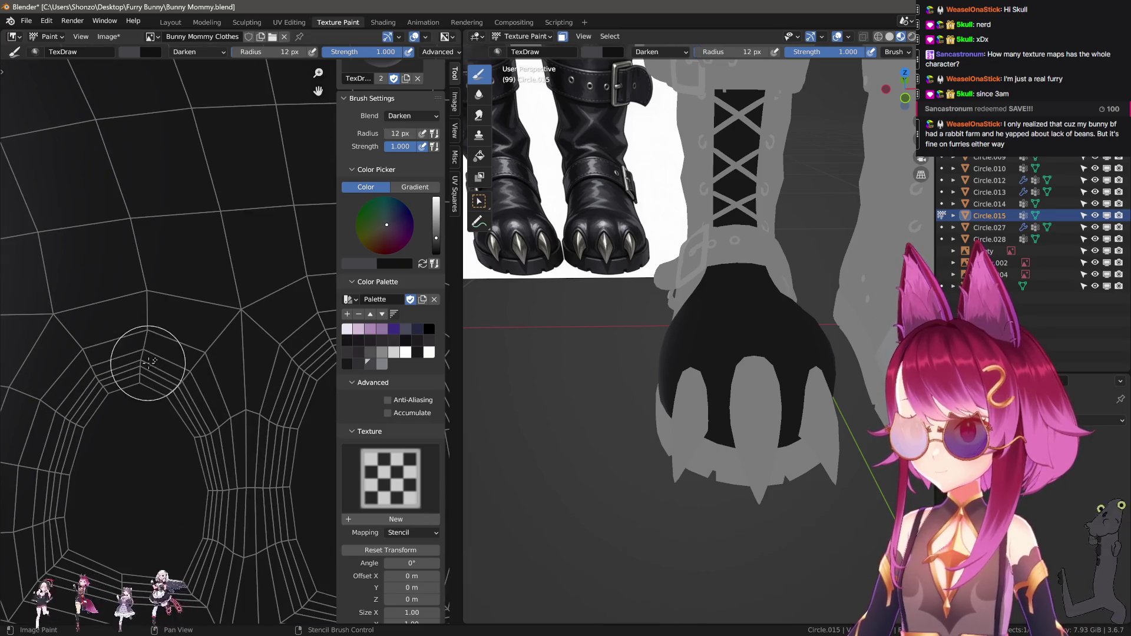
right_click(151, 362)
click(150, 278)
scroll(245, 390, up, 1)
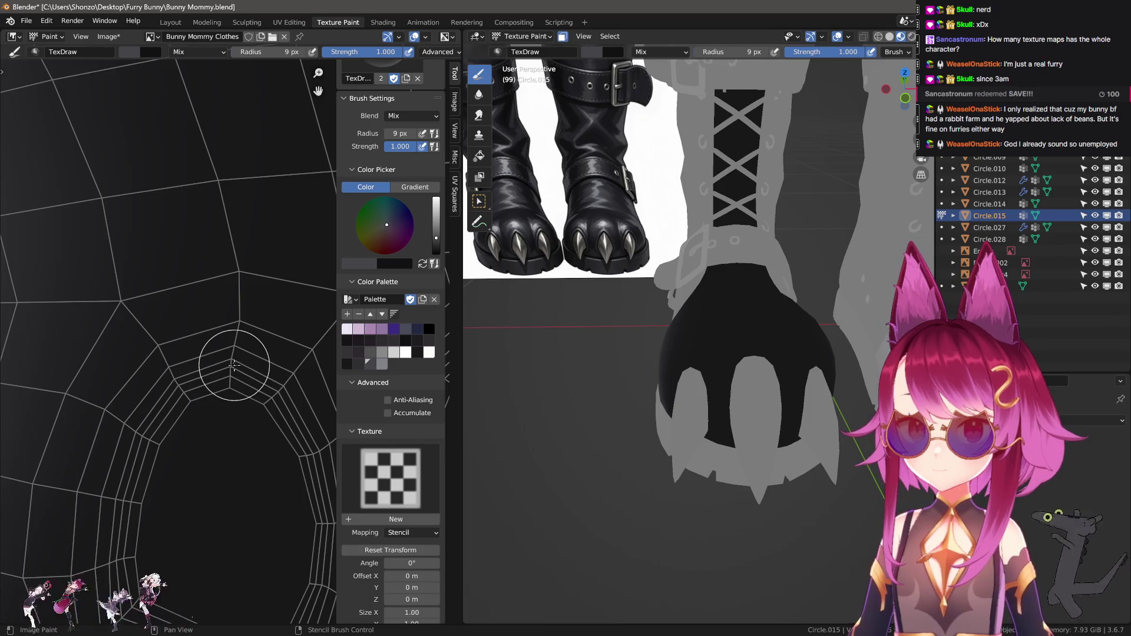
scroll(231, 356, up, 2)
Test grey highlight strokes on the sole pad with a harder falloff, undoing each one
click(228, 332)
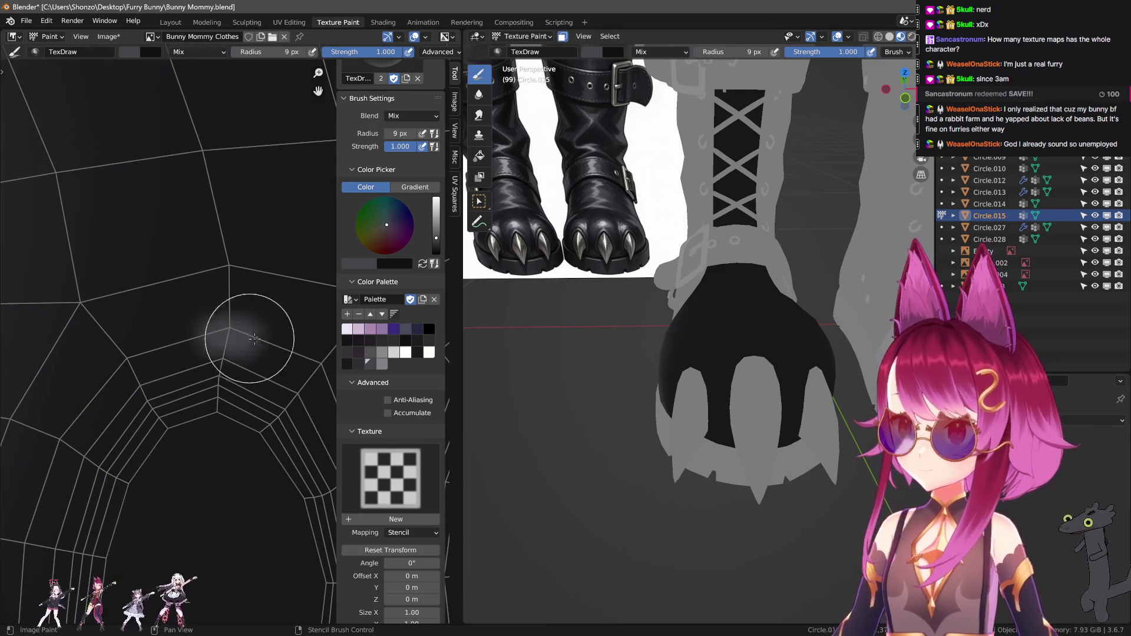
key(shift+f)
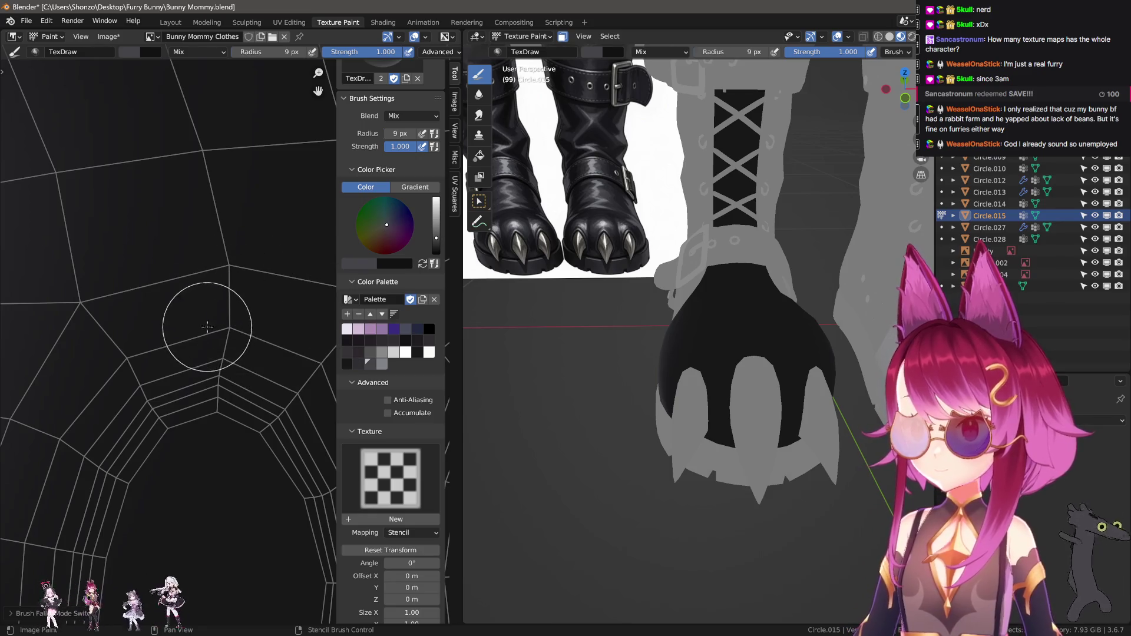
click(224, 327)
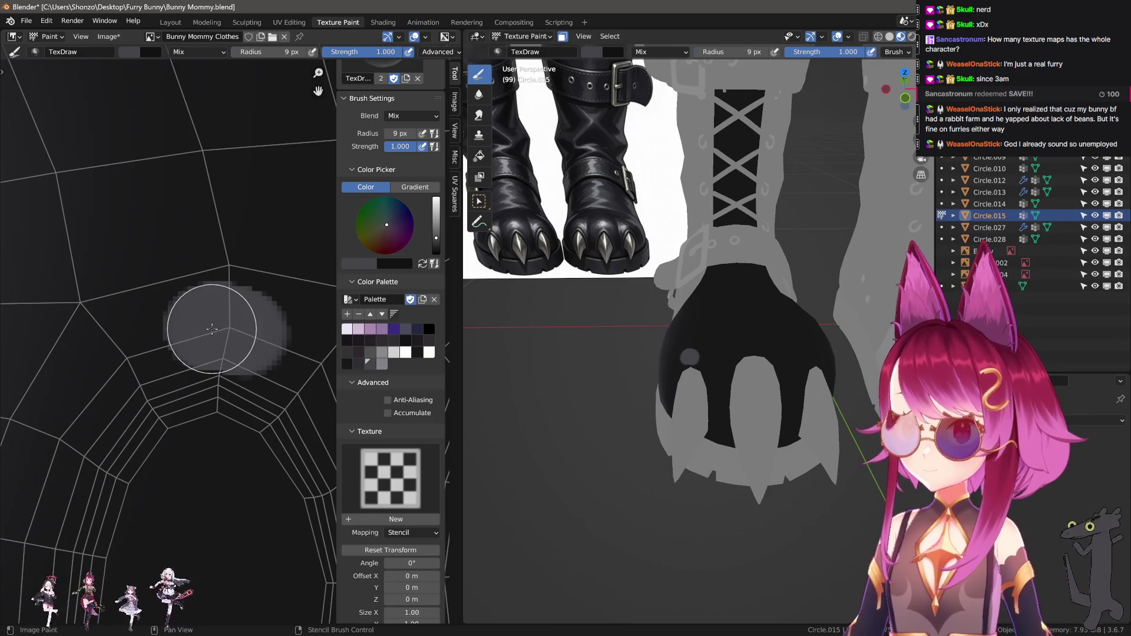
key(ctrl+z)
drag(199, 316, 257, 329)
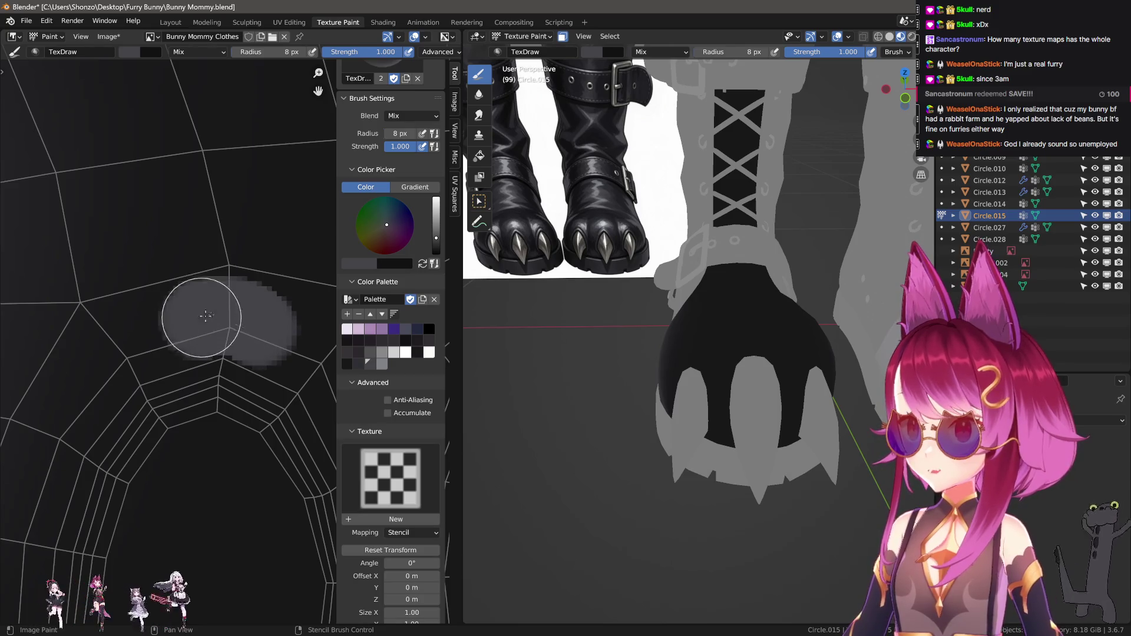
scroll(188, 362, down, 2)
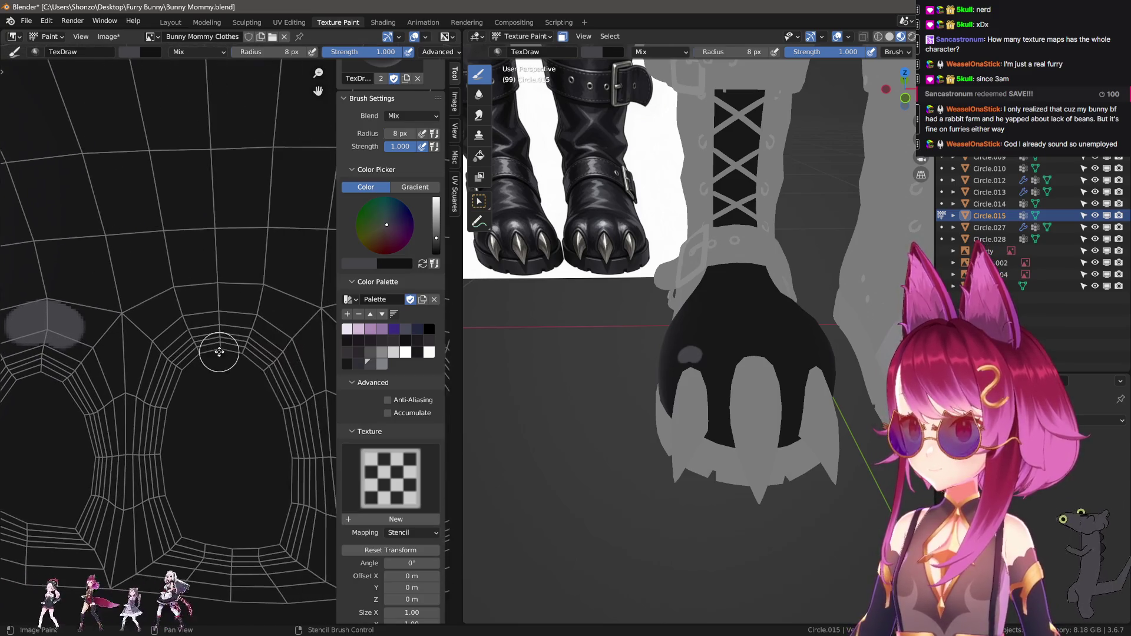
scroll(168, 292, up, 1)
drag(133, 283, 248, 282)
scroll(248, 281, down, 2)
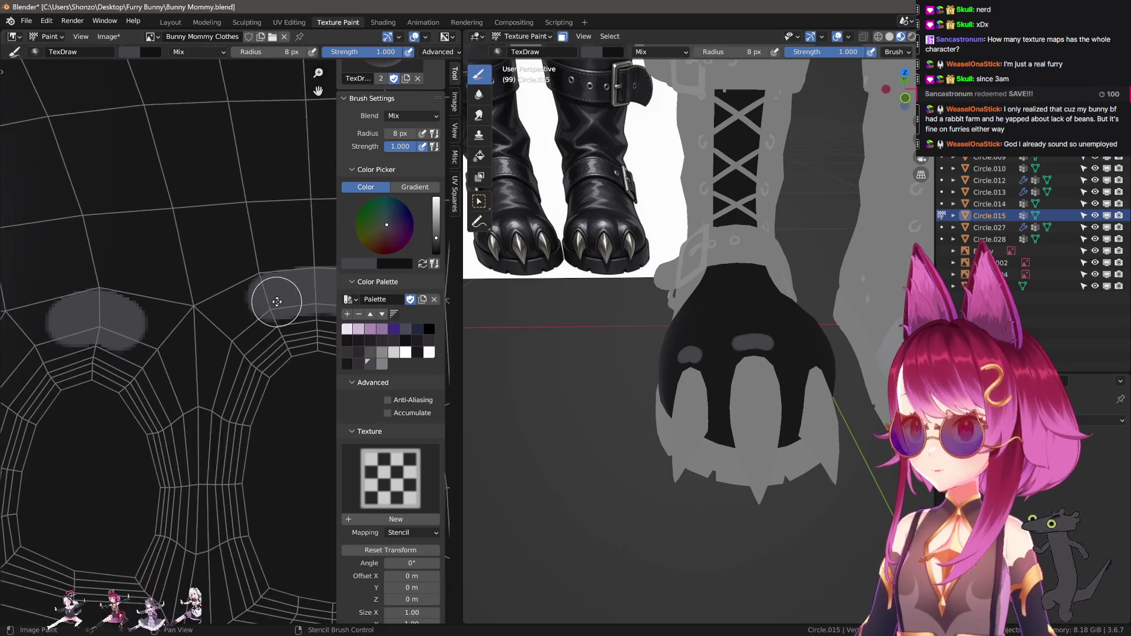
scroll(176, 283, up, 2)
key(ctrl+z)
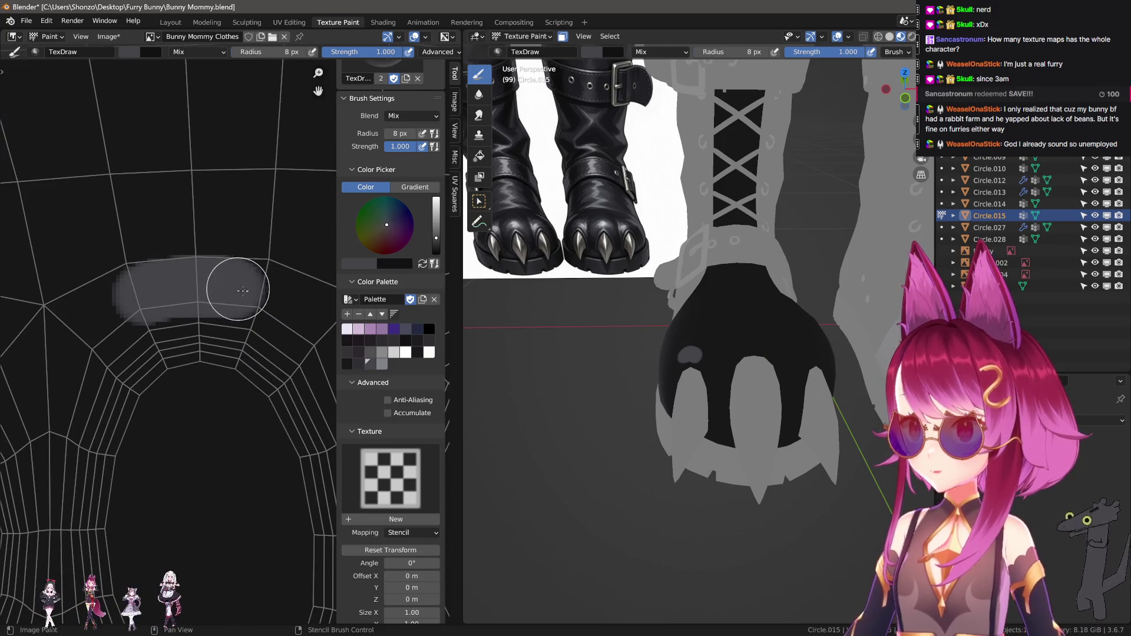
key(ctrl+z)
drag(152, 293, 188, 285)
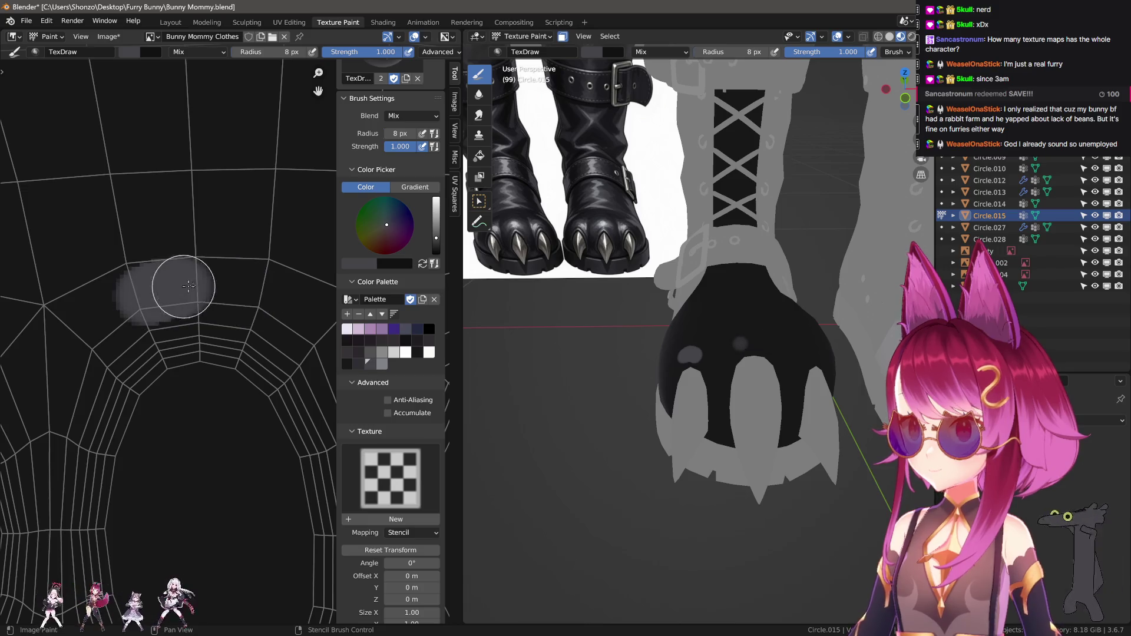
key(ctrl+z)
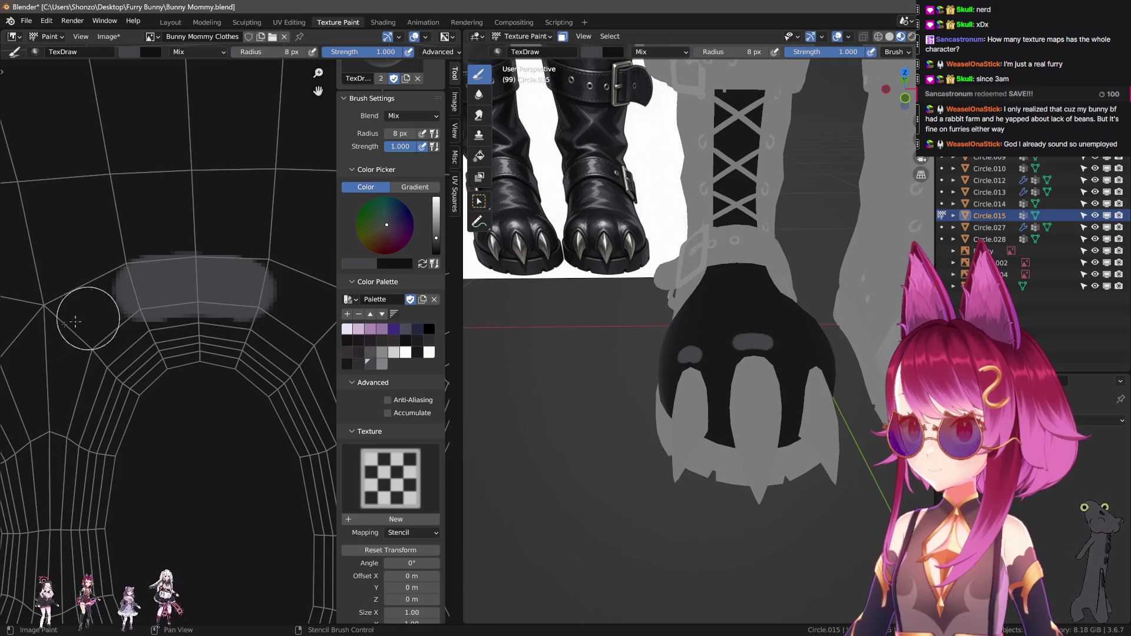
scroll(188, 314, up, 2)
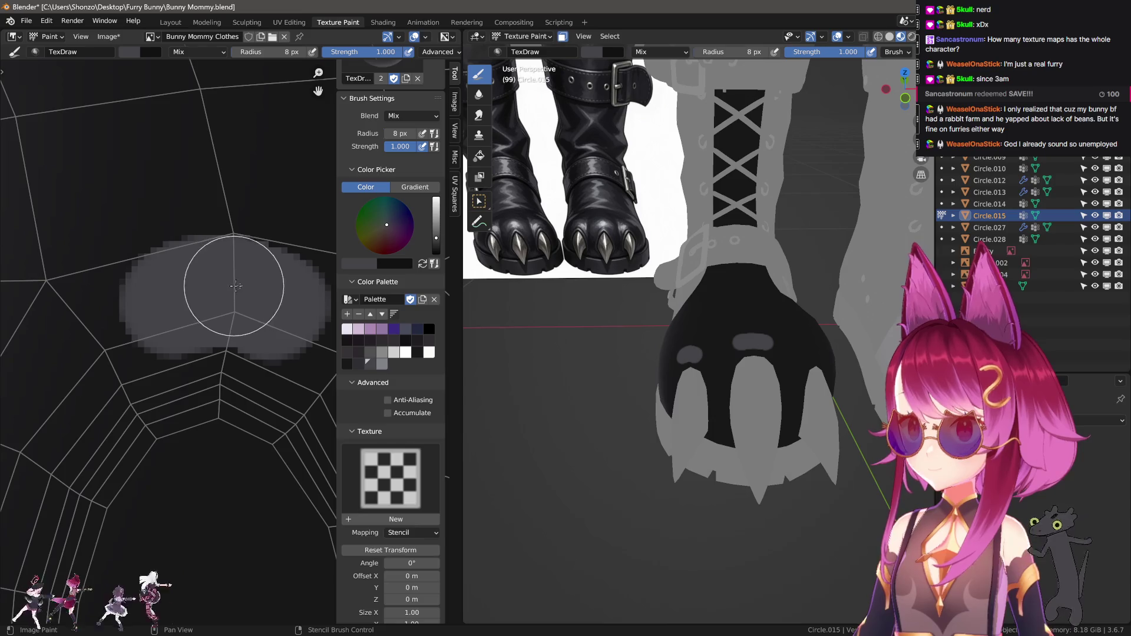
scroll(240, 274, down, 2)
Pan across the pad loops adjusting brush size, then switch to the Smear brush
middle_drag(278, 316, 190, 364)
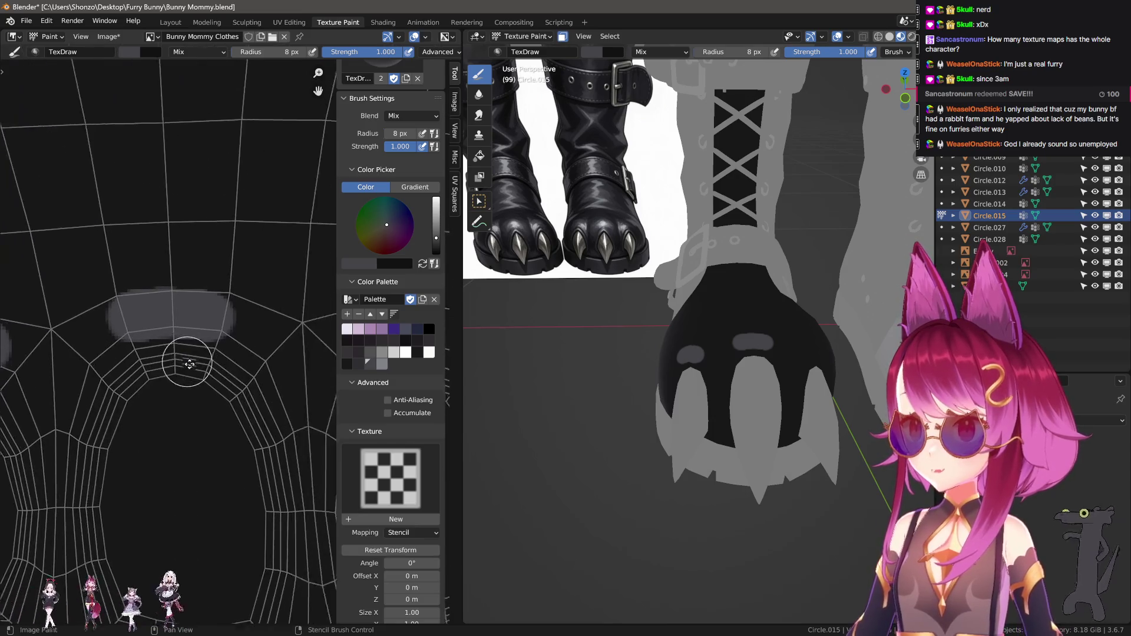
scroll(189, 364, up, 2)
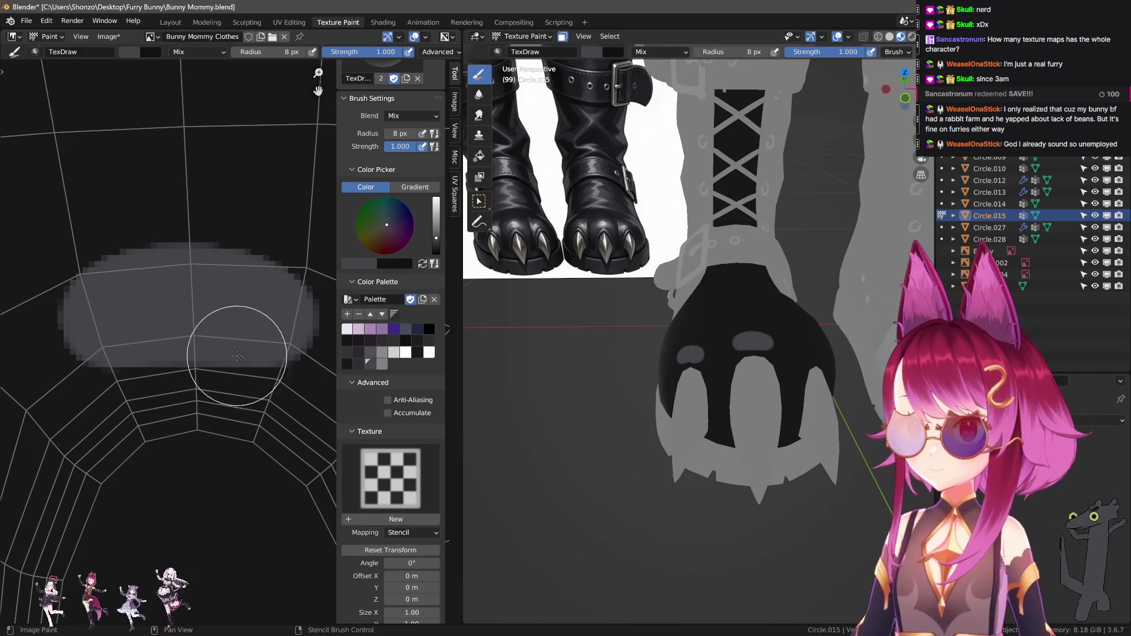
scroll(238, 357, up, 2)
scroll(203, 343, down, 2)
scroll(212, 336, down, 1)
scroll(227, 328, up, 3)
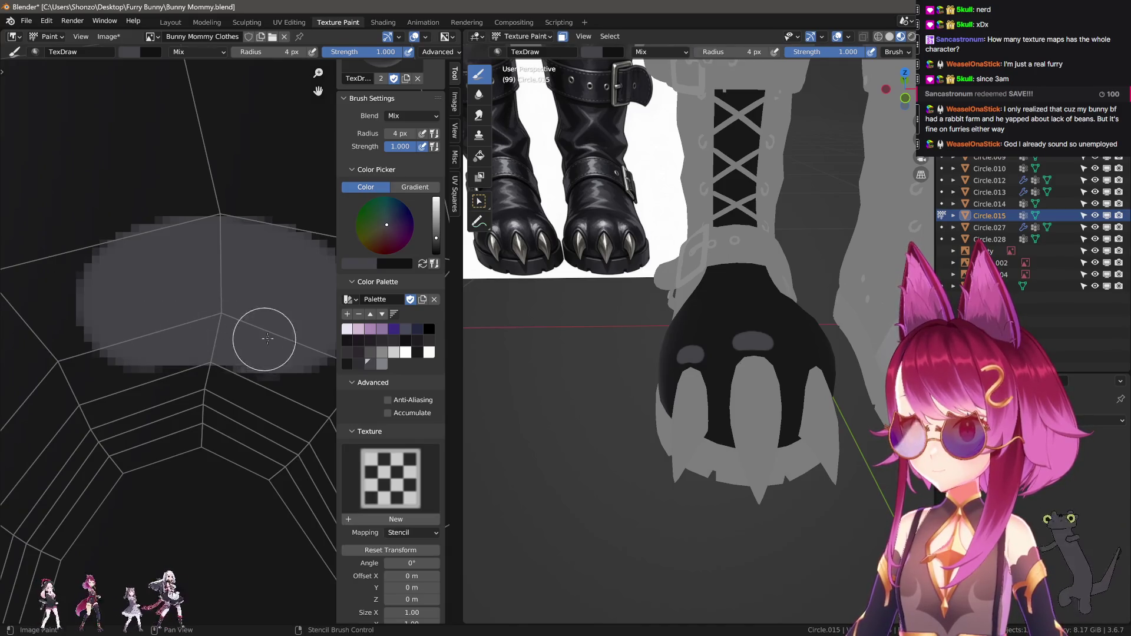
scroll(267, 339, down, 2)
mouse_move(102, 346)
middle_down()
mouse_move(245, 358)
mouse_move(86, 314)
middle_up()
scroll(260, 358, up, 2)
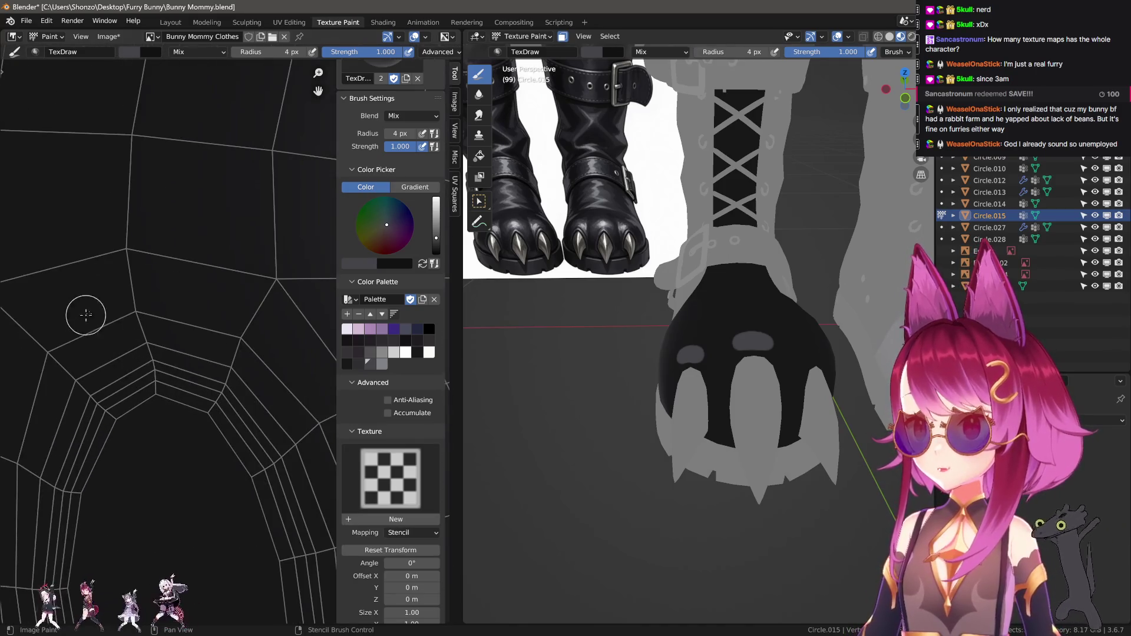
scroll(86, 315, up, 1)
key(bracketright)
key(bracketright)
key(bracketright)
scroll(132, 319, down, 1)
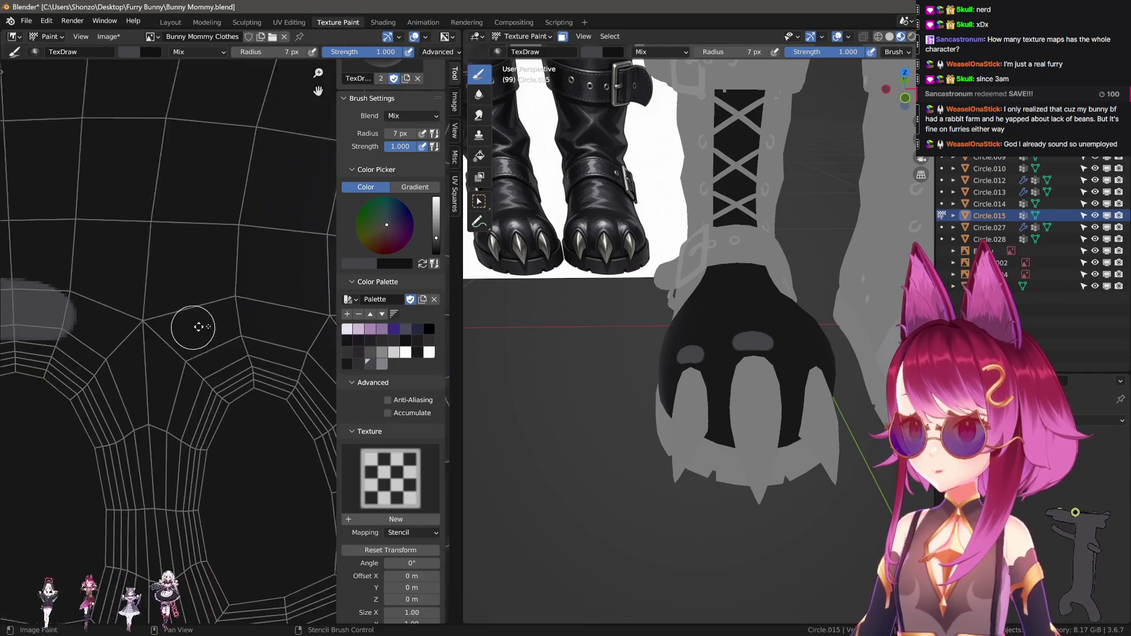
middle_drag(196, 324, 271, 253)
scroll(209, 340, up, 1)
scroll(208, 340, up, 2)
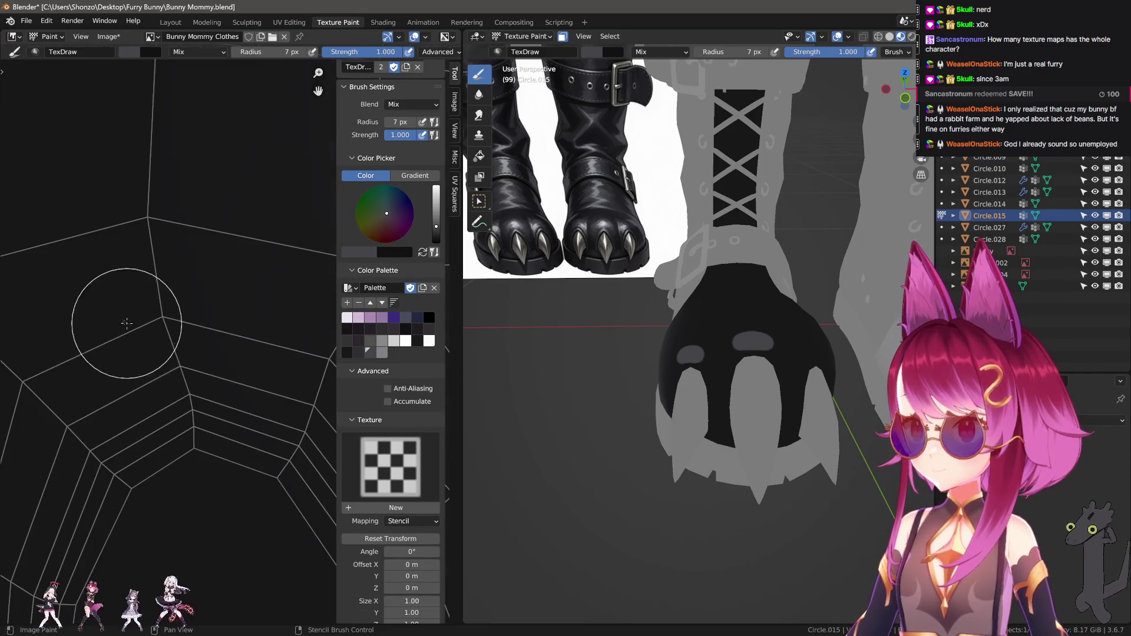
key(bracketright)
key(bracketright)
key(bracketright)
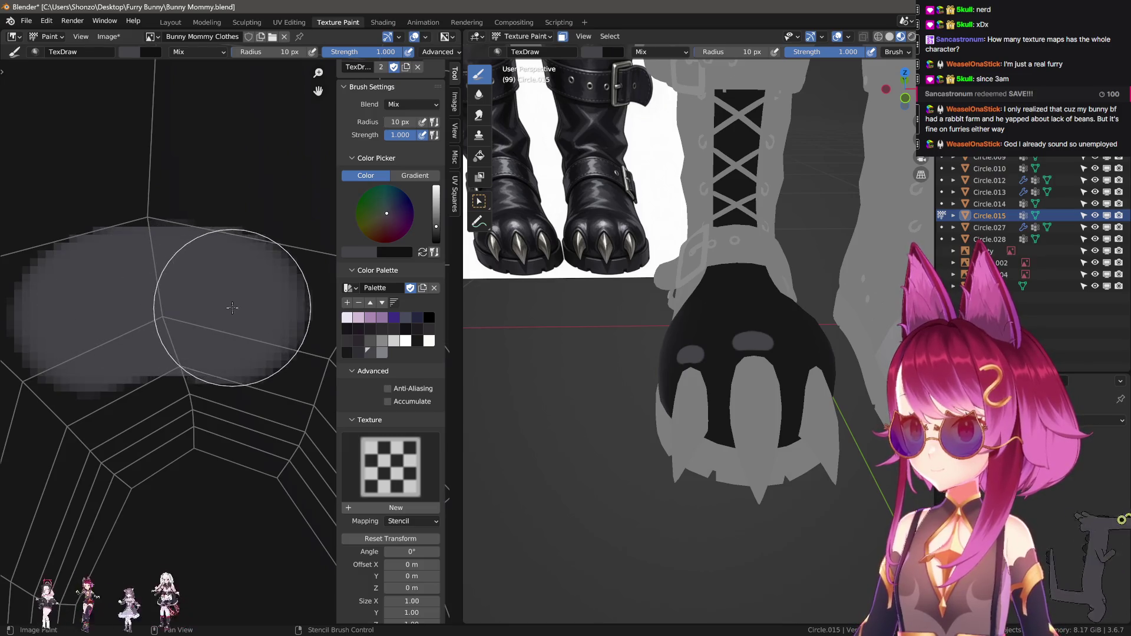
drag(85, 319, 124, 300)
key(ctrl+z)
key(bracketleft)
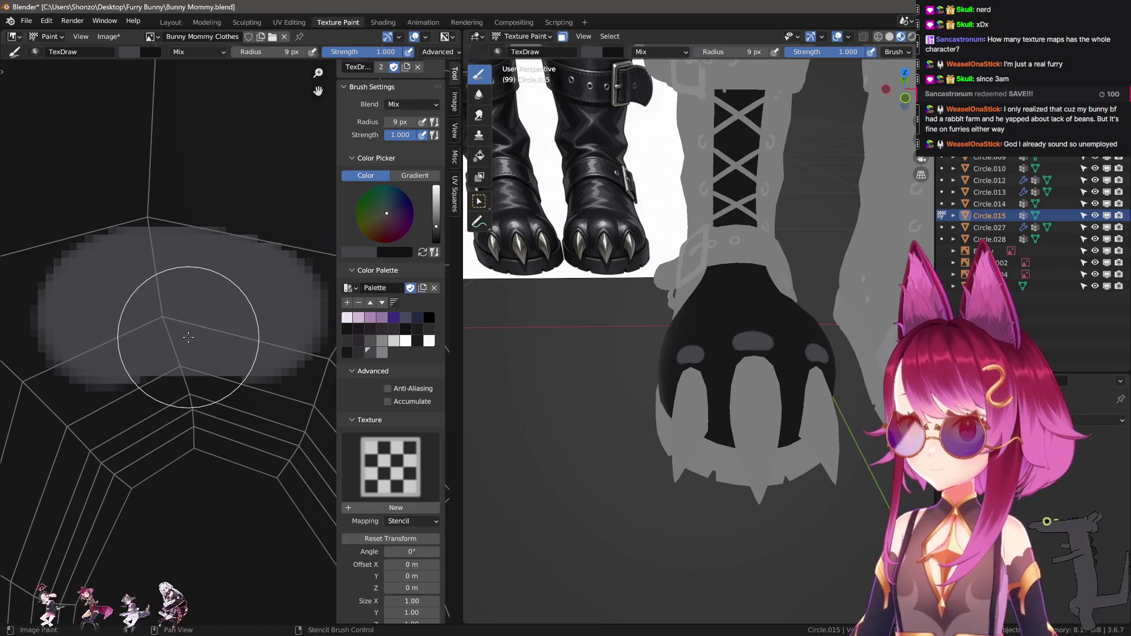
middle_drag(182, 352, 115, 389)
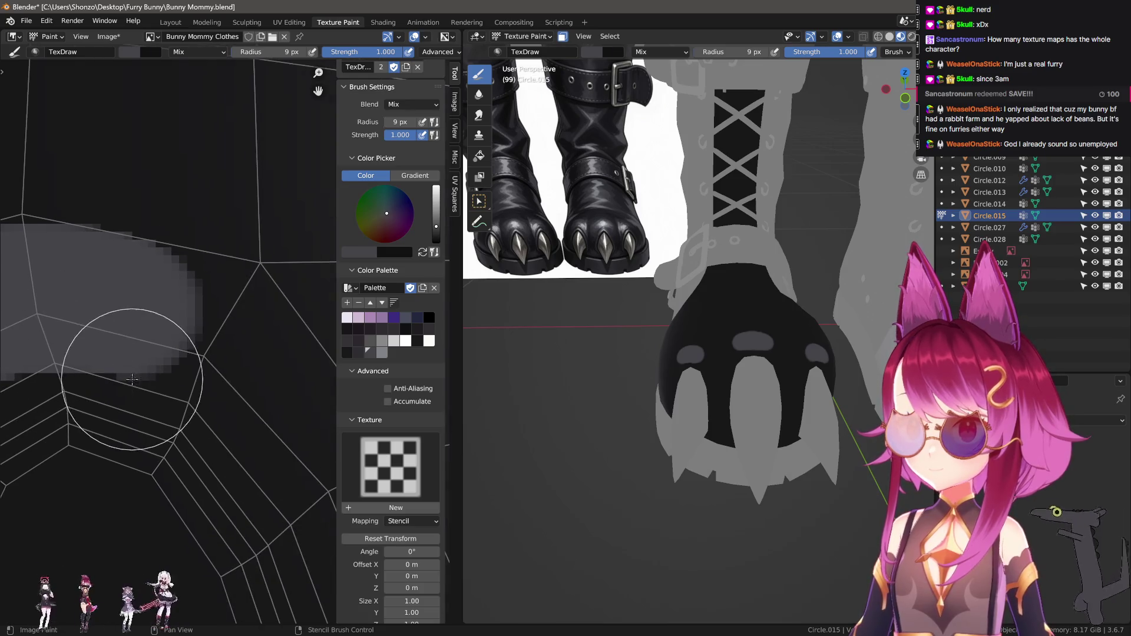
key(s)
scroll(220, 387, down, 2)
scroll(219, 386, up, 2)
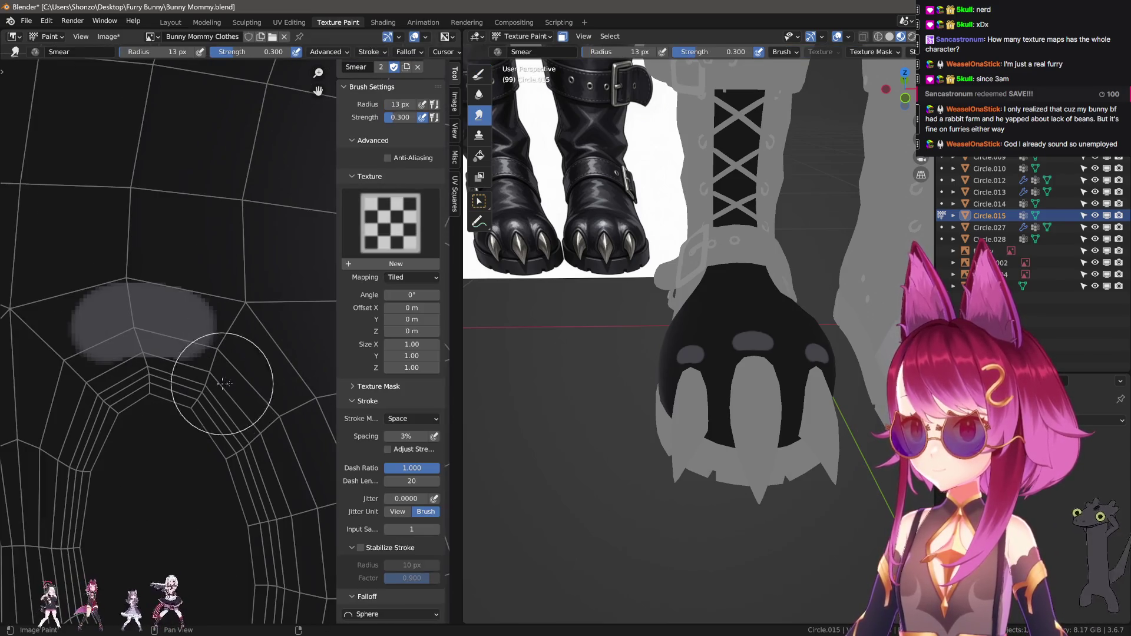
Soften the edges of the first grey pad highlight with the smear brush, tuning its size
key(bracketleft)
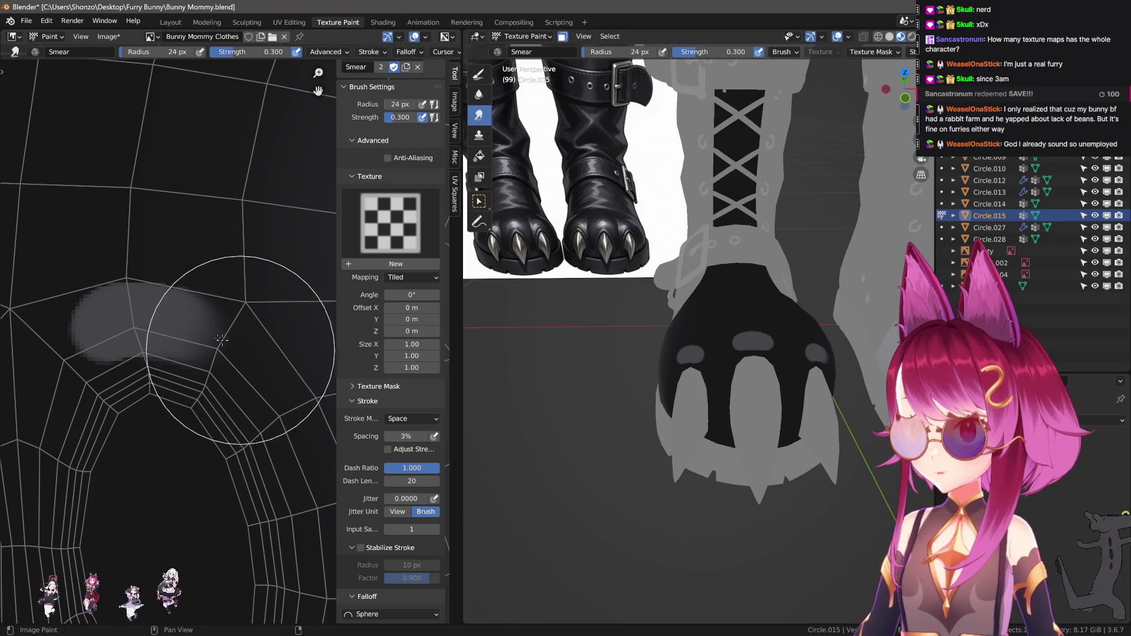
middle_drag(248, 352, 135, 372)
key(bracketright)
key(bracketright)
key(bracketright)
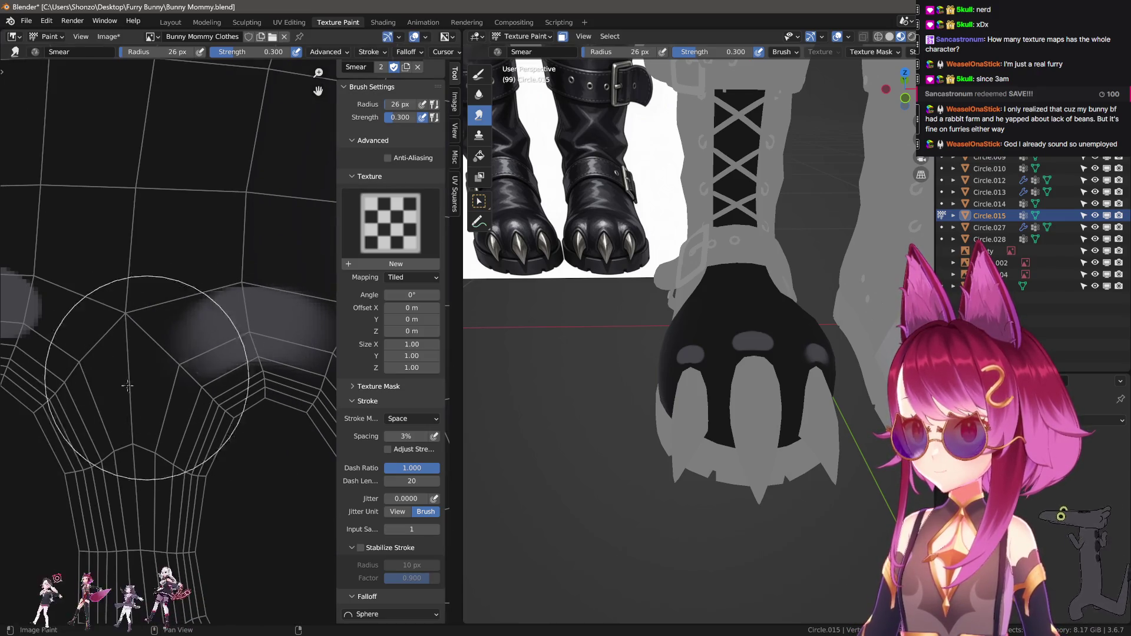
middle_drag(162, 362, 129, 394)
key(bracketleft)
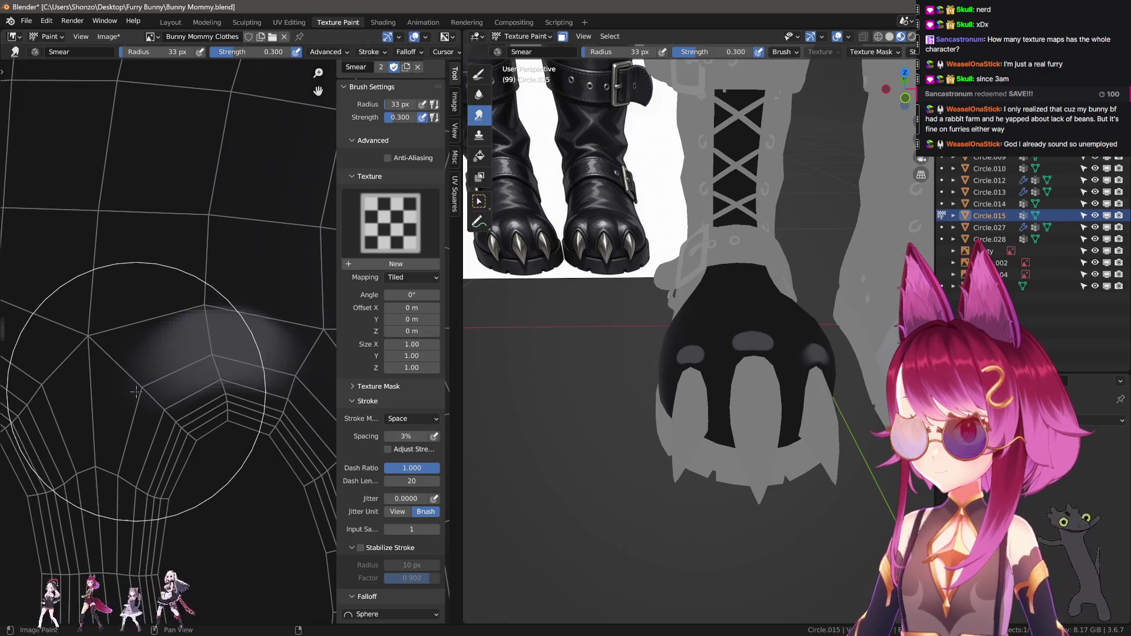
ctrl+scroll(160, 389, right, 2)
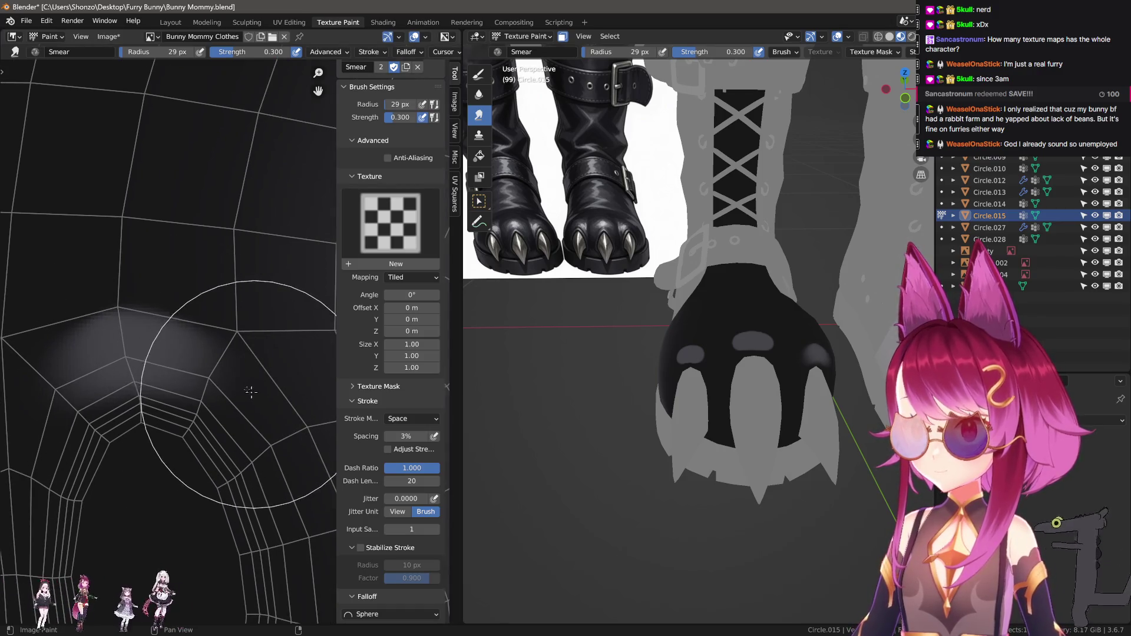
ctrl+scroll(177, 371, right, 2)
ctrl+scroll(164, 357, right, 2)
key(bracketleft)
key(bracketleft)
key(bracketleft)
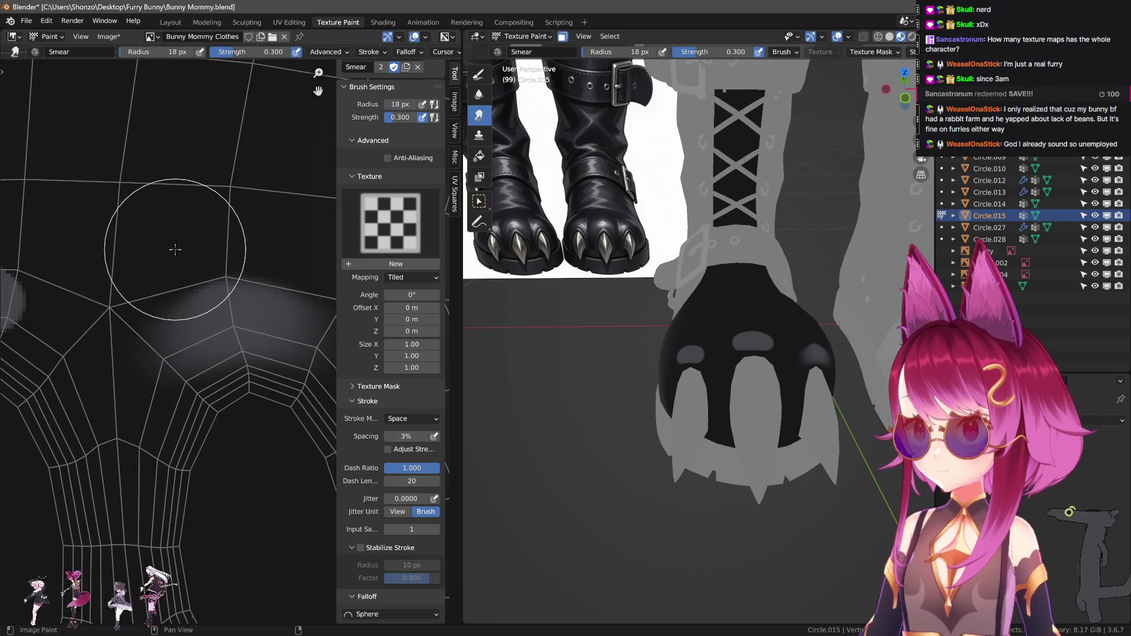
key(bracketright)
scroll(216, 283, up, 1)
scroll(220, 336, up, 1)
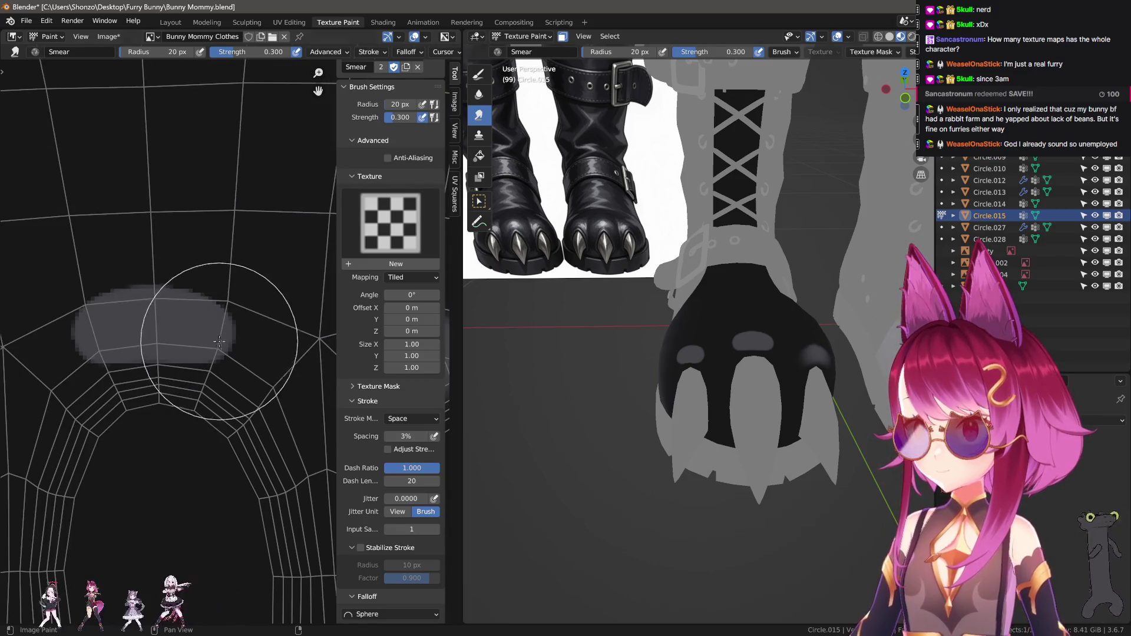
scroll(123, 356, up, 1)
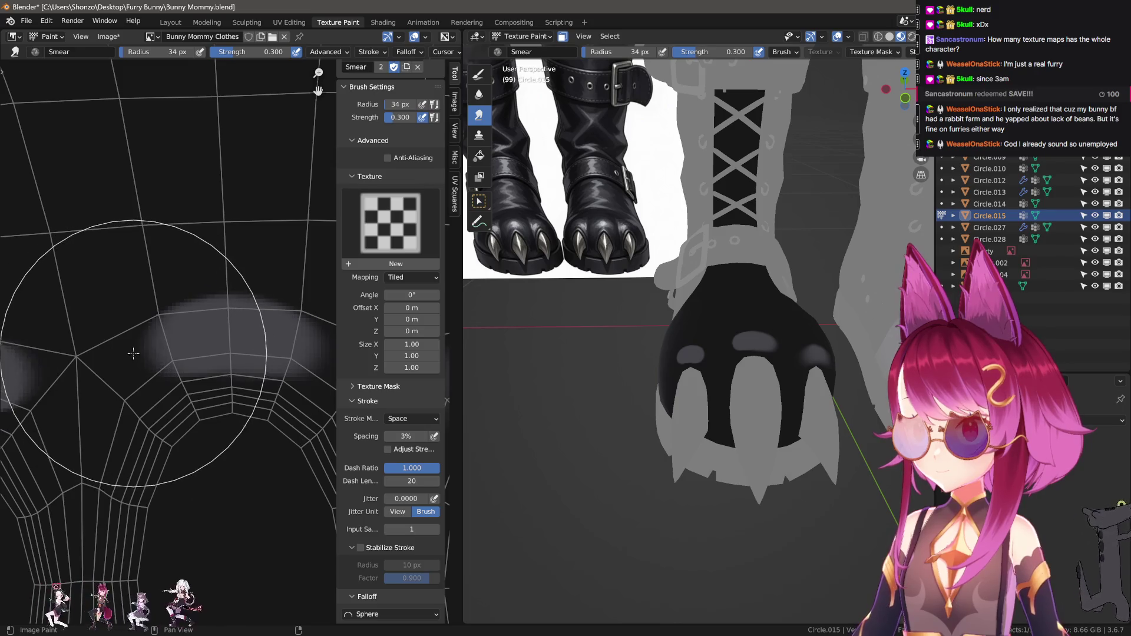
key(bracketright)
key(bracketright)
key(bracketright)
ctrl+scroll(159, 376, right, 2)
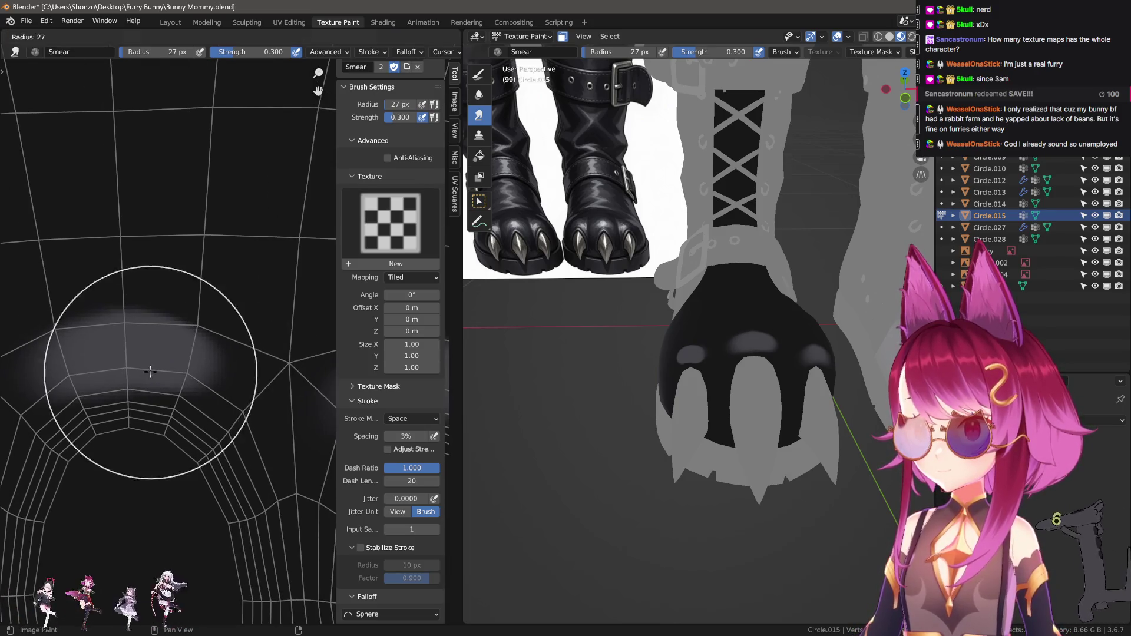
Resize the smear brush and smear the grey highlight out to the right
key(f)
click(231, 354)
key(f)
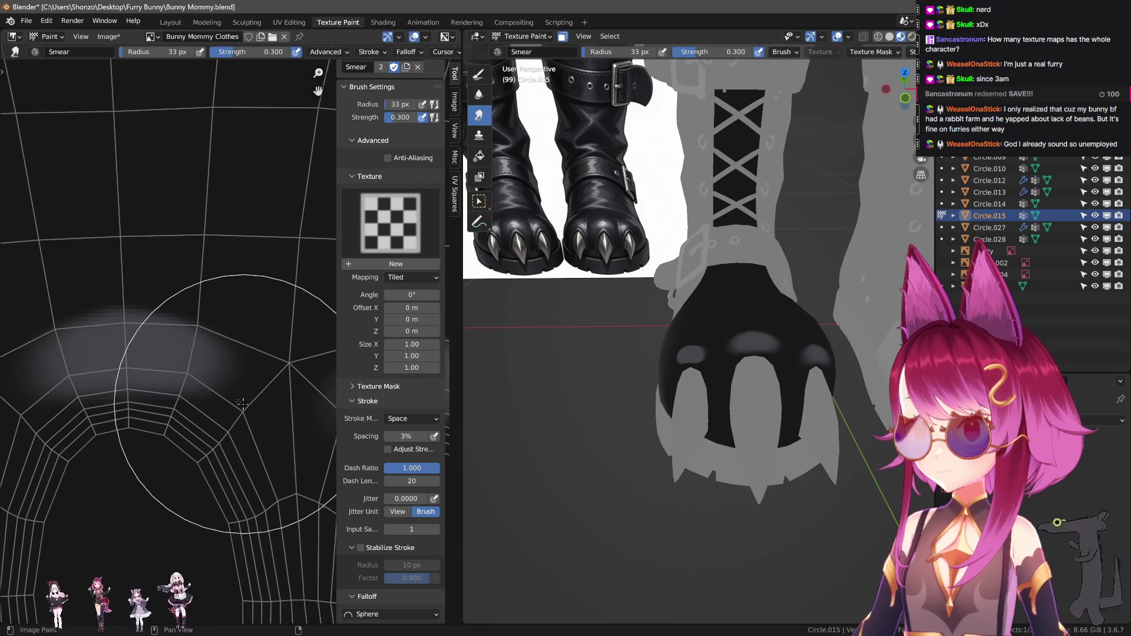
key(f)
click(217, 415)
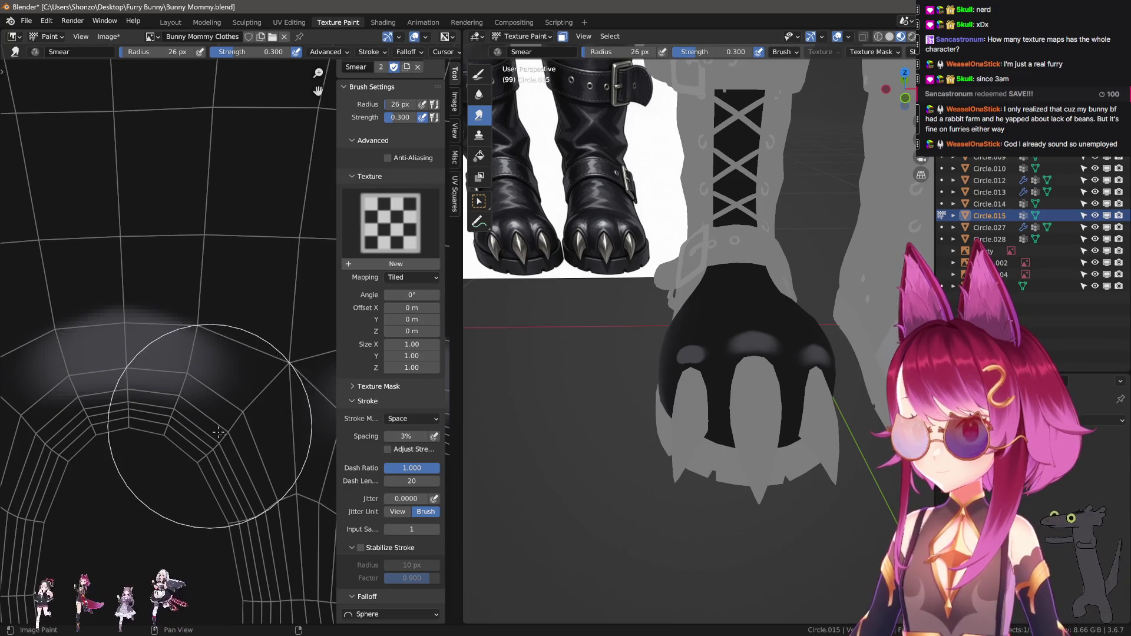
scroll(164, 395, up, 2)
key(bracketleft)
key(bracketleft)
key(bracketleft)
key(bracketright)
key(bracketright)
key(bracketright)
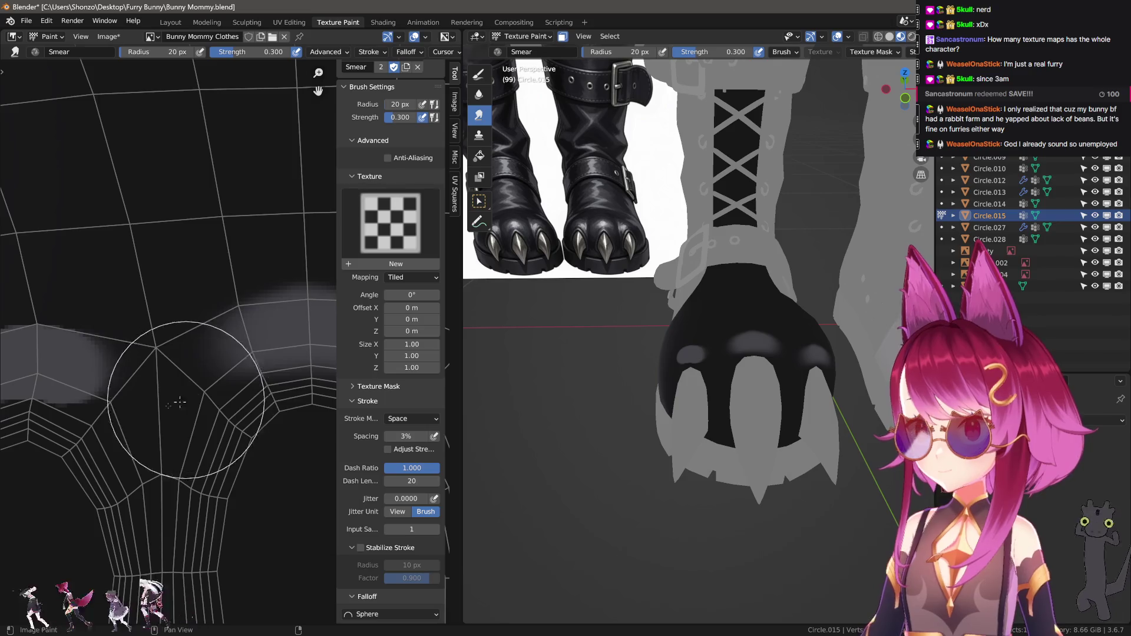
scroll(168, 407, down, 2)
drag(177, 415, 243, 444)
scroll(230, 434, up, 1)
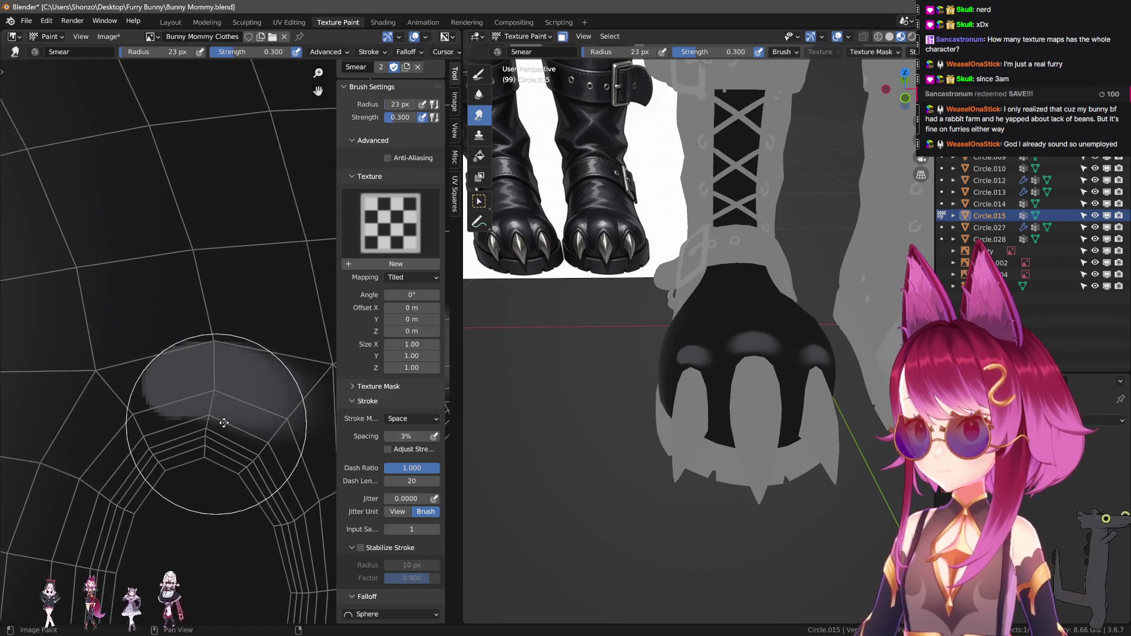
scroll(168, 397, down, 1)
Smear the grey highlight out to the left and inspect the sole in the 3D view
key(bracketleft)
key(bracketright)
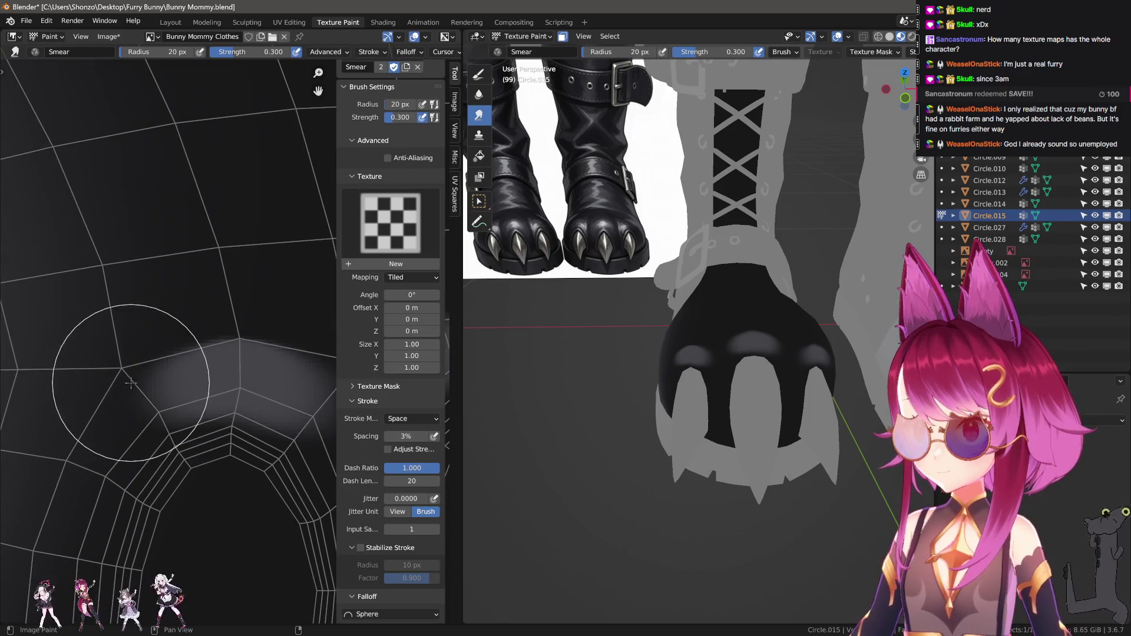
drag(163, 394, 134, 411)
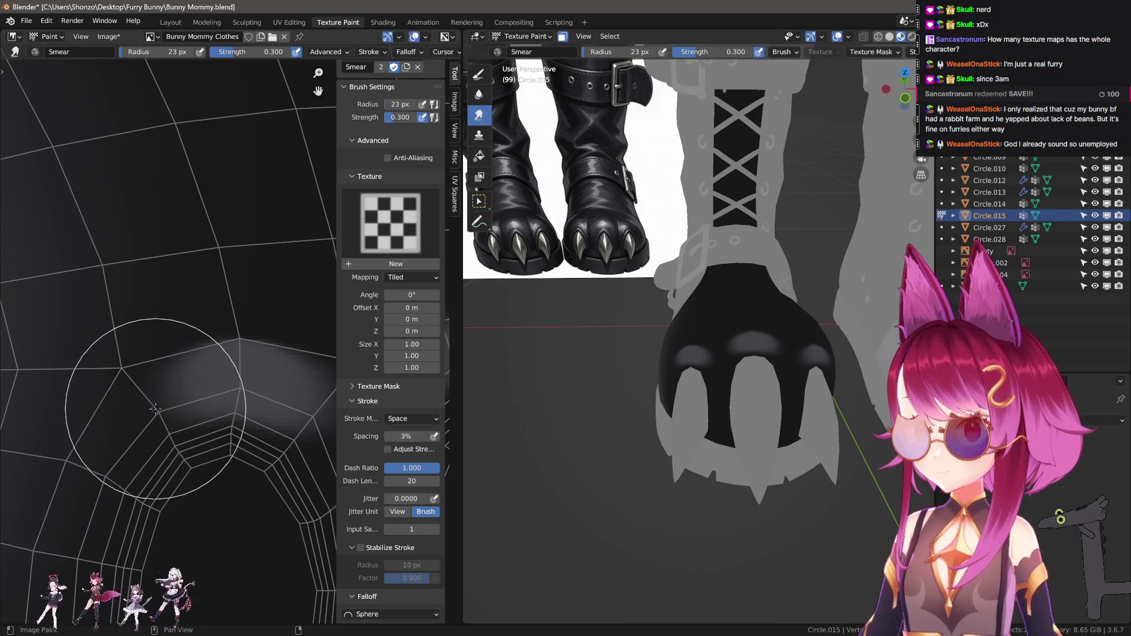
key(bracketleft)
scroll(196, 422, down, 1)
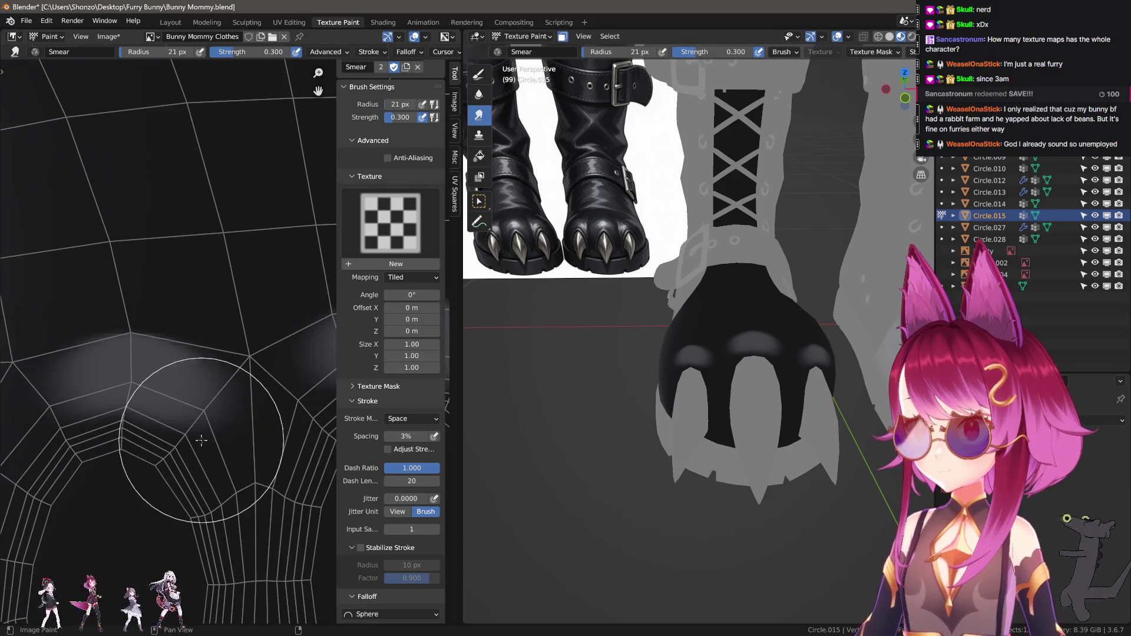
key(bracketright)
key(bracketright)
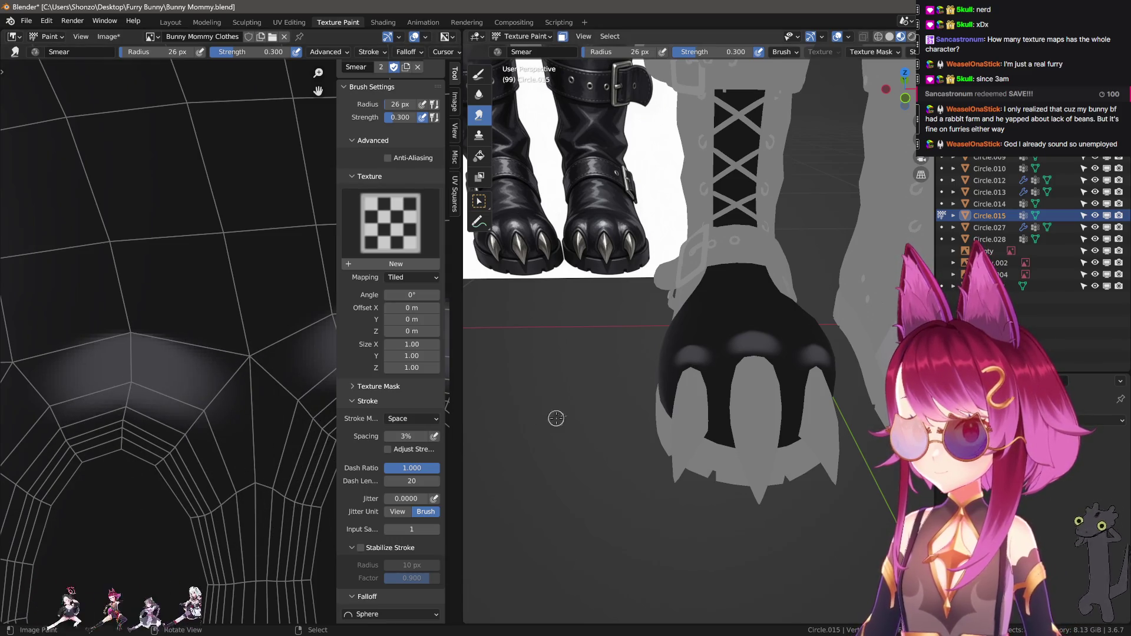
mouse_move(551, 416)
middle_down()
mouse_move(672, 398)
mouse_move(619, 390)
middle_up()
scroll(149, 272, up, 3)
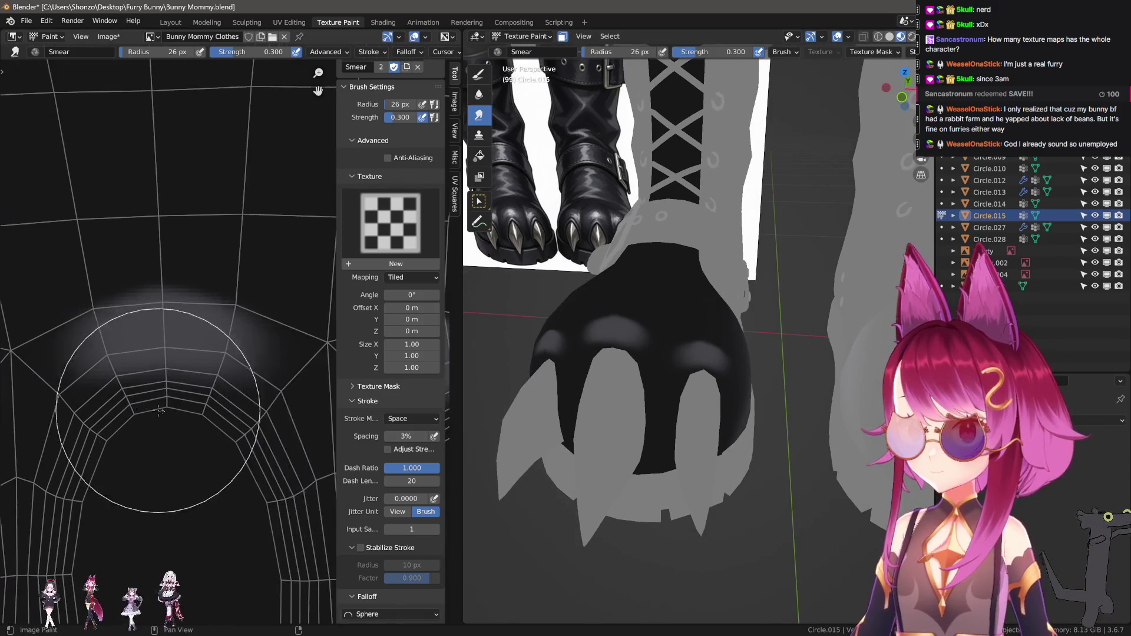
Fine-tune the smear brush radius with bracket keys and the F resize
key(bracketleft)
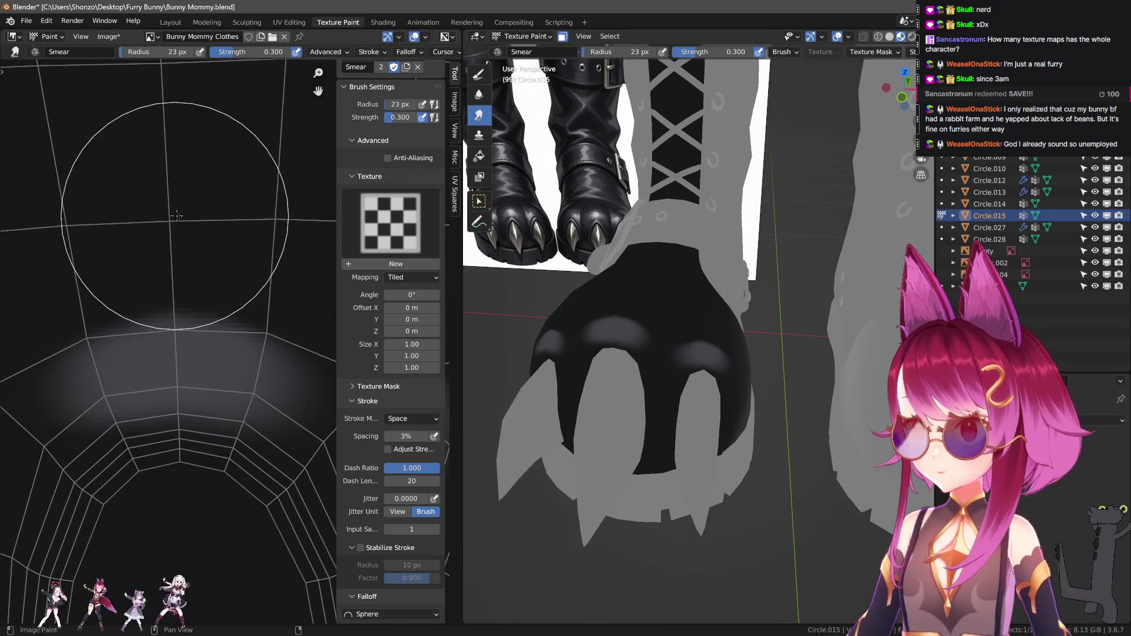
key(bracketleft)
key(bracketleft)
key(bracketleft)
scroll(189, 326, up, 2)
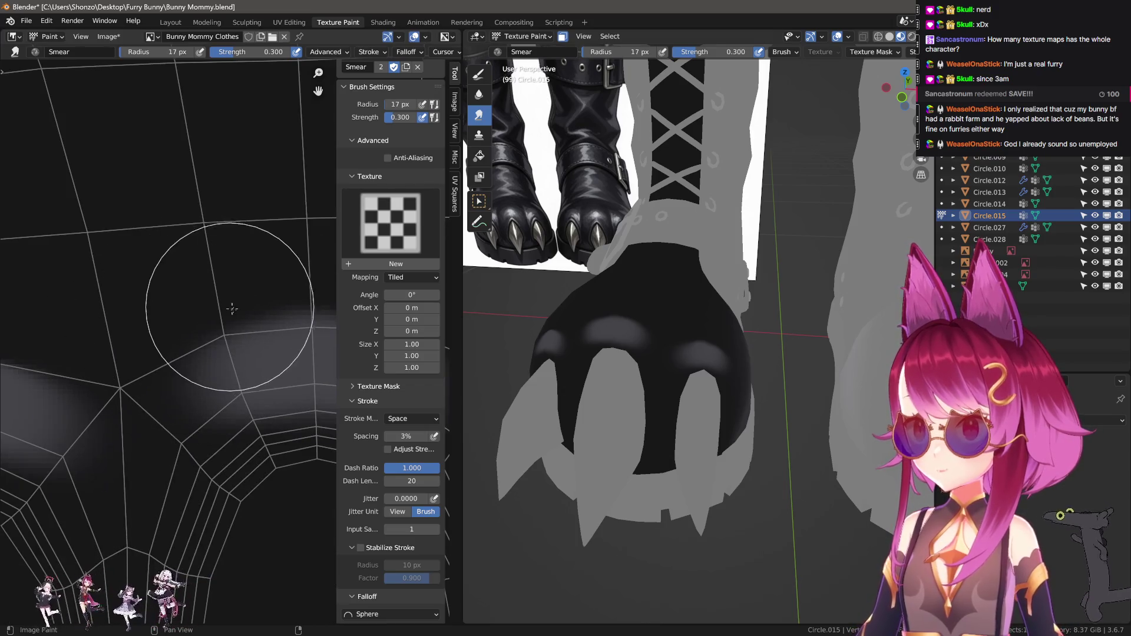
key(bracketleft)
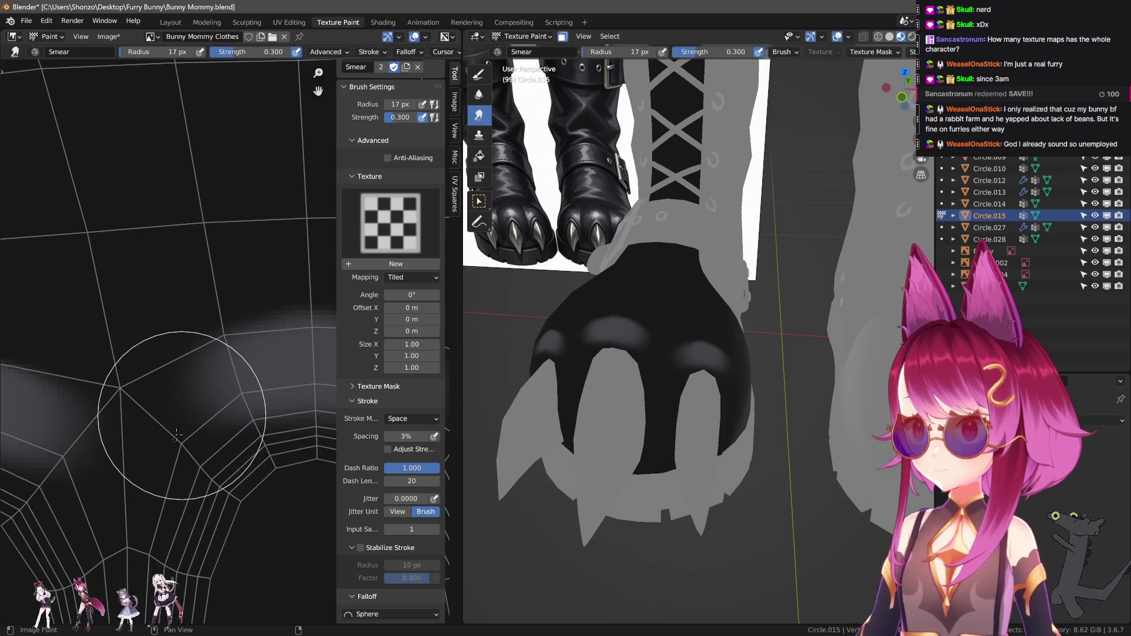
key(bracketright)
scroll(98, 455, down, 1)
scroll(97, 456, up, 2)
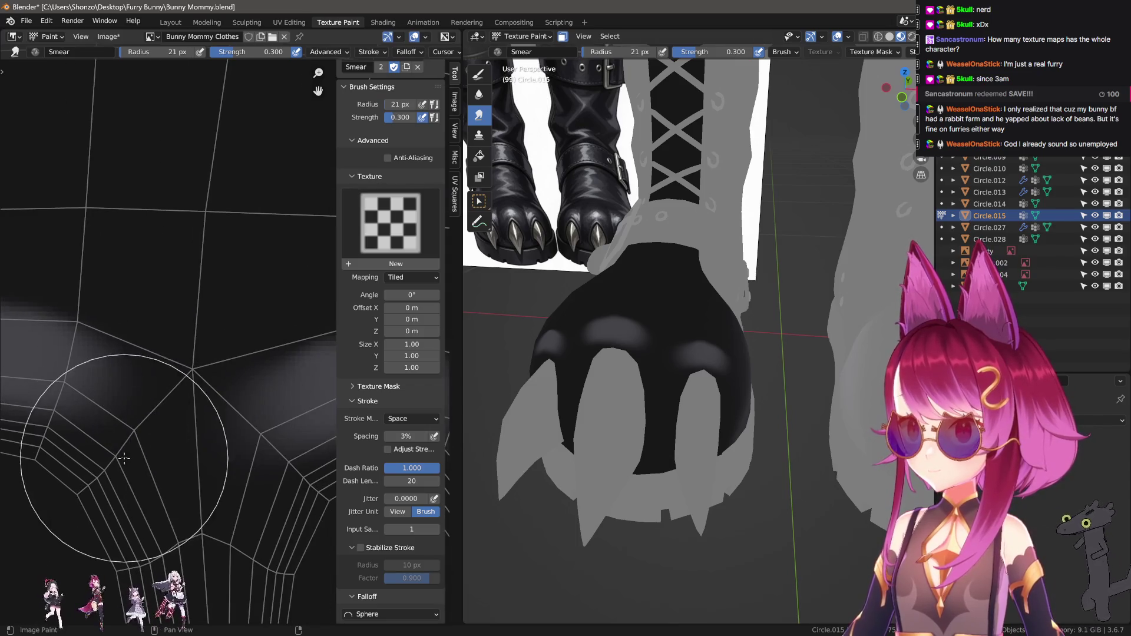
key(bracketright)
key(bracketright)
key(f)
click(125, 453)
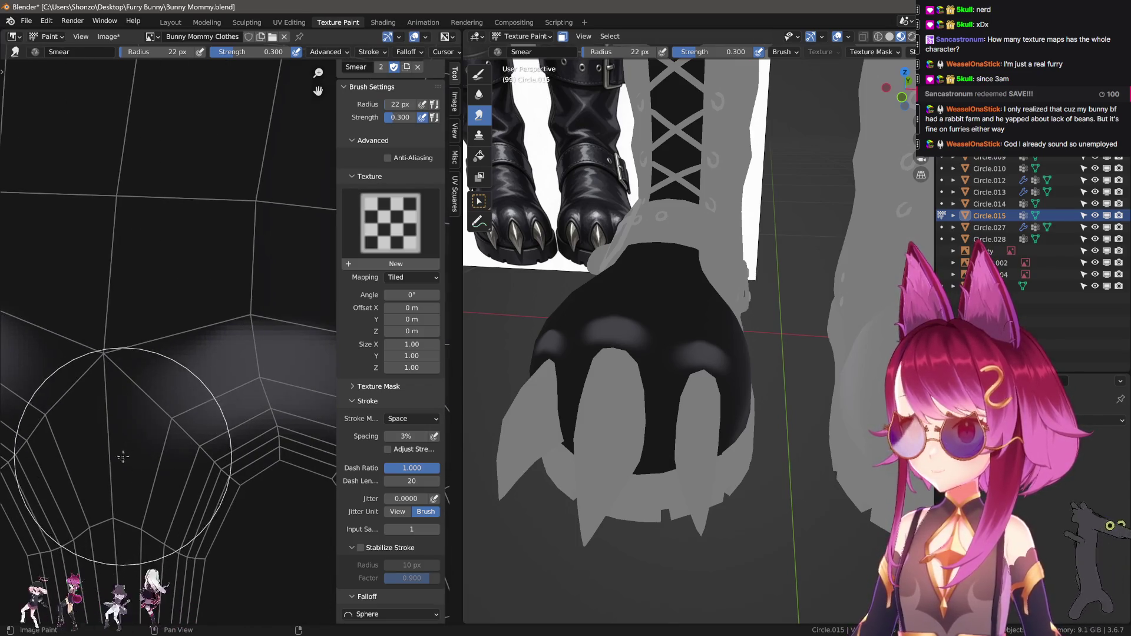
scroll(142, 407, up, 2)
Move to other parts of the sole pad while adjusting the brush size
key(bracketleft)
key(bracketleft)
key(bracketleft)
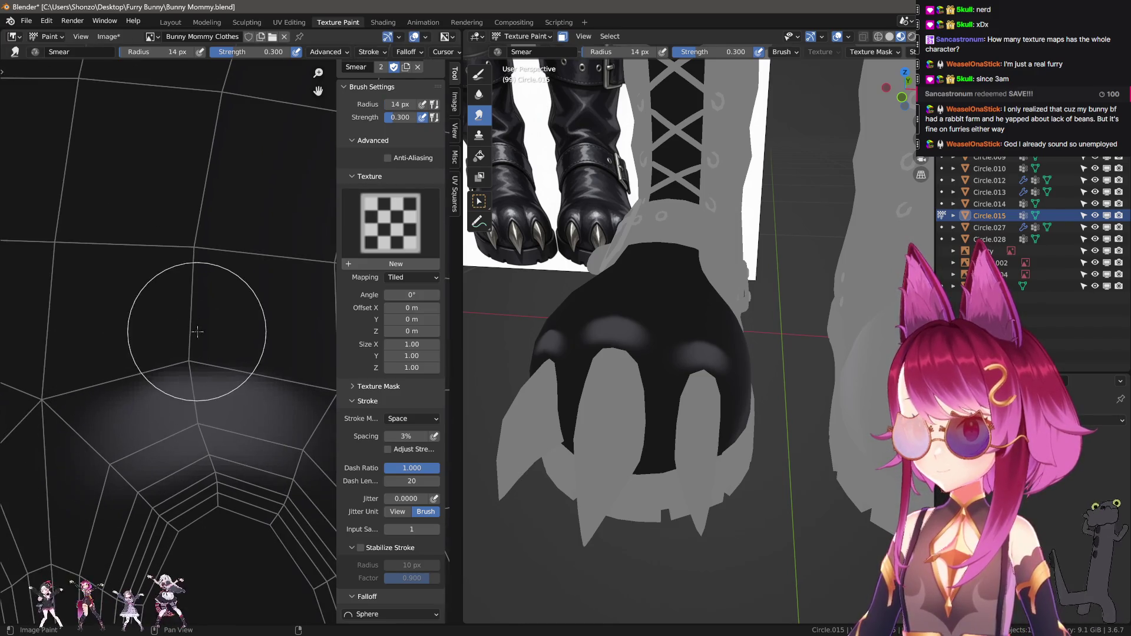
key(bracketright)
key(bracketright)
key(bracketright)
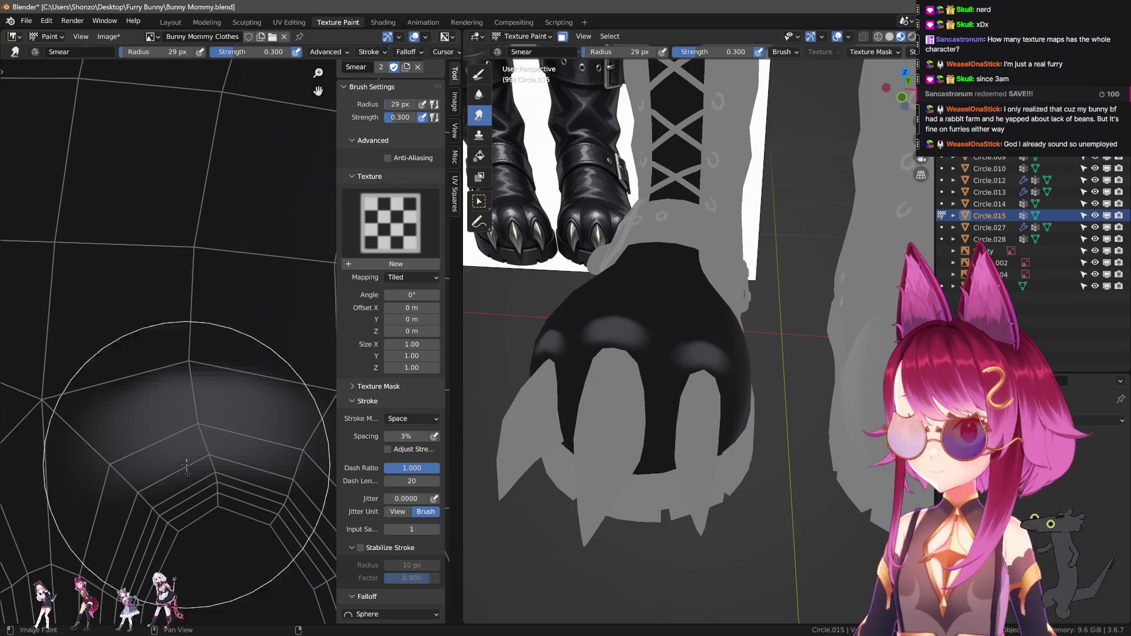
middle_drag(169, 381, 145, 305)
key(bracketleft)
key(bracketleft)
key(bracketleft)
key(bracketleft)
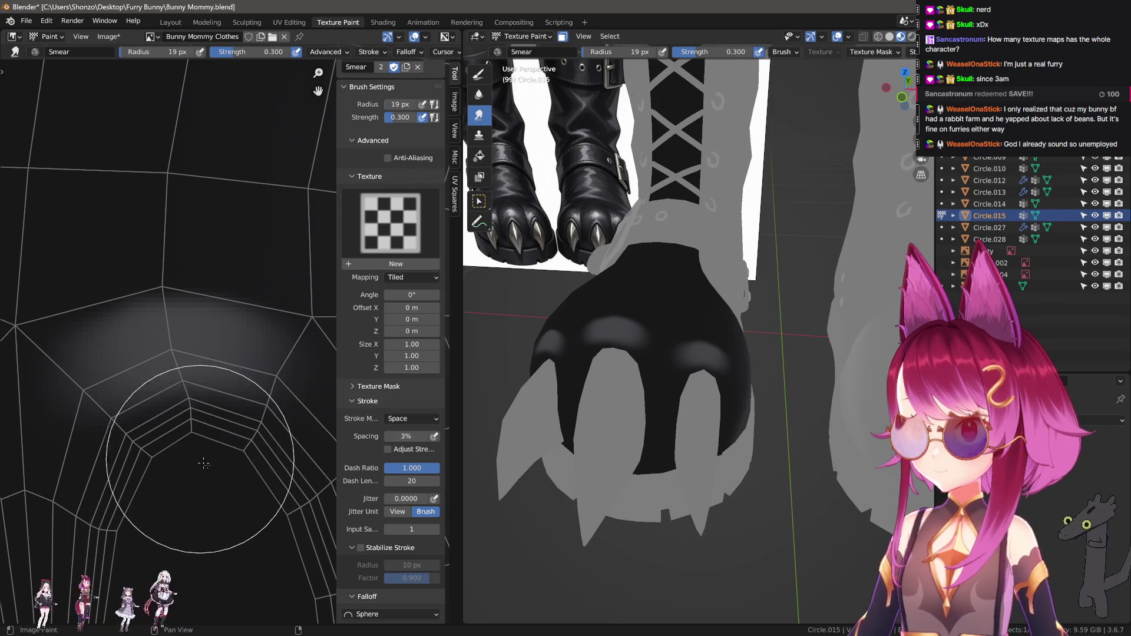
key(bracketright)
key(bracketright)
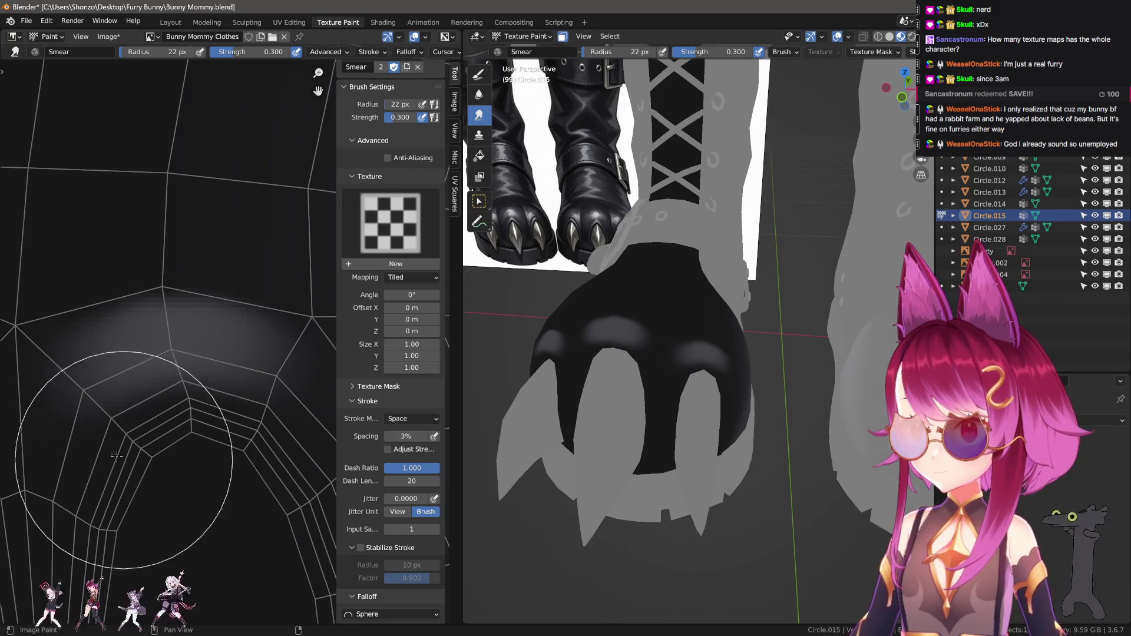
middle_drag(189, 467, 129, 447)
scroll(129, 447, up, 2)
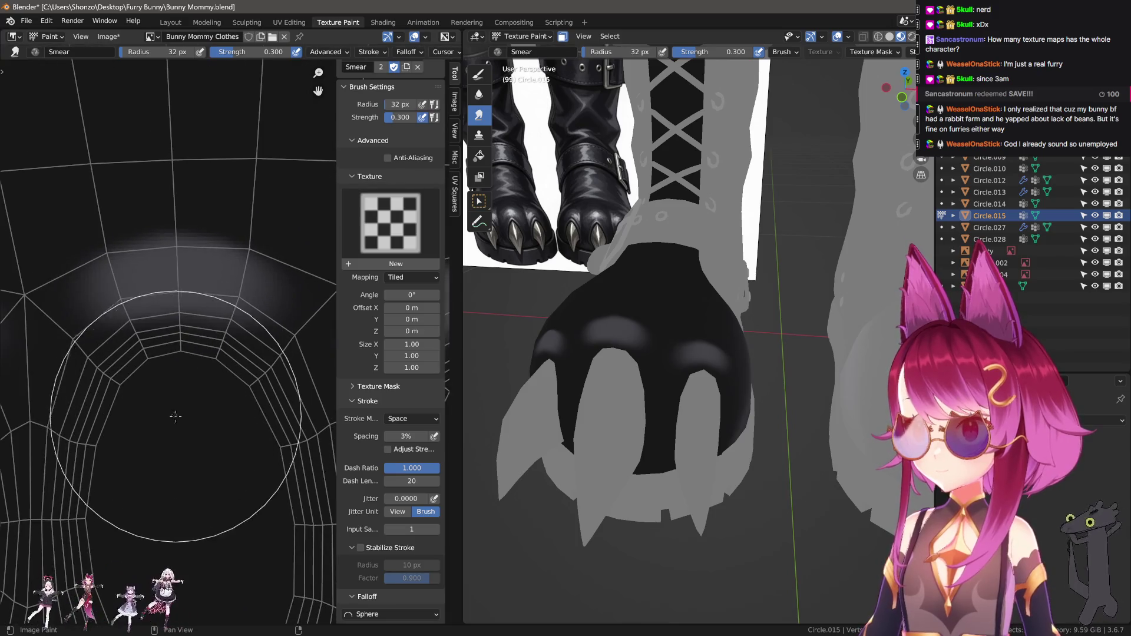
key(bracketright)
key(bracketright)
key(bracketright)
key(bracketright)
key(bracketright)
key(bracketright)
key(bracketright)
key(bracketright)
key(bracketright)
scroll(197, 392, up, 1)
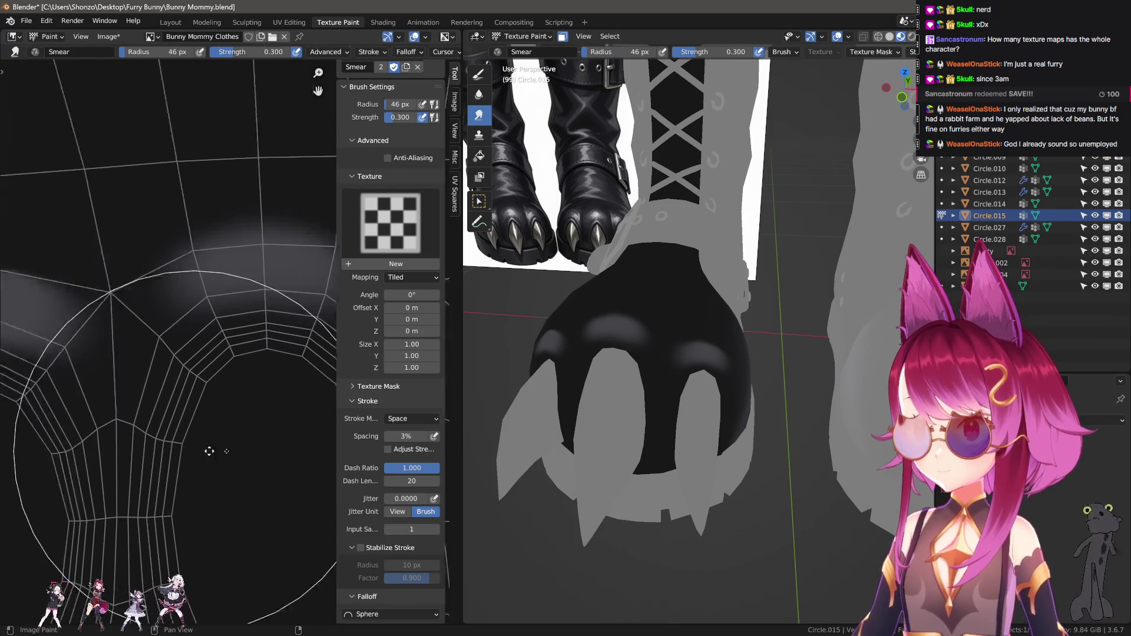
Set the smear brush radius to 42 px and stroke spacing to 1%
key(bracketleft)
middle_drag(190, 415, 143, 421)
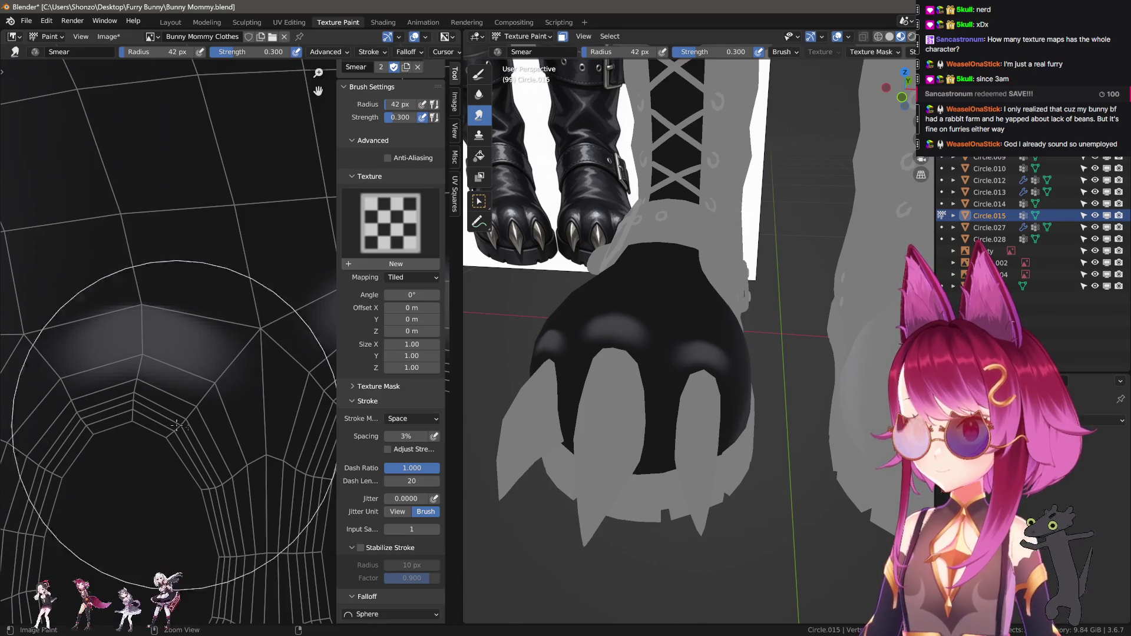
click(412, 436)
text(1)
key(Return)
key(shift+f)
click(157, 425)
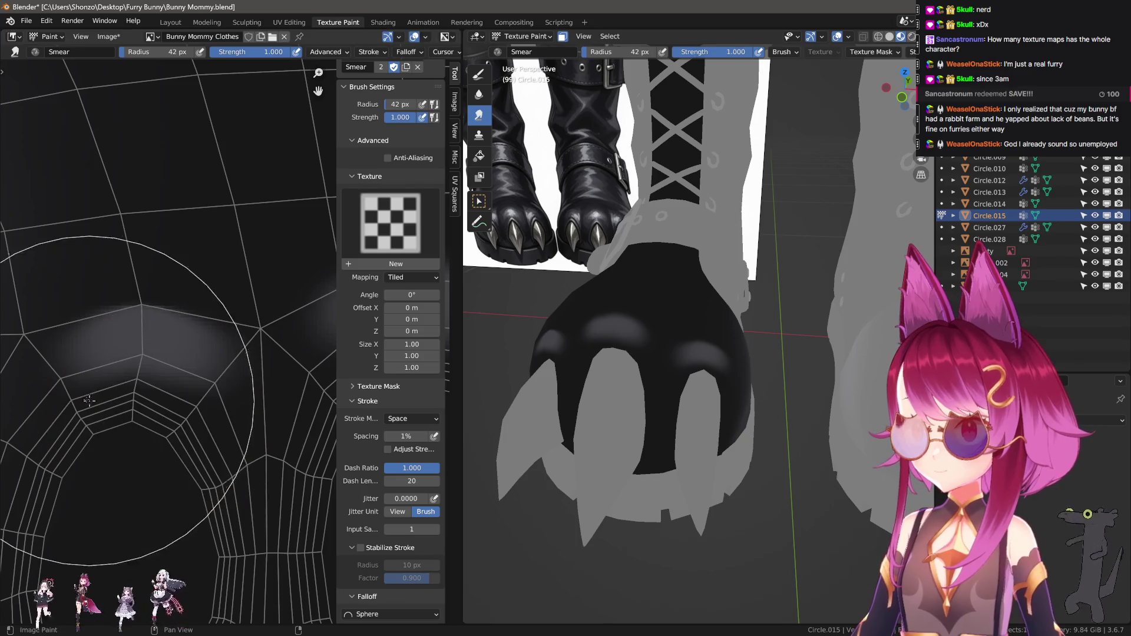
Set smear strength to 1.000 and radius to 39 px
key(f)
click(118, 432)
key(f)
scroll(141, 406, up, 2)
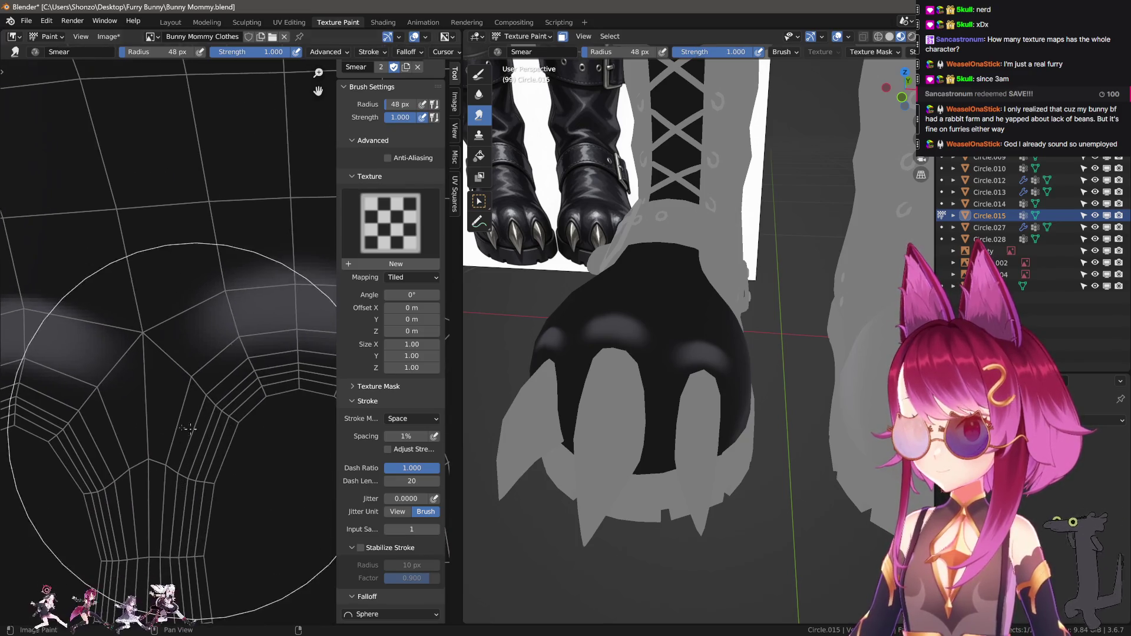
scroll(156, 395, down, 1)
scroll(157, 395, up, 1)
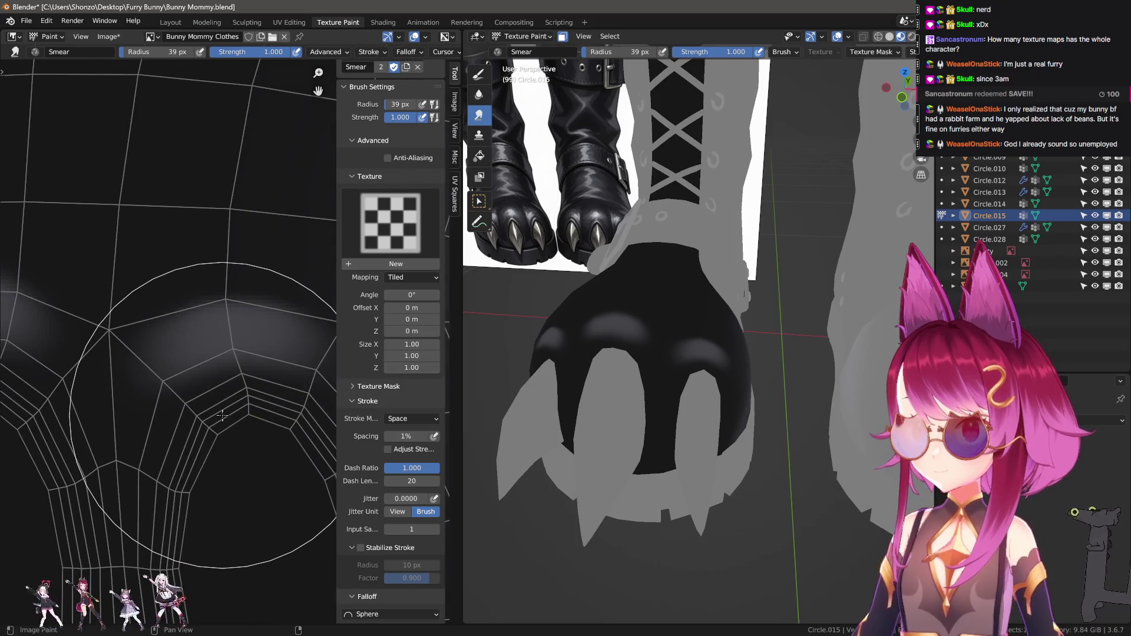
After a brief switch to the draw brush, set smear spacing 2%, radius 23 px and strength 0.400
key(1)
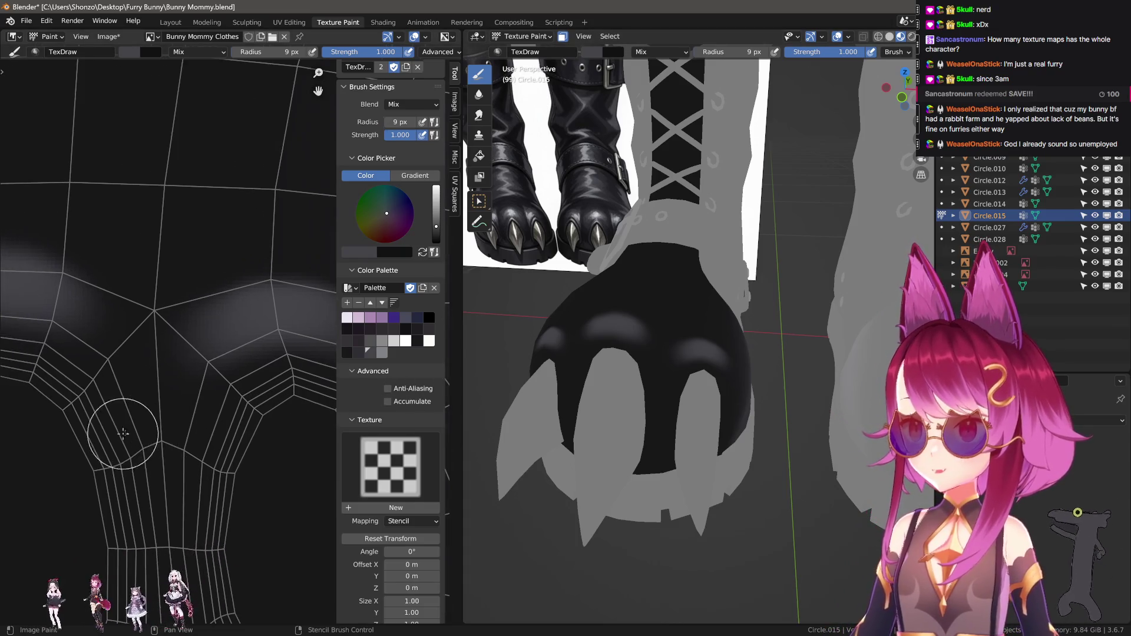
key(3)
key(Return)
key(f)
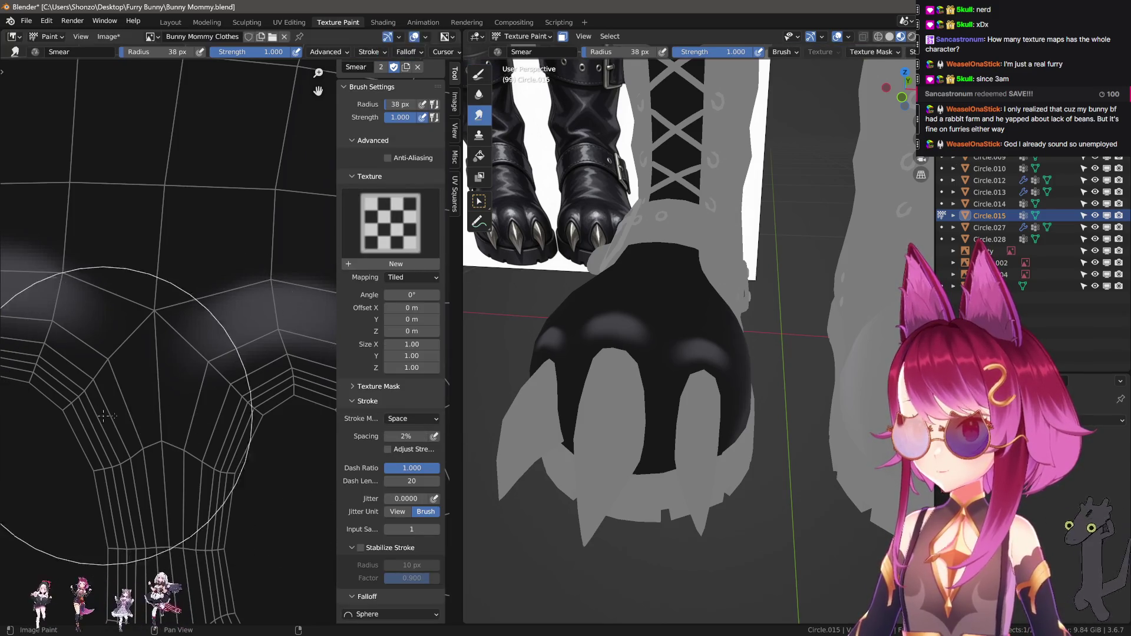
click(158, 410)
key(shift+f)
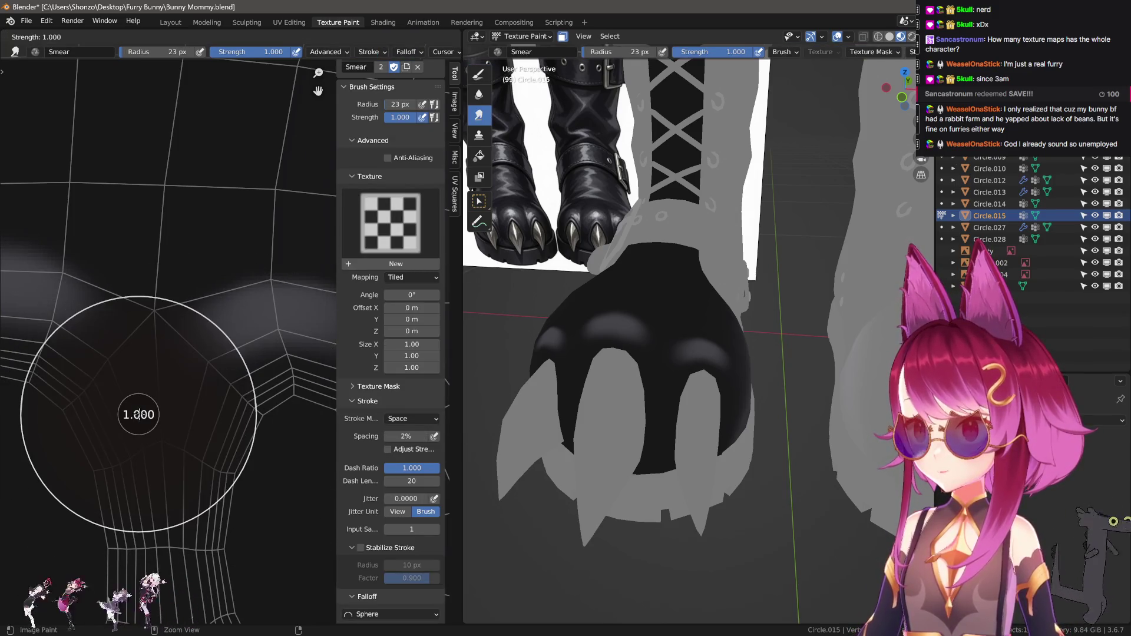
click(186, 403)
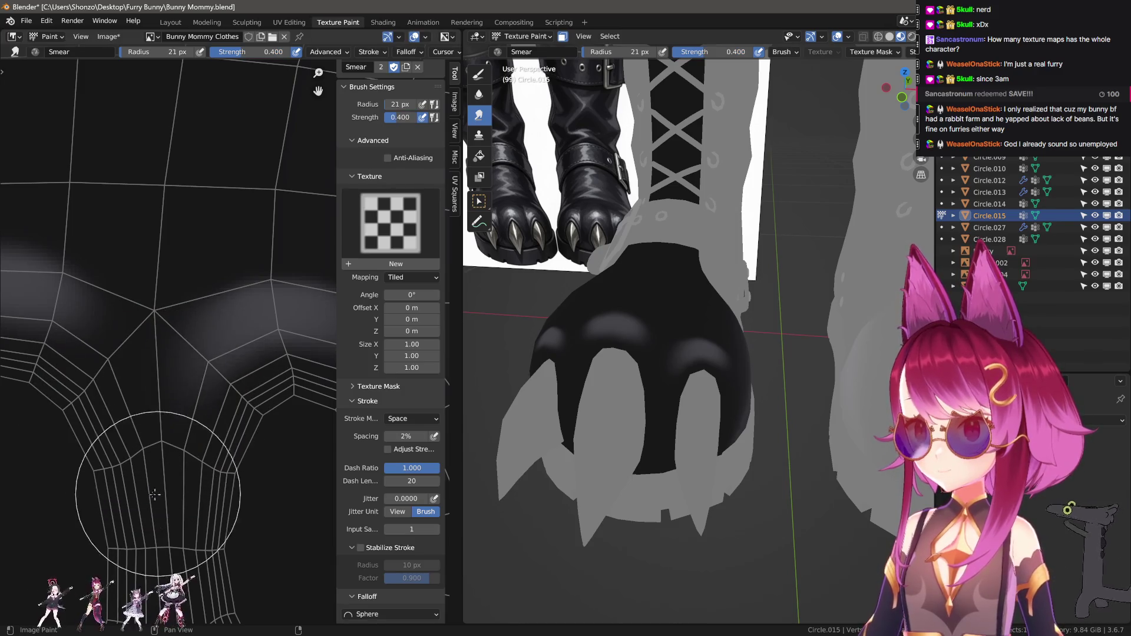
Settle the smear brush radius at about 9 px
key(bracketleft)
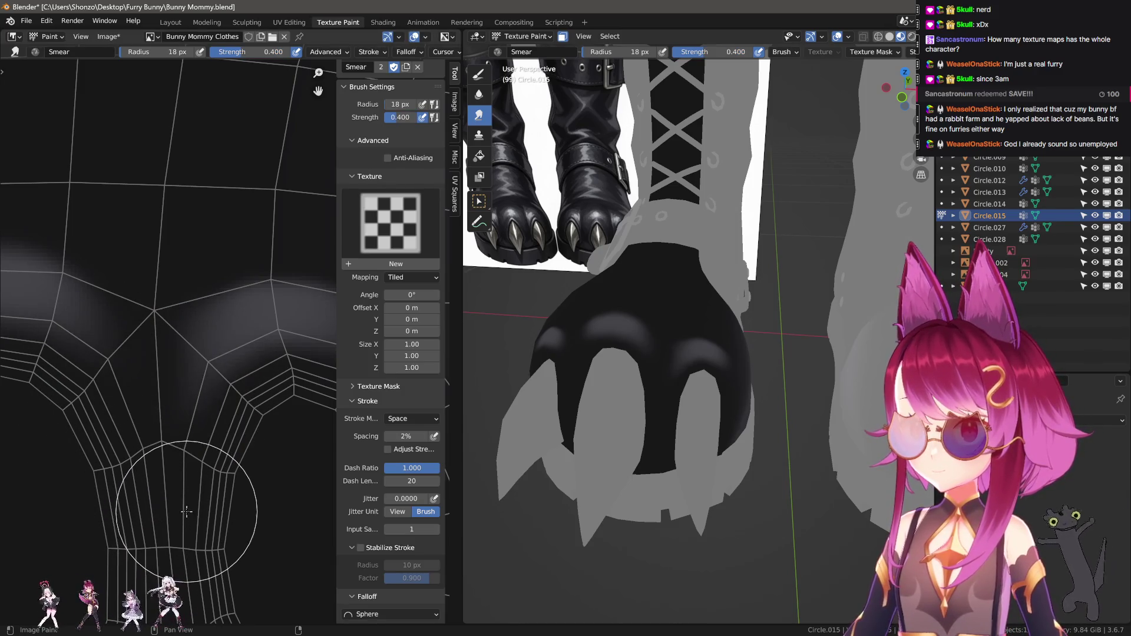
key(bracketleft)
key(bracketleft)
key(bracketleft)
shift+scroll(181, 367, down, 2)
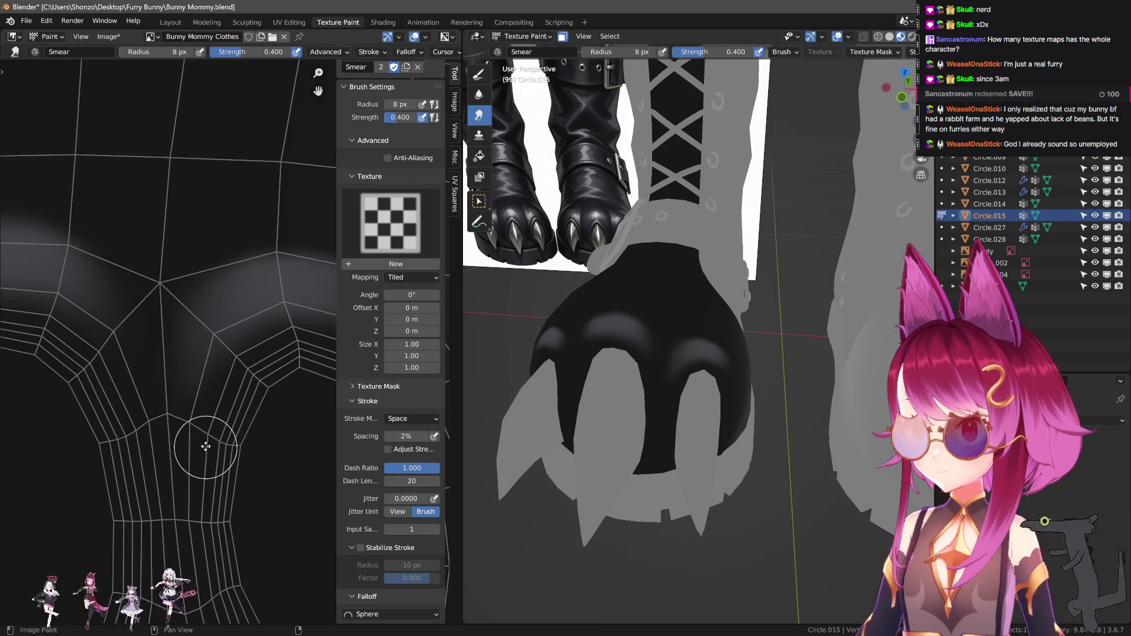
key(bracketright)
key(bracketright)
key(bracketright)
ctrl+scroll(121, 469, left, 2)
key(bracketleft)
key(bracketleft)
key(bracketleft)
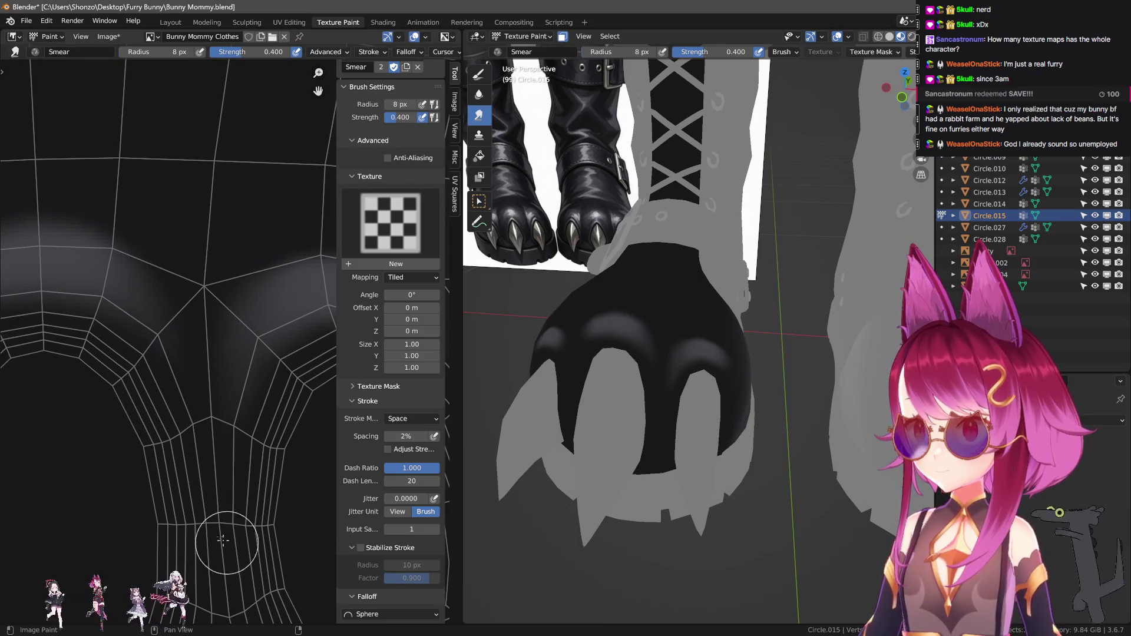
key(bracketright)
key(bracketright)
key(bracketright)
key(bracketleft)
key(bracketleft)
key(bracketleft)
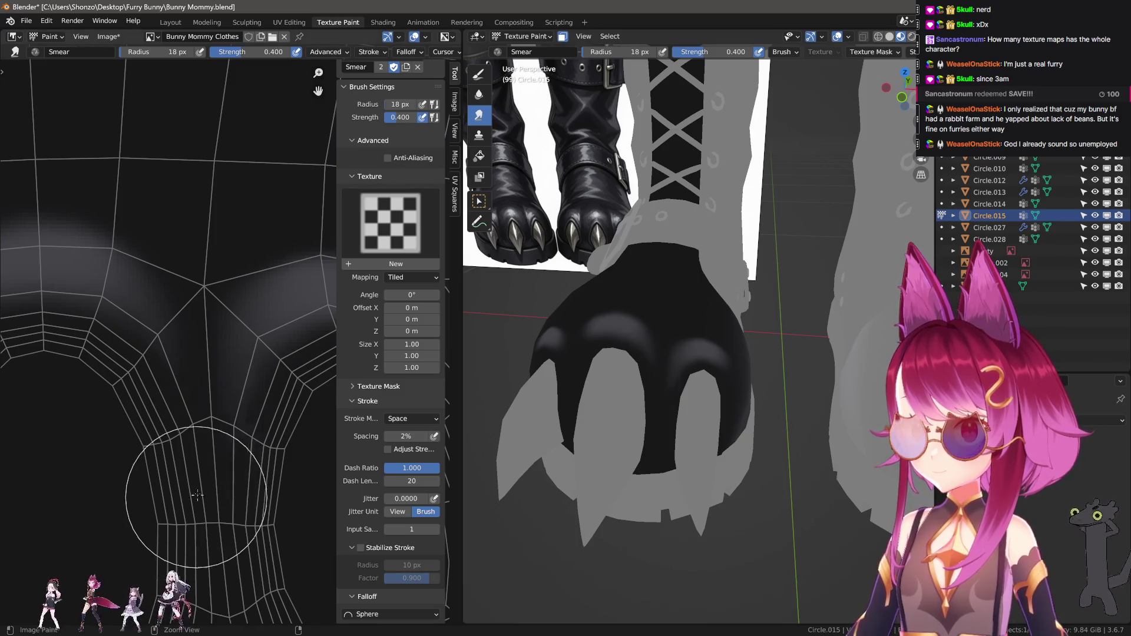
key(bracketright)
key(bracketright)
key(bracketright)
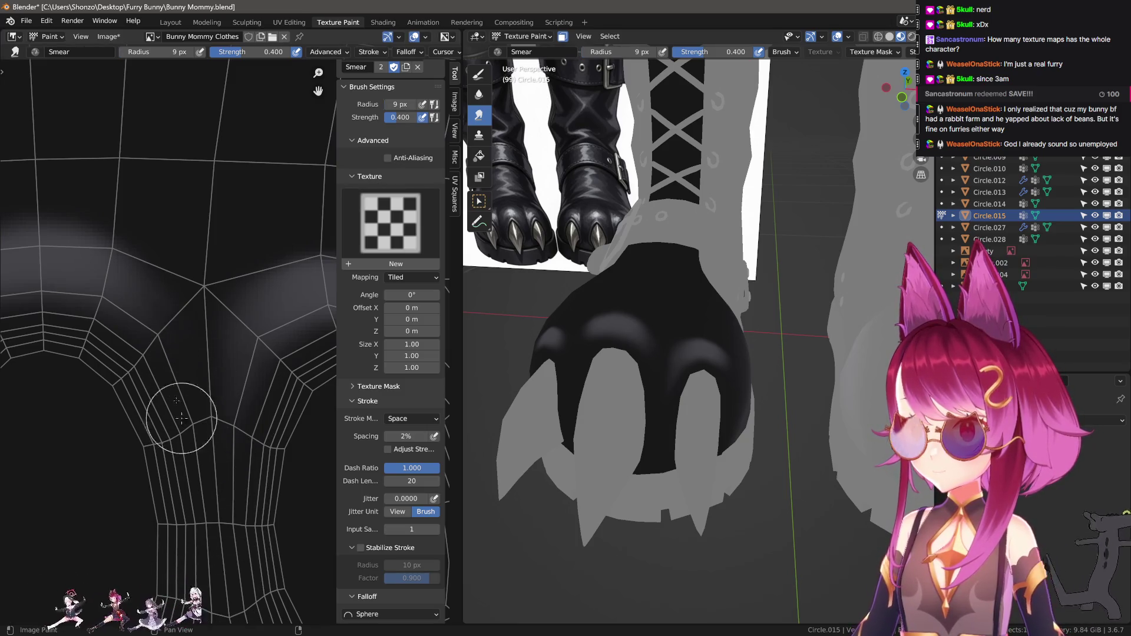
scroll(271, 518, up, 1)
scroll(266, 358, up, 1)
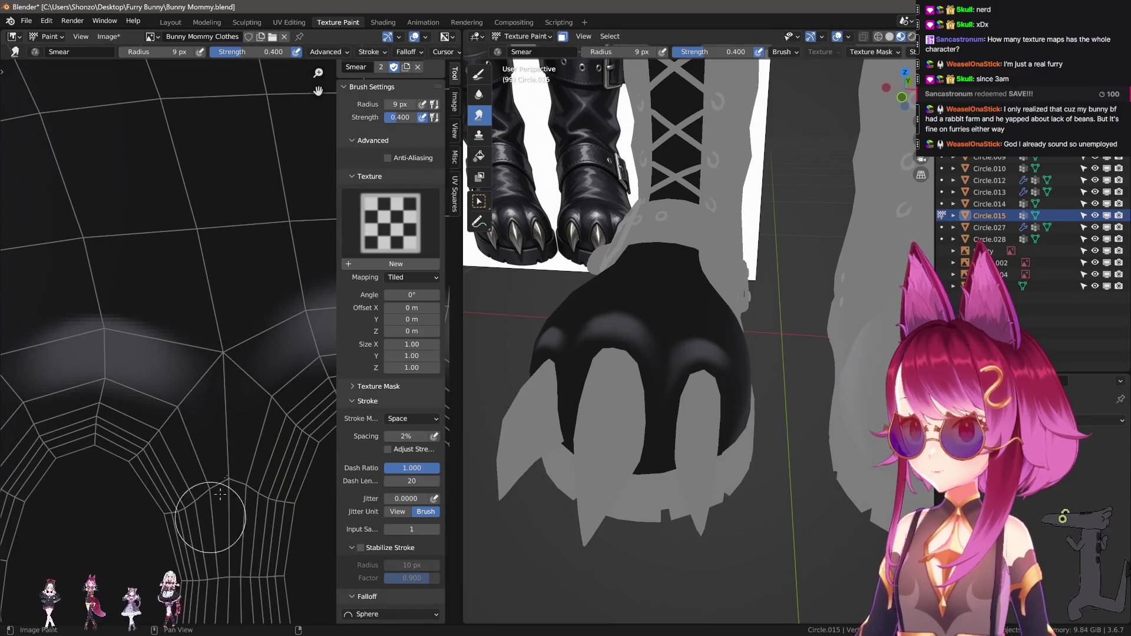
Smear the grey pad highlight downward, then switch to the Soften brush
drag(199, 402, 222, 594)
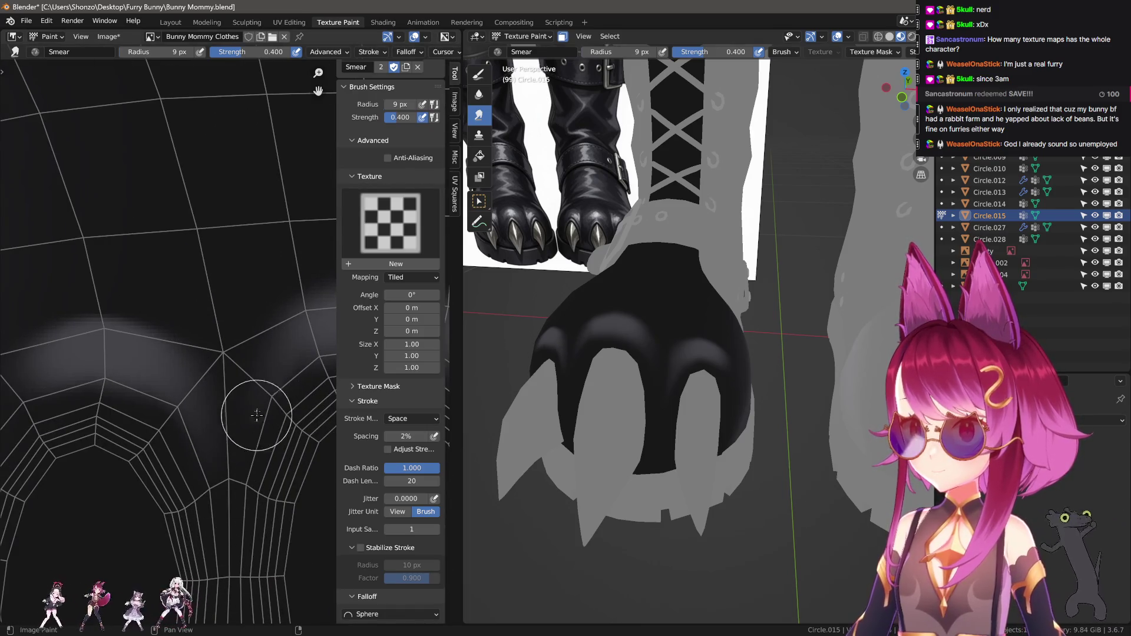
middle_drag(619, 424, 661, 483)
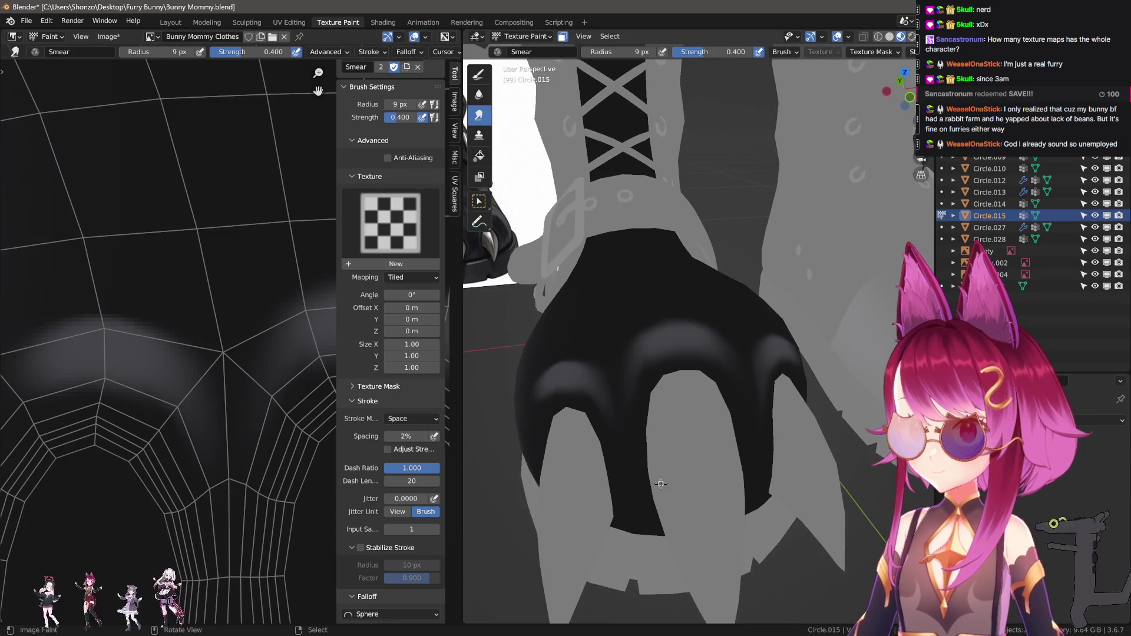
scroll(220, 493, up, 1)
scroll(189, 467, down, 1)
key(2)
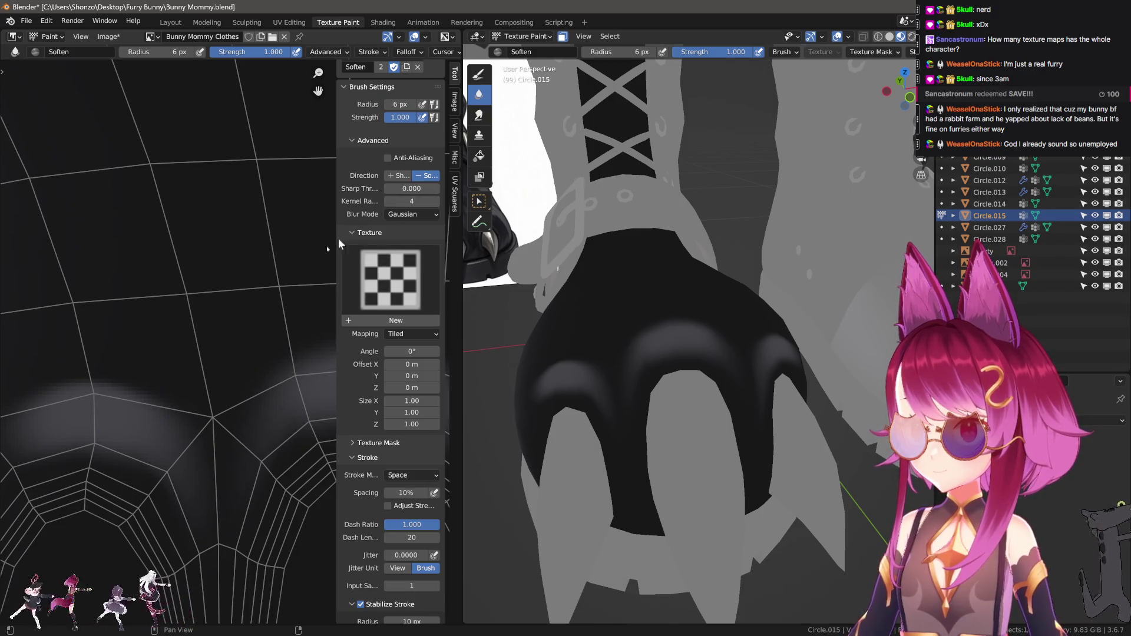
Shrink the soften brush to 6 px over the pad, then return to the Smear brush
key(ctrl+Tab)
click(224, 409)
middle_drag(263, 364, 182, 361)
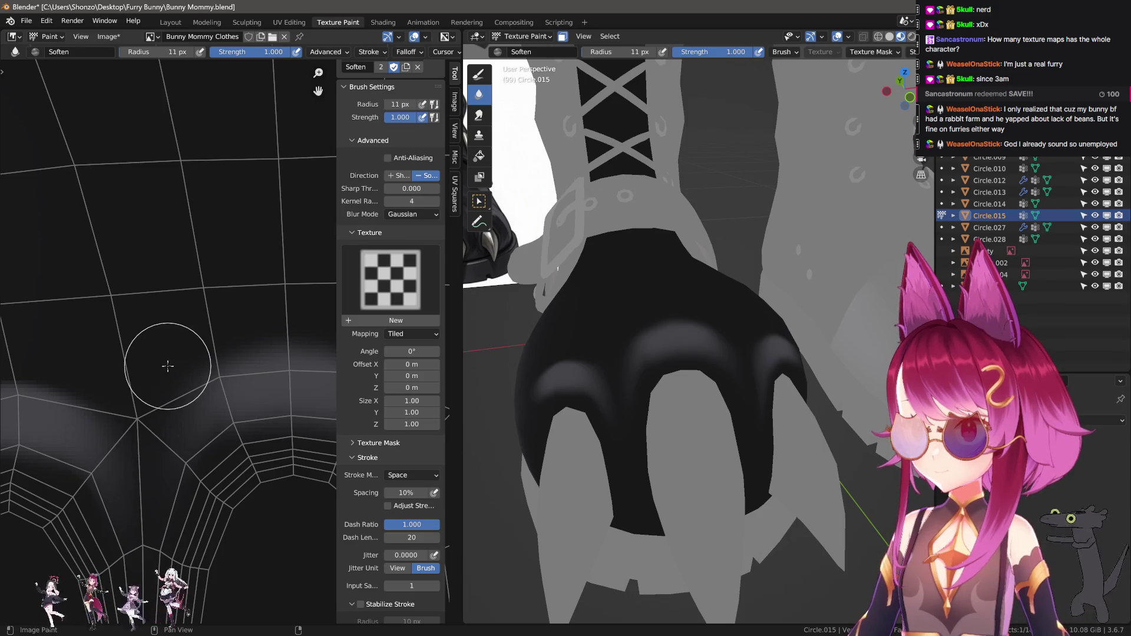
key(bracketleft)
key(bracketleft)
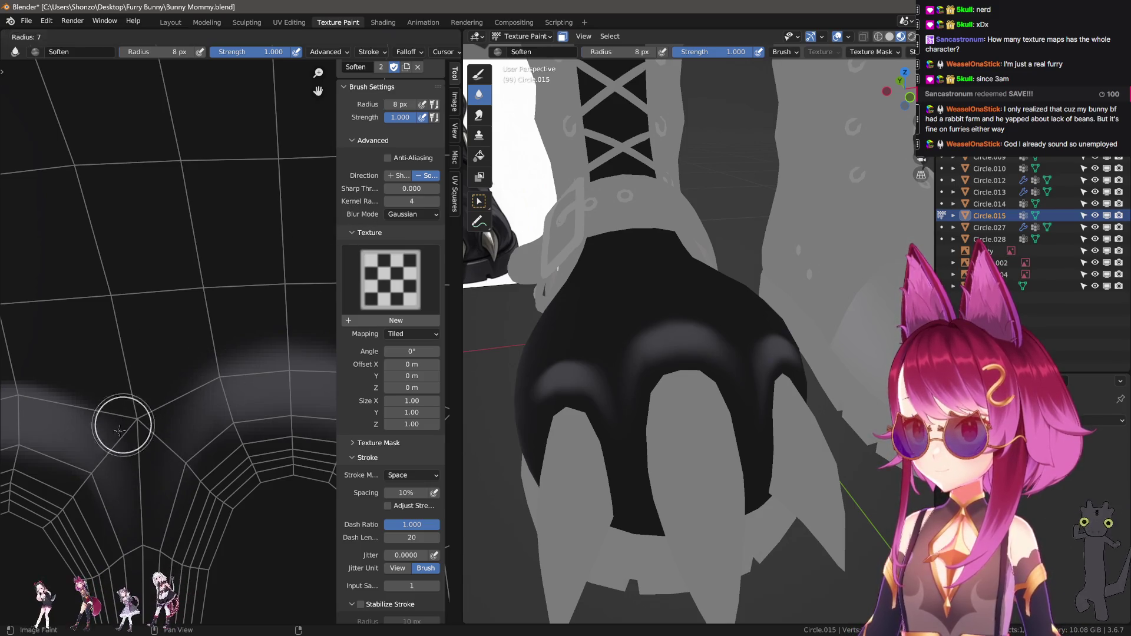
key(bracketleft)
key(bracketleft)
scroll(80, 358, down, 2)
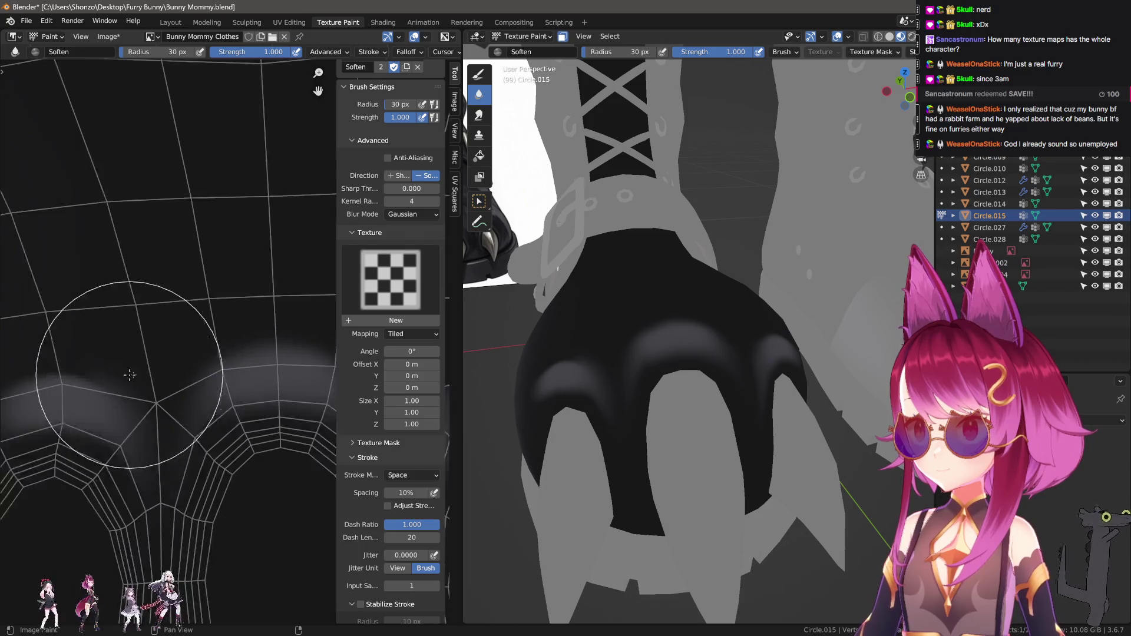
scroll(133, 362, down, 1)
key(s)
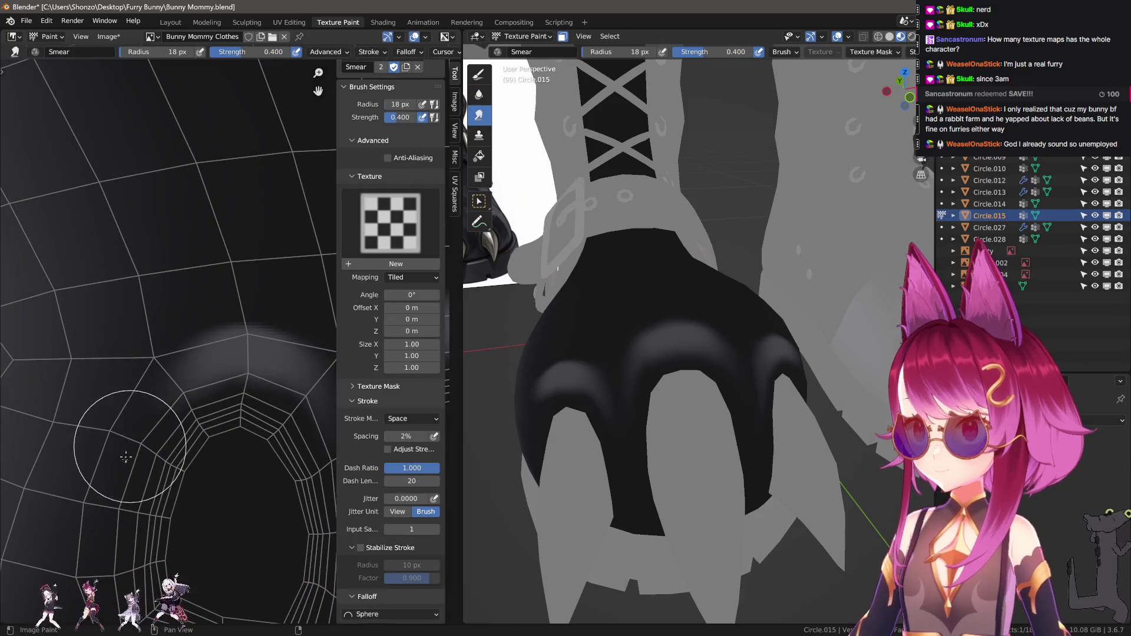
Shrink the smear radius to 6 px, inspect the sole, then switch to the Soften brush
key(bracketleft)
key(bracketleft)
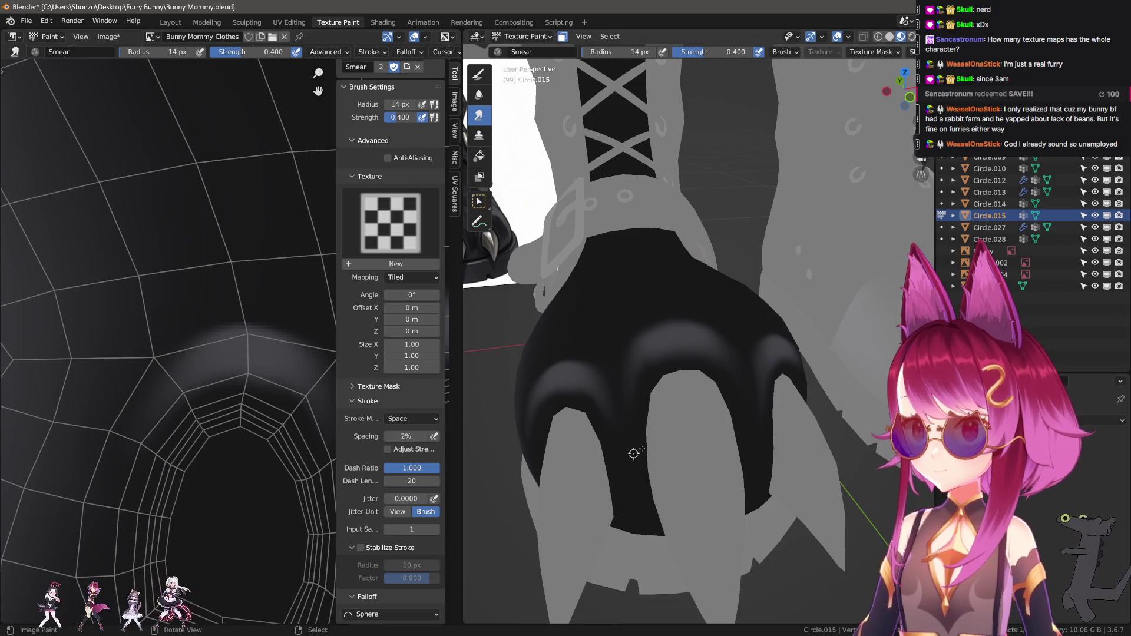
middle_drag(634, 454, 531, 424)
scroll(158, 427, down, 2)
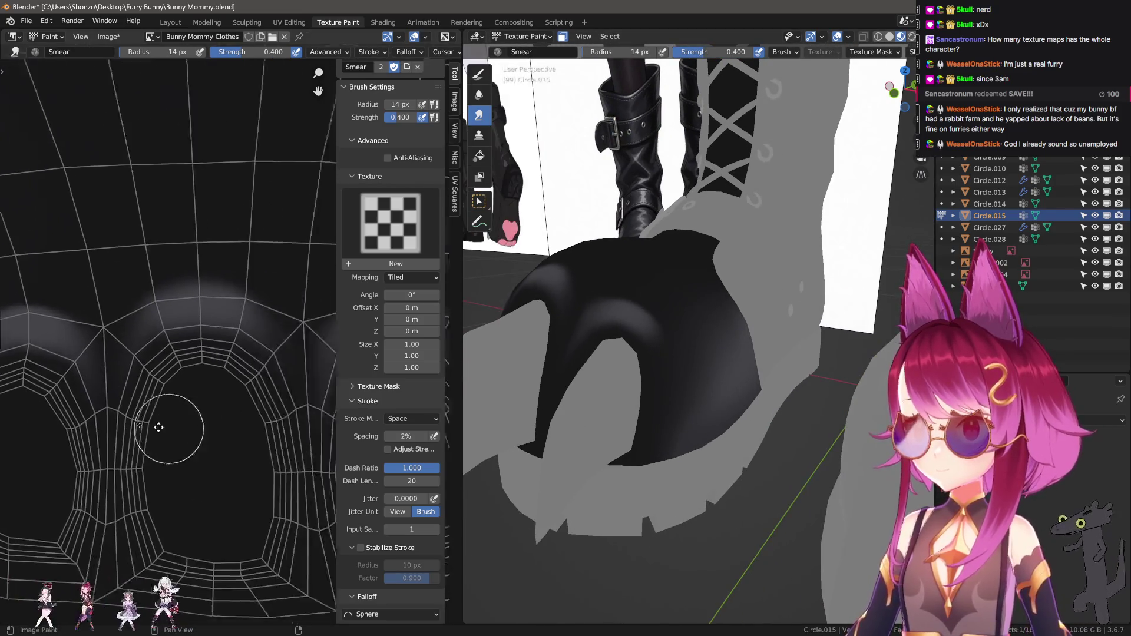
scroll(158, 426, up, 2)
scroll(190, 380, up, 2)
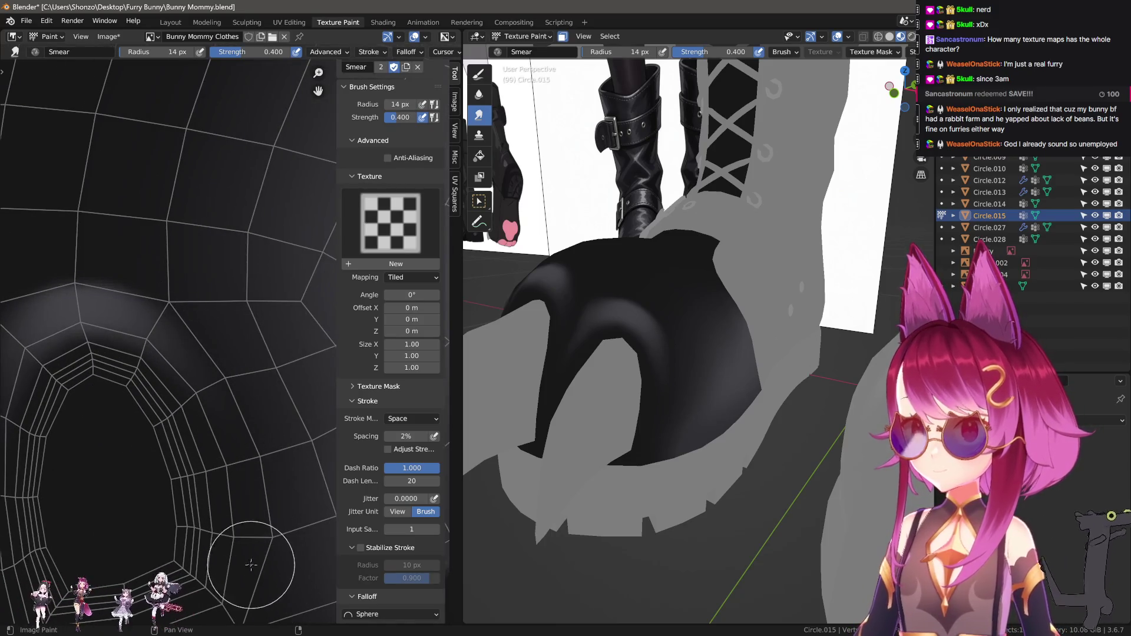
scroll(221, 432, up, 1)
mouse_move(618, 416)
middle_down()
mouse_move(716, 435)
mouse_move(634, 439)
middle_up()
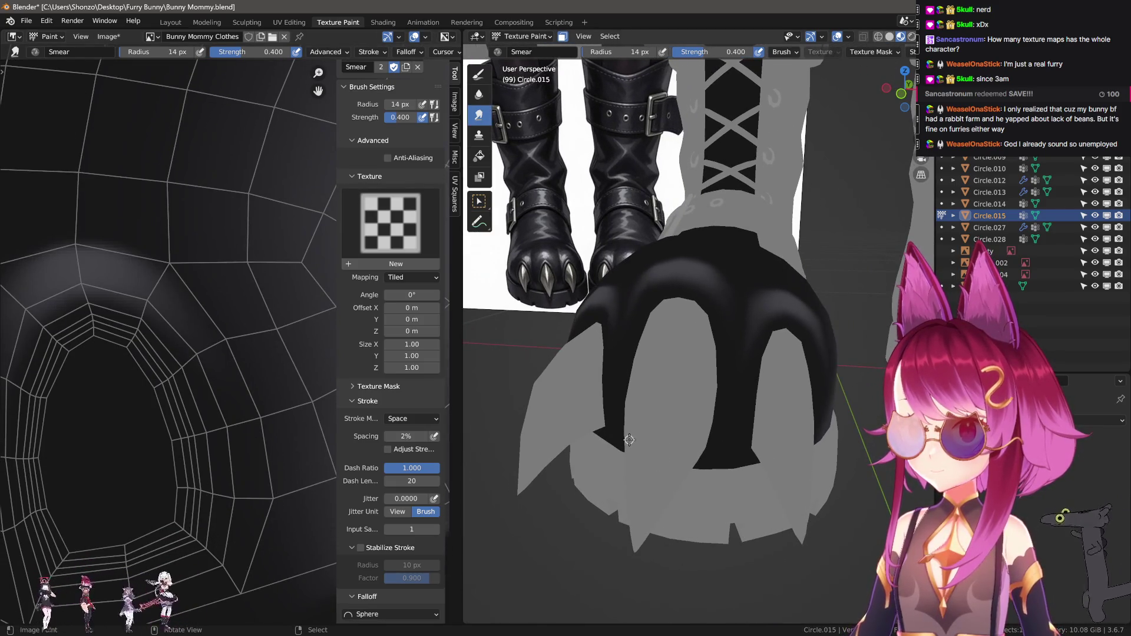
middle_drag(265, 372, 142, 320)
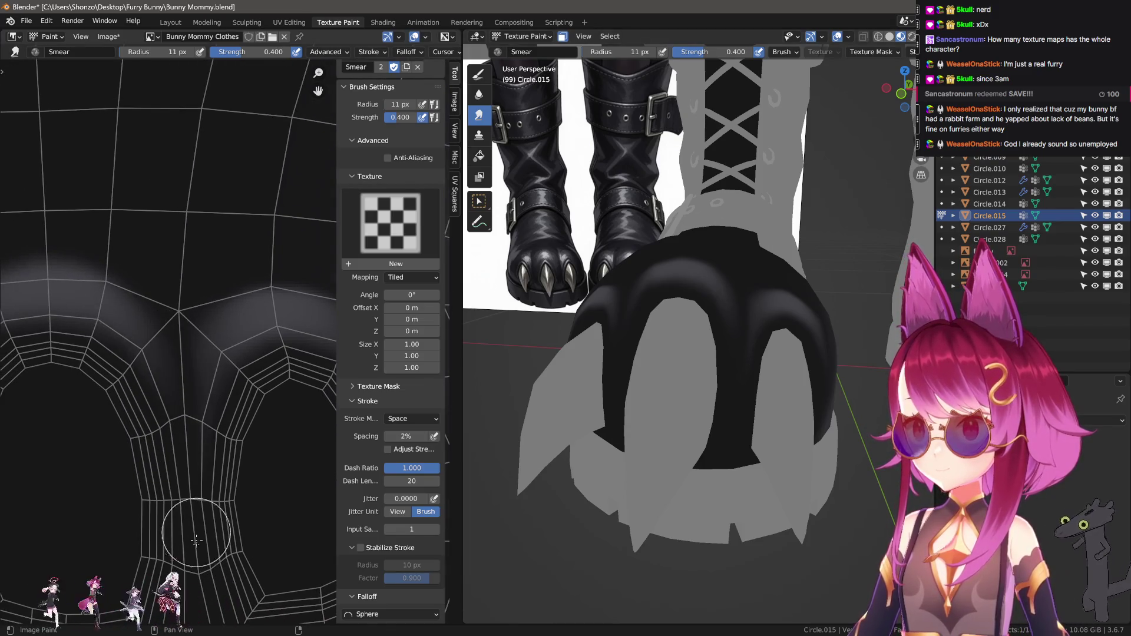
key(bracketleft)
key(bracketleft)
key(bracketleft)
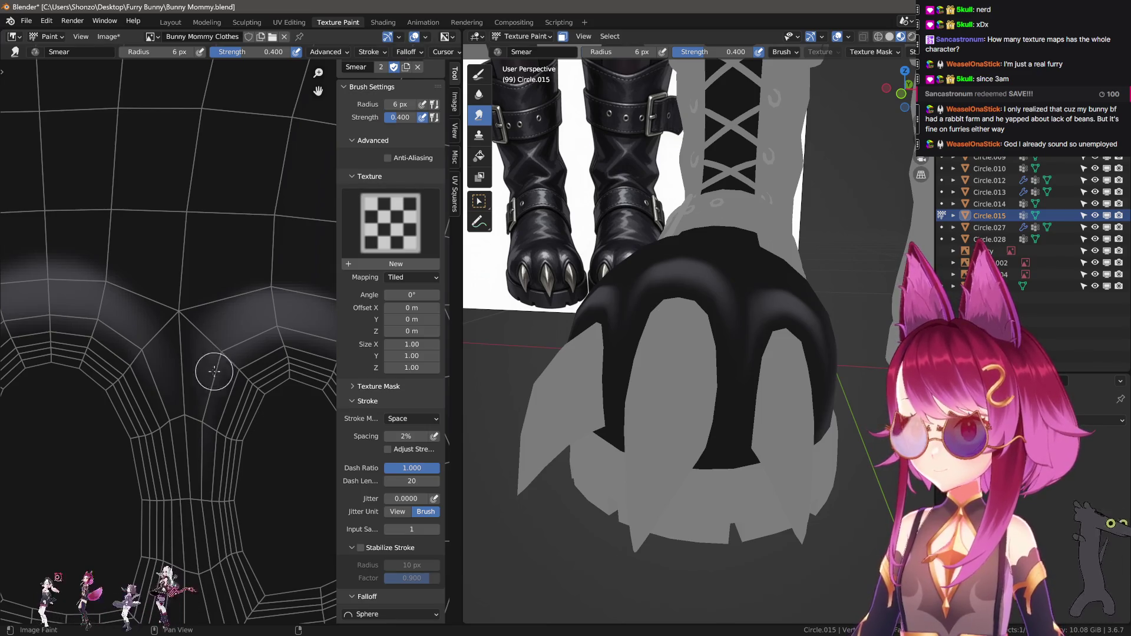
key(2)
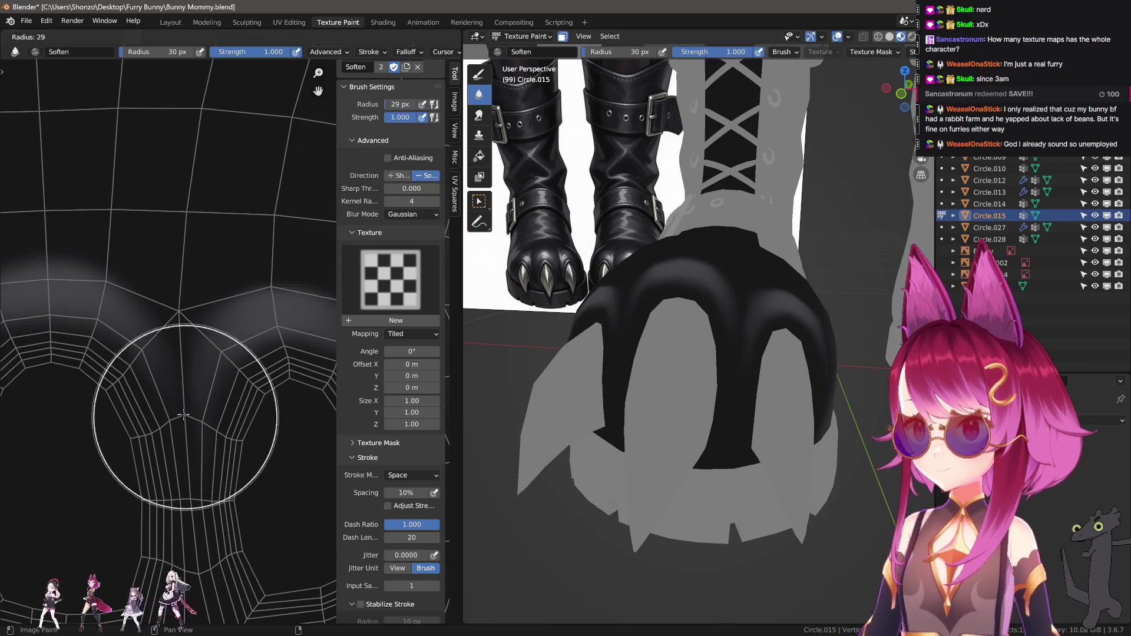
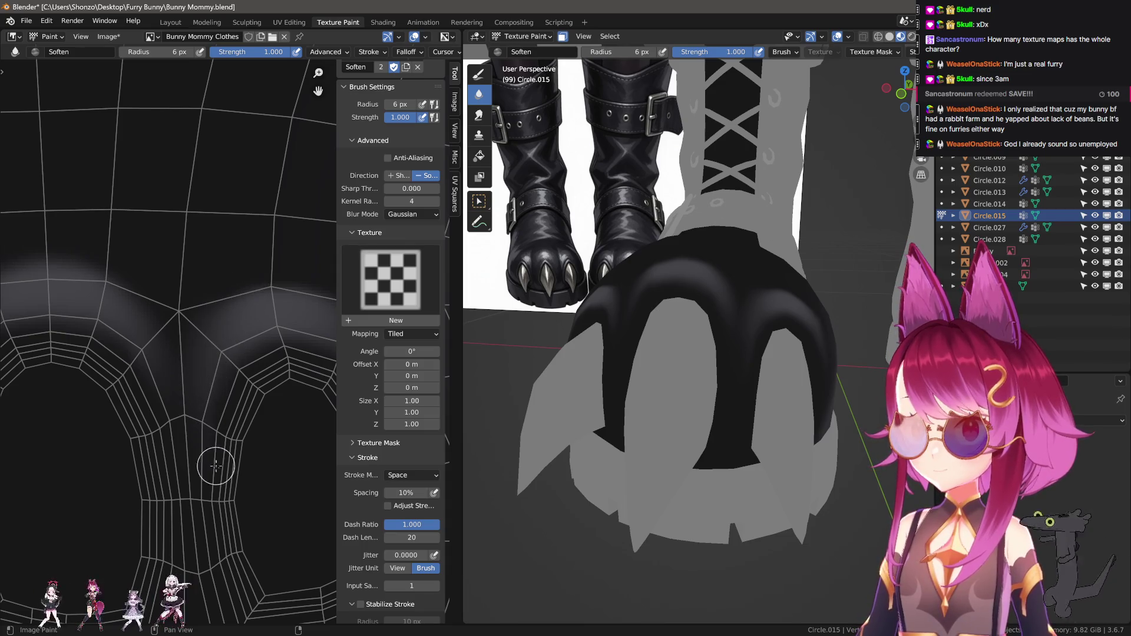
Smear the arch shading, then ready the plain draw brush at about 7 px over the UV ring
key(3)
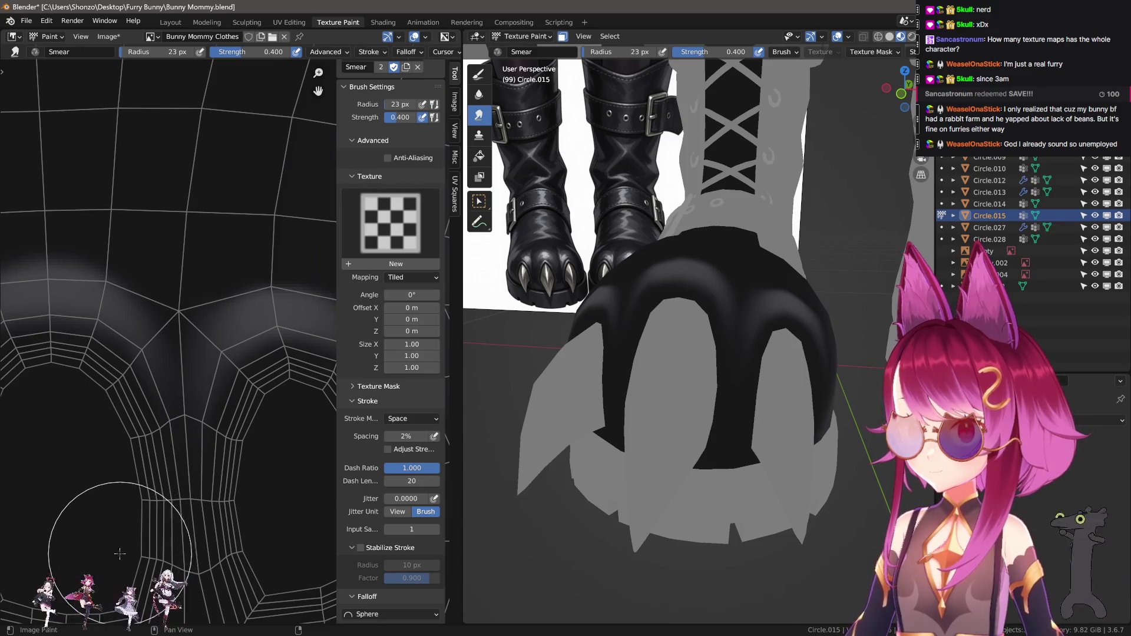
mouse_move(739, 413)
middle_down()
mouse_move(583, 415)
mouse_move(675, 442)
middle_up()
scroll(102, 416, up, 1)
middle_drag(102, 416, 146, 393)
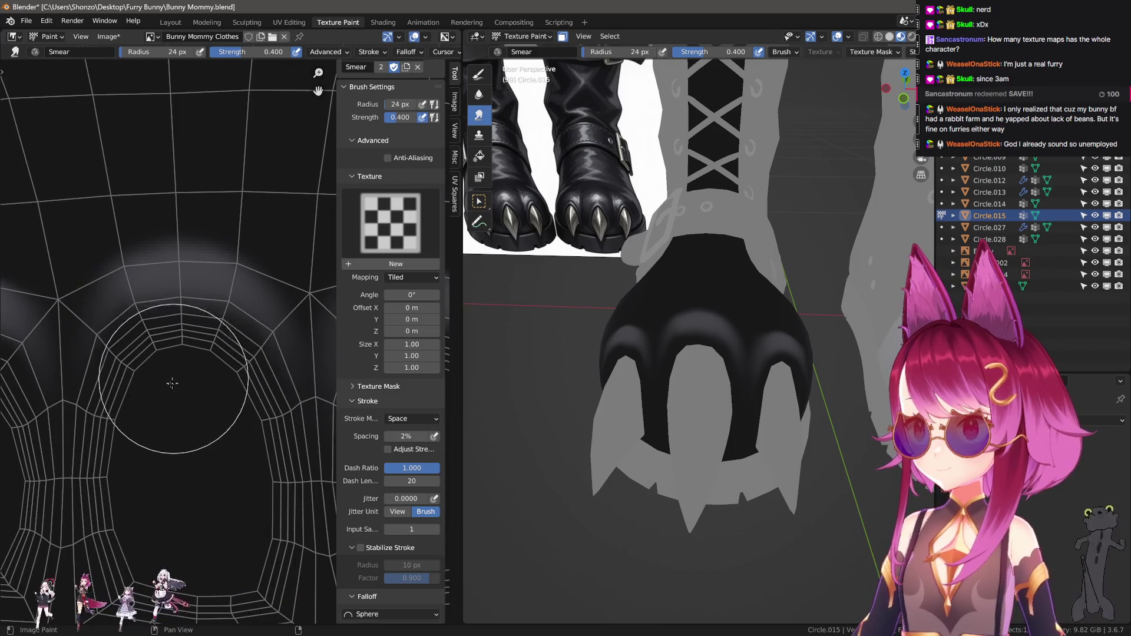
scroll(133, 398, down, 1)
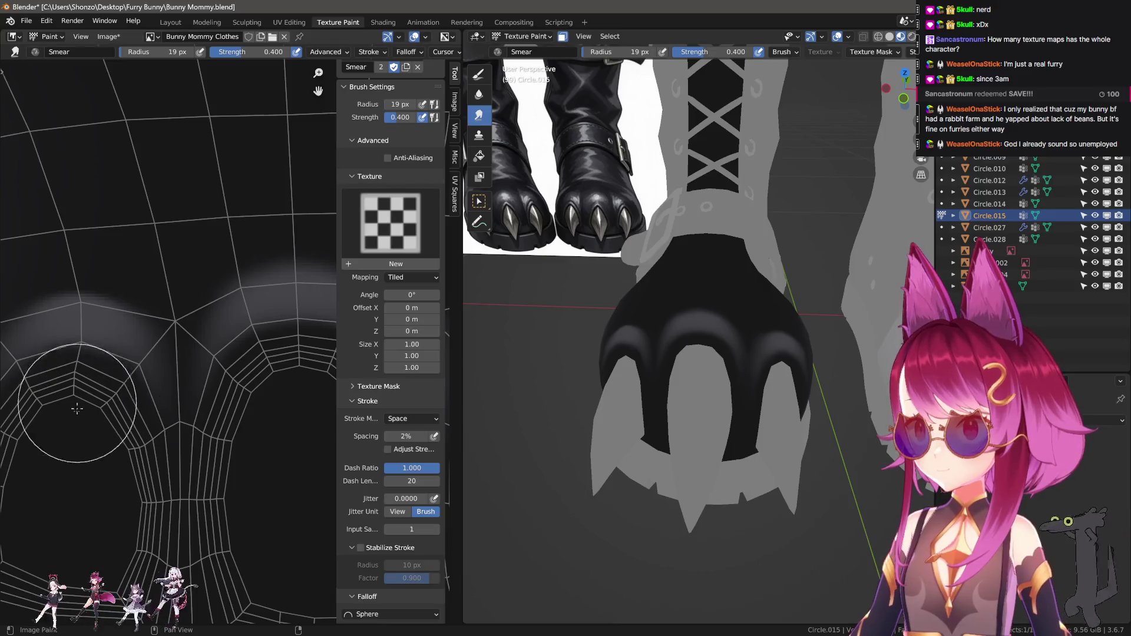
scroll(83, 407, up, 1)
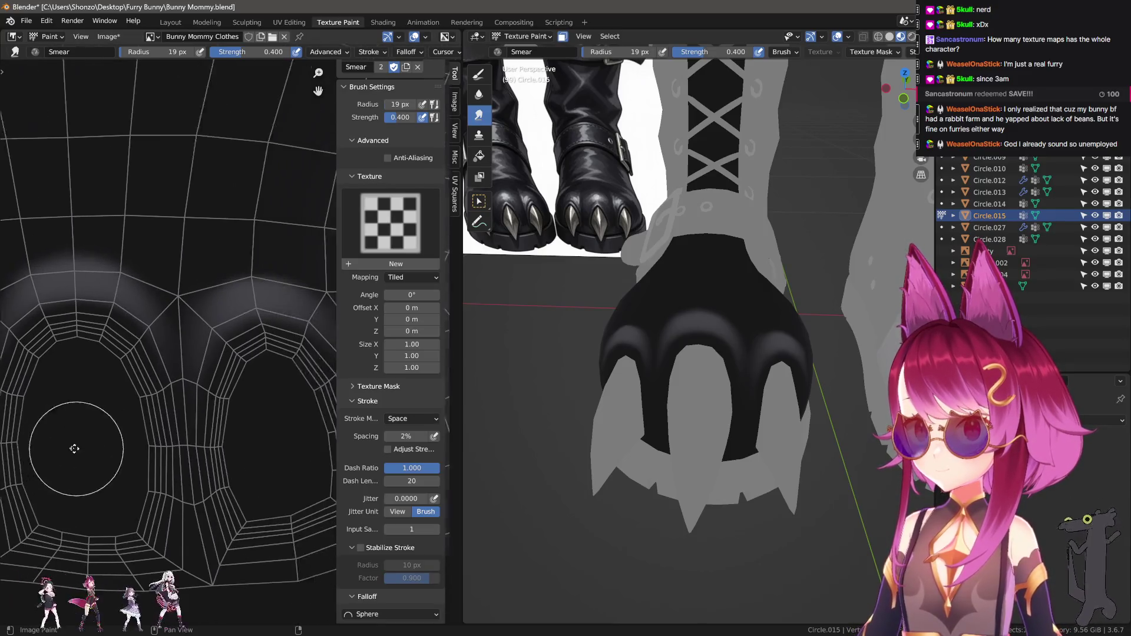
scroll(87, 416, up, 2)
scroll(90, 428, down, 2)
key(1)
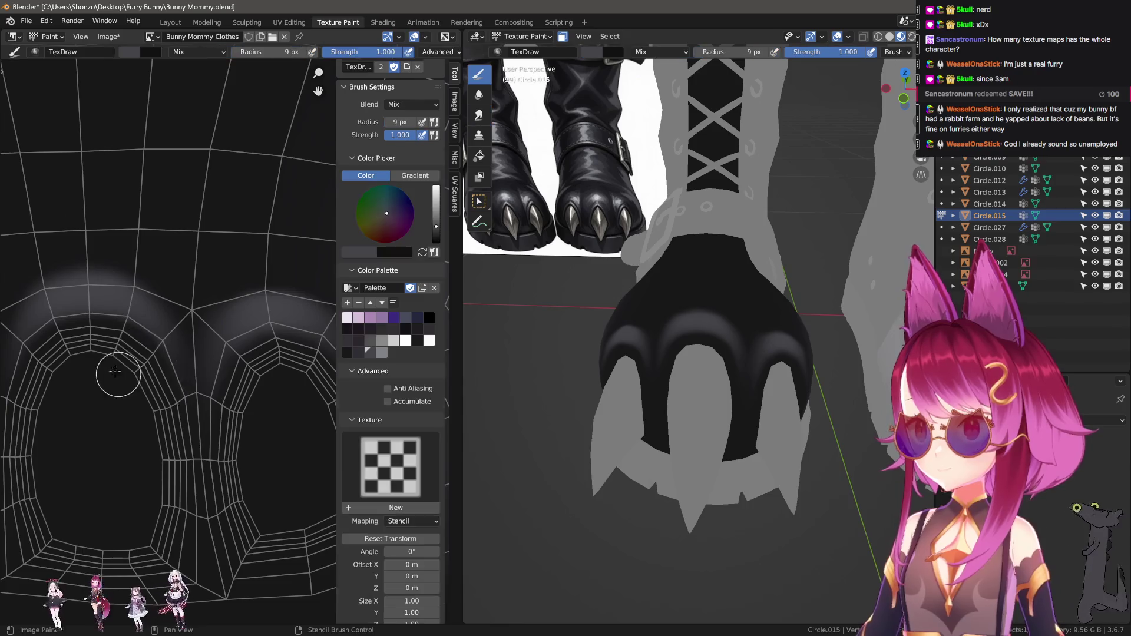
scroll(113, 374, up, 2)
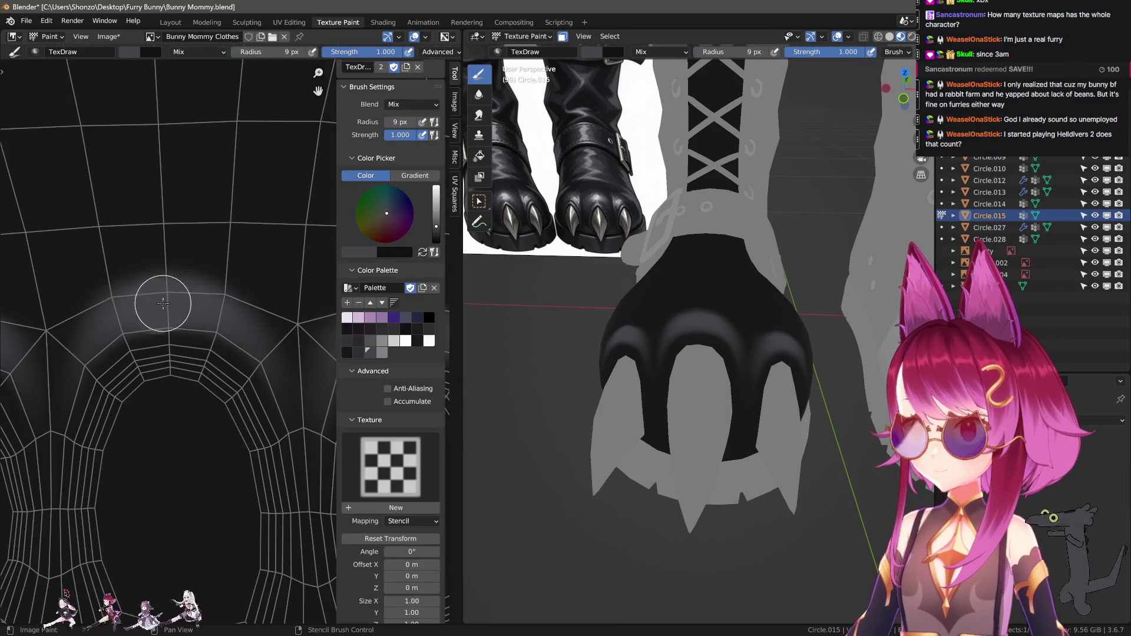
scroll(219, 346, up, 1)
scroll(215, 362, up, 1)
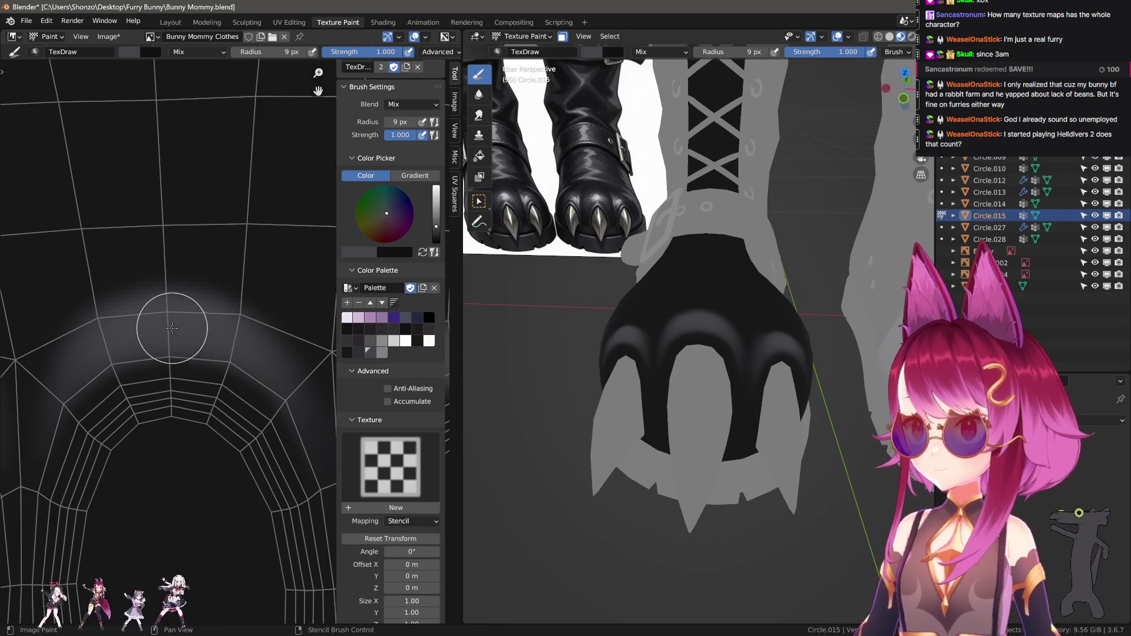
scroll(133, 334, up, 1)
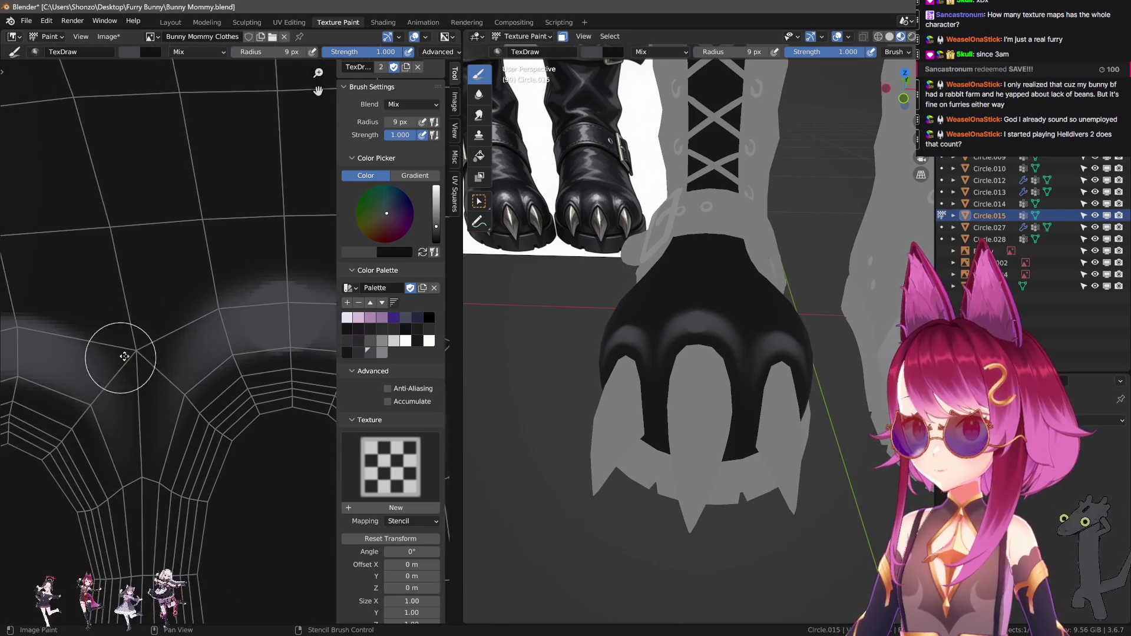
middle_drag(101, 353, 245, 315)
key(f)
click(254, 305)
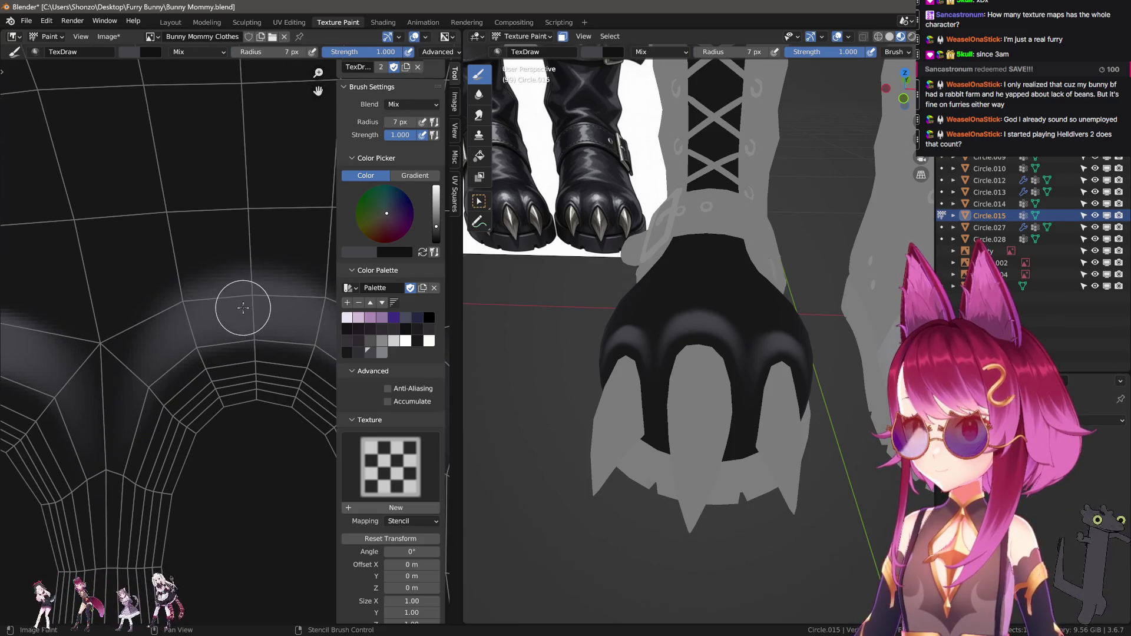
mouse_move(256, 303)
middle_down()
mouse_move(152, 344)
mouse_move(245, 374)
middle_up()
scroll(107, 371, up, 1)
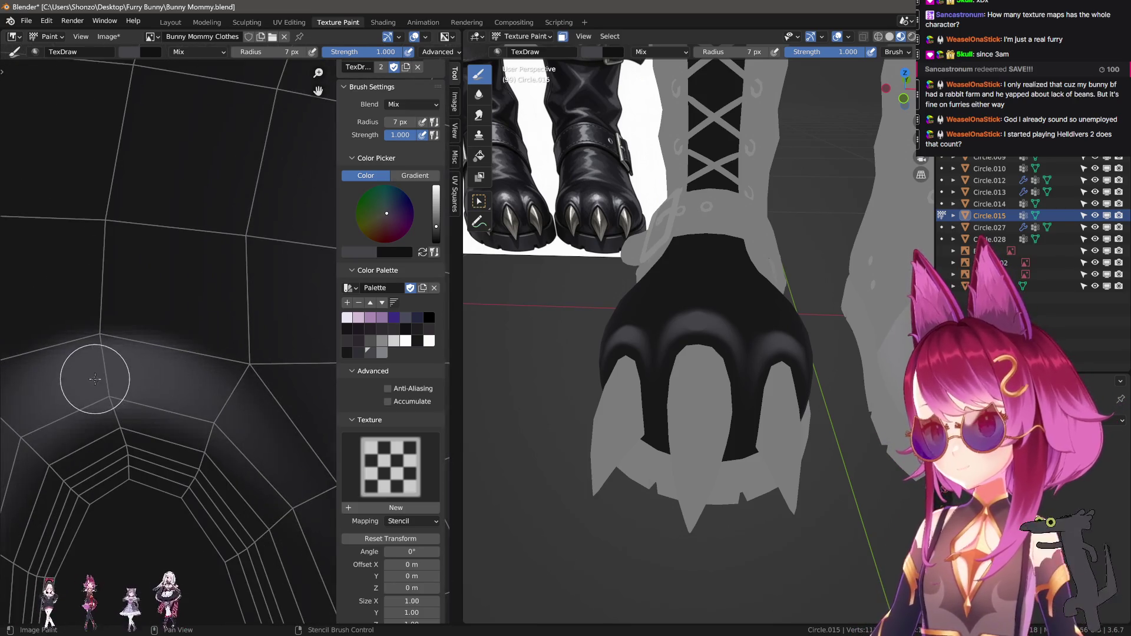
Alternate Smear and Soften brushes at 13–16 px to blend the dark shading near the arch
middle_drag(77, 406, 158, 365)
key(s)
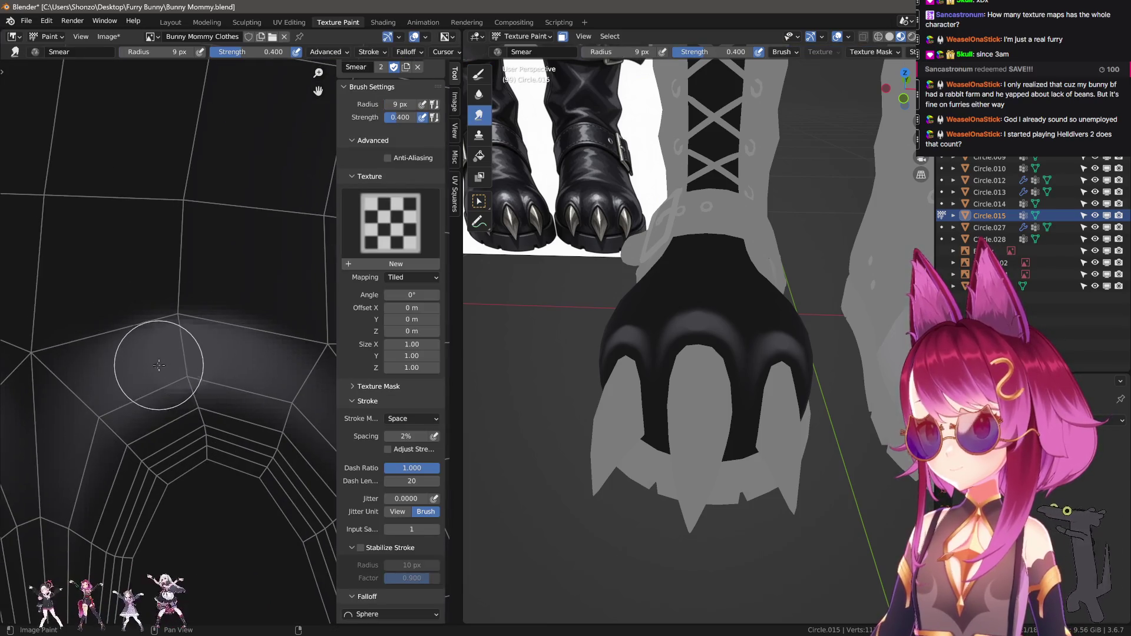
key(f)
click(186, 430)
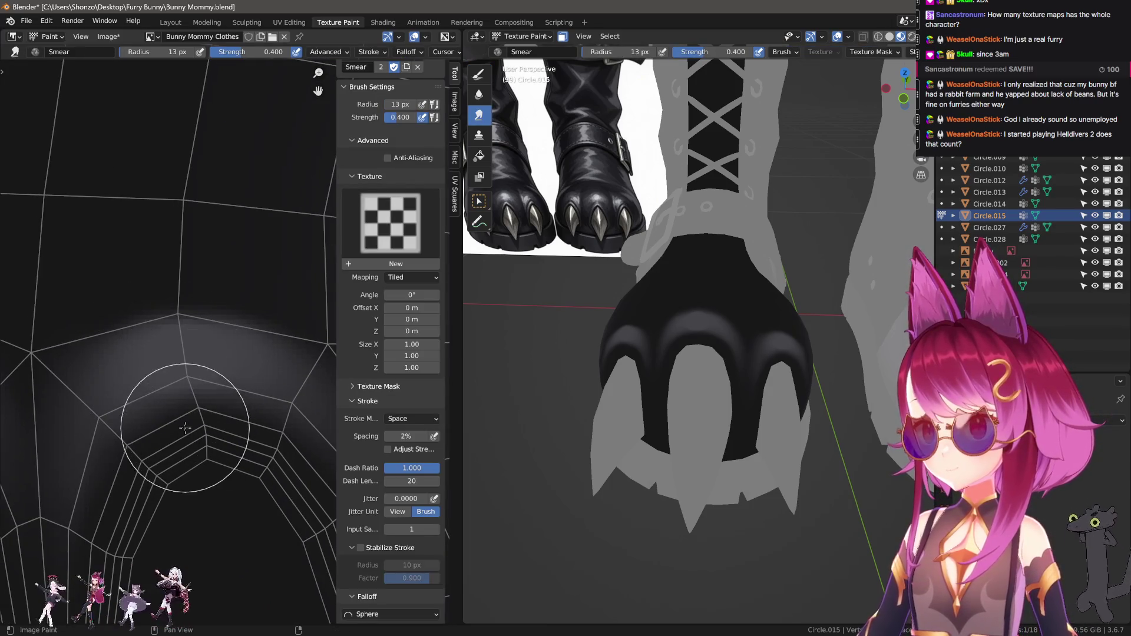
key(shift+s)
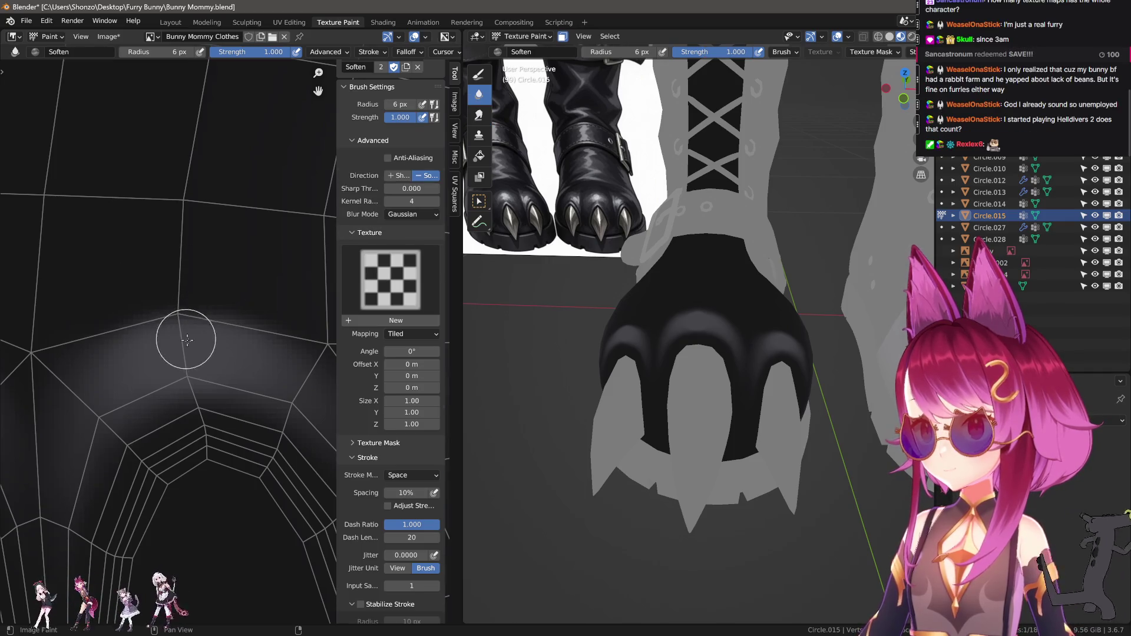
scroll(185, 339, up, 3)
key(s)
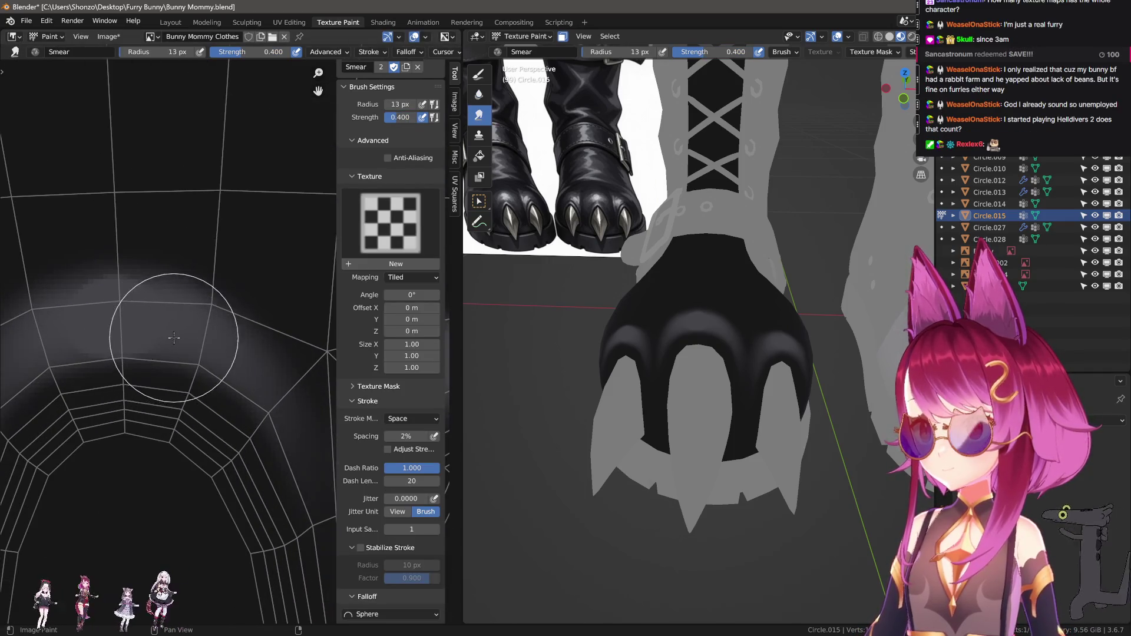
scroll(175, 337, down, 1)
key(f)
click(168, 386)
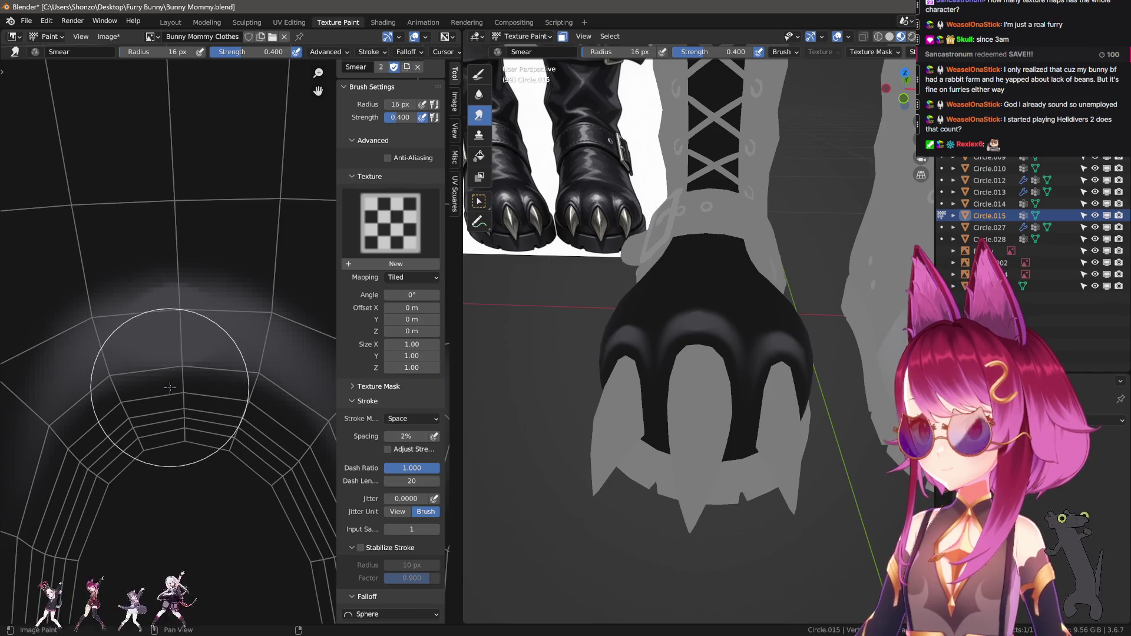
key(shift+s)
drag(172, 404, 163, 292)
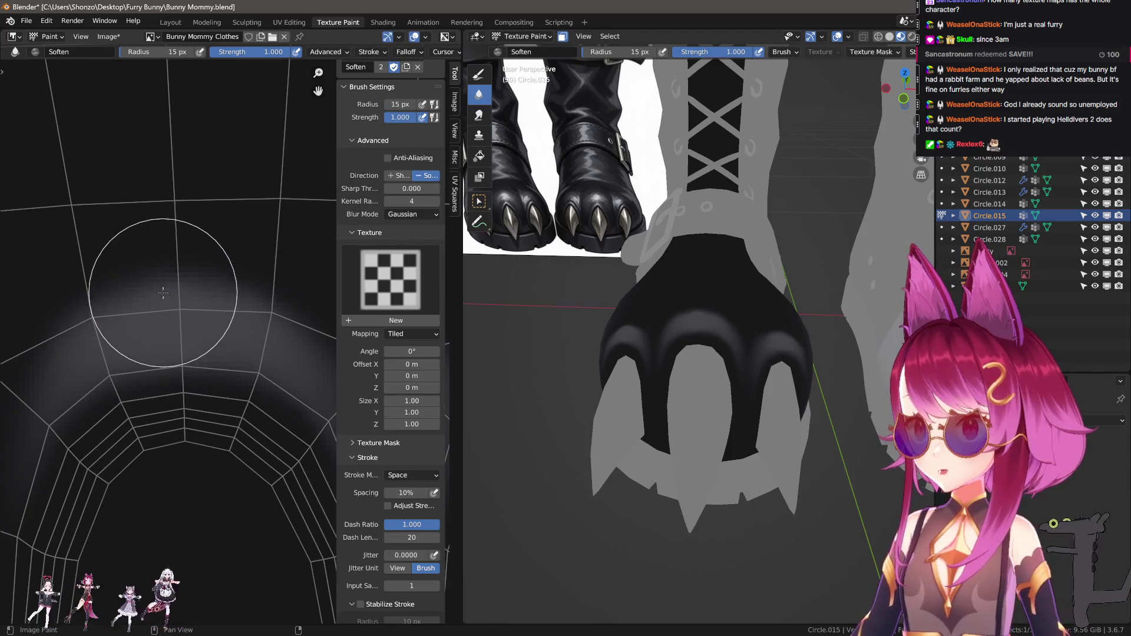
scroll(163, 293, up, 2)
scroll(132, 372, up, 1)
Soften the remaining arch shading with an 8 px brush and return to the plain draw brush
key(s)
key(f)
click(116, 368)
key(shift+s)
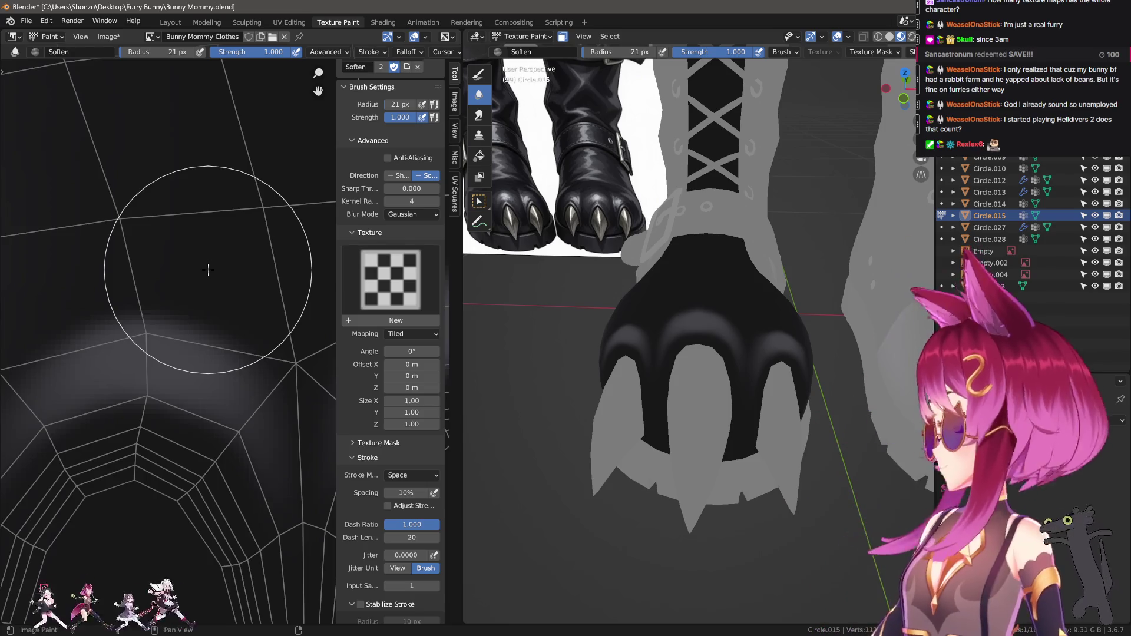
key(1)
scroll(177, 394, down, 4)
scroll(177, 395, up, 3)
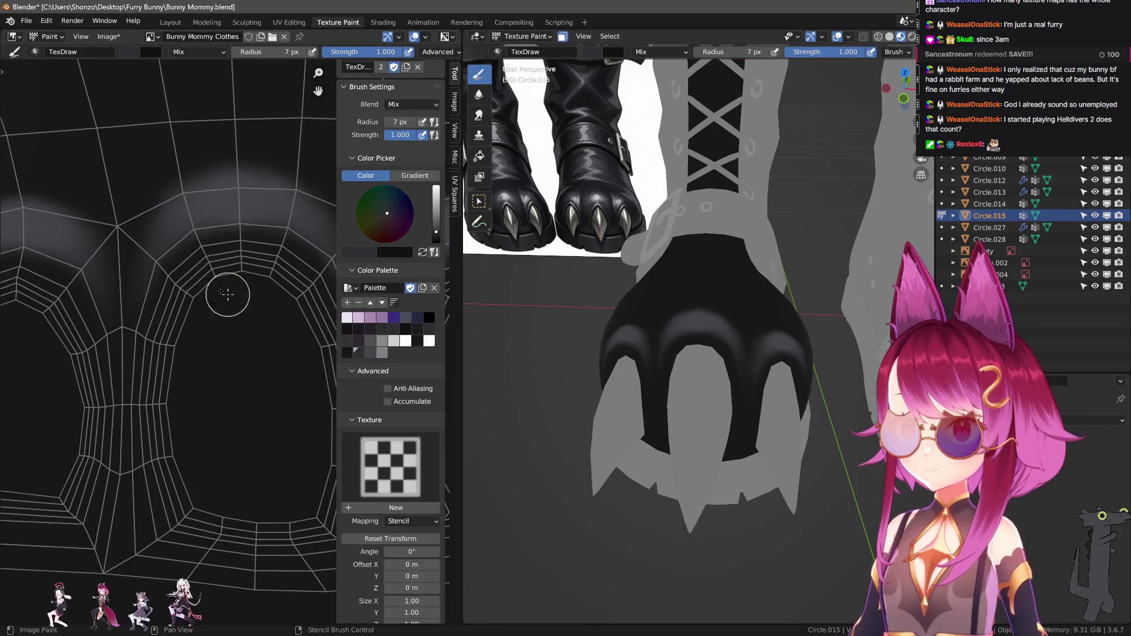
scroll(253, 298, up, 2)
Paint a thin grey trial stroke along the seam, then undo it completely
key(f)
drag(253, 256, 188, 272)
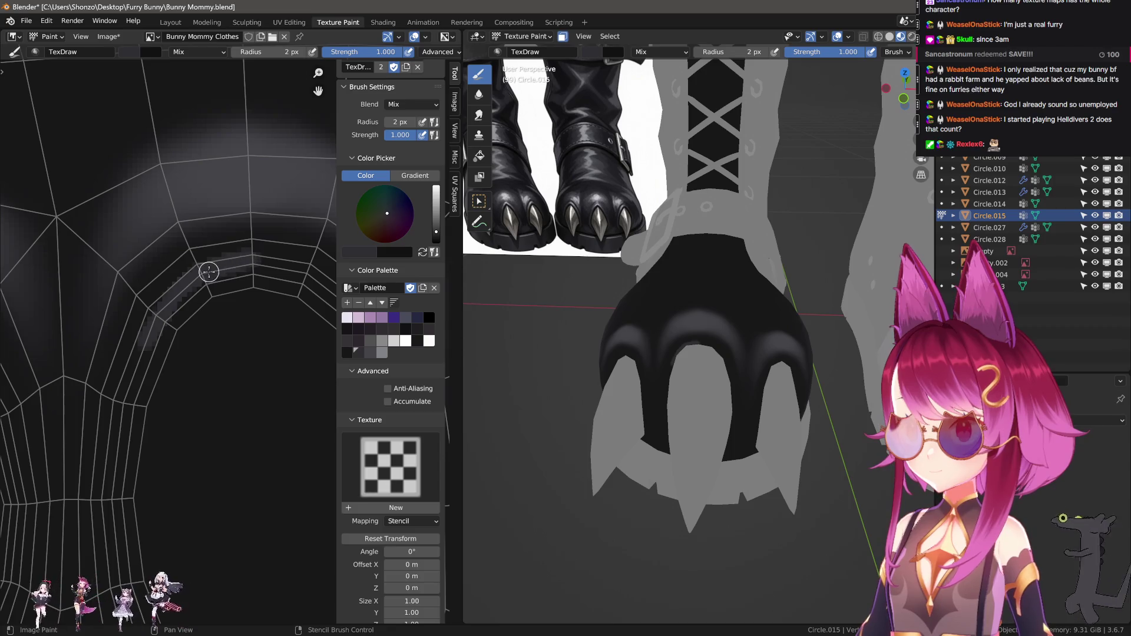
drag(139, 316, 109, 423)
key(ctrl+z)
key(ctrl+z)
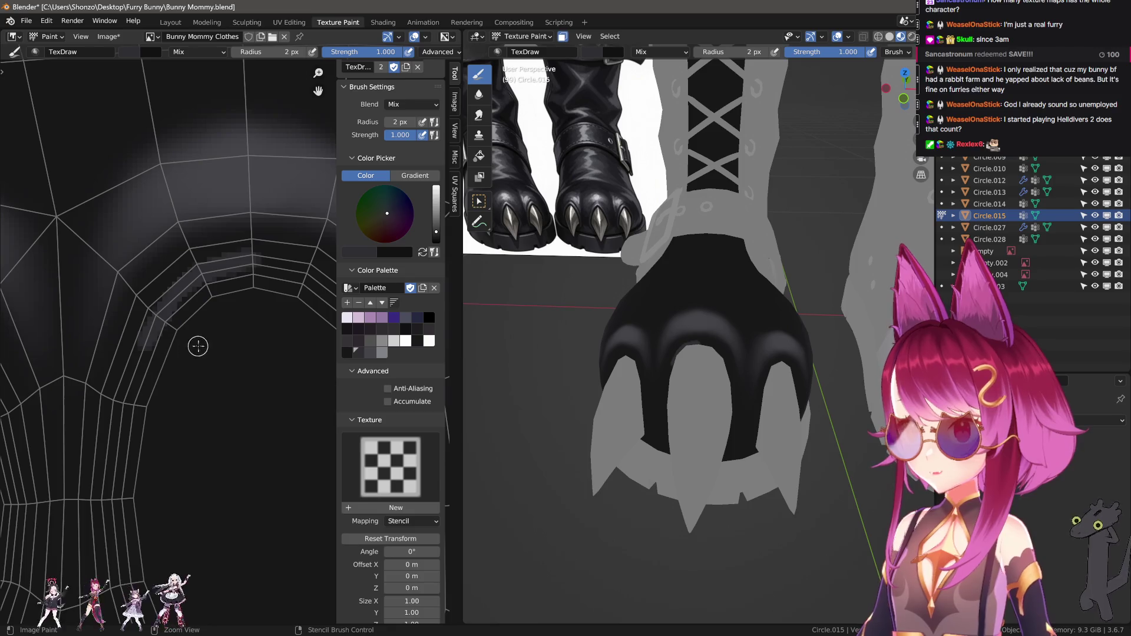
key(ctrl+z)
scroll(699, 354, up, 3)
scroll(699, 354, up, 3)
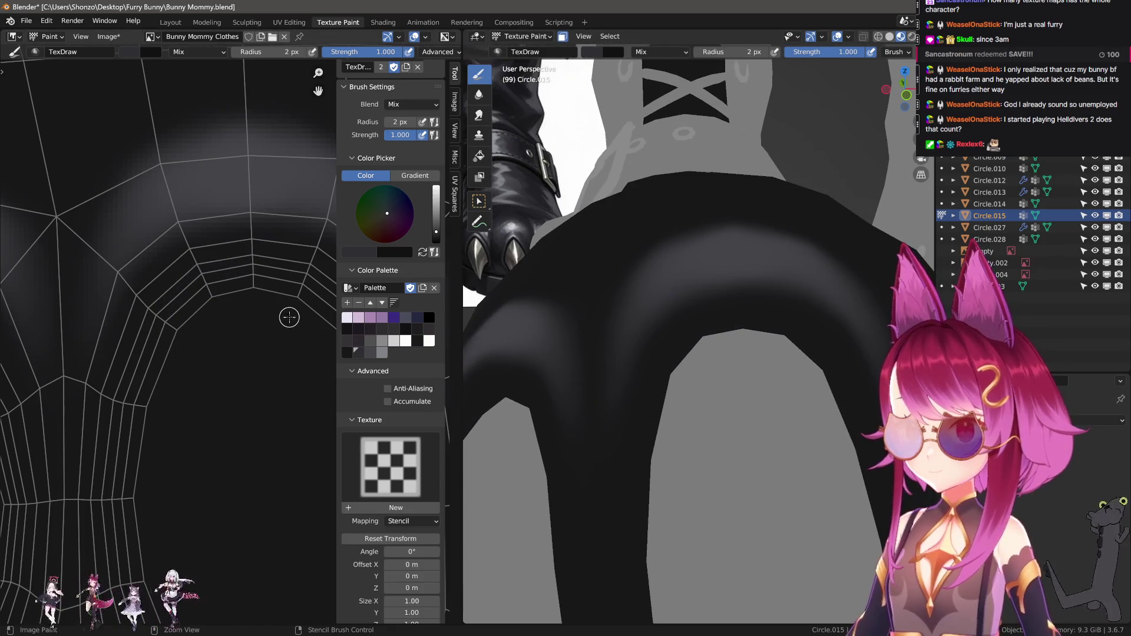
Enter mesh editing in face select mode and select the face loop around the arch
key(Tab)
key(ctrl+Tab)
click(708, 339)
alt+click(746, 314)
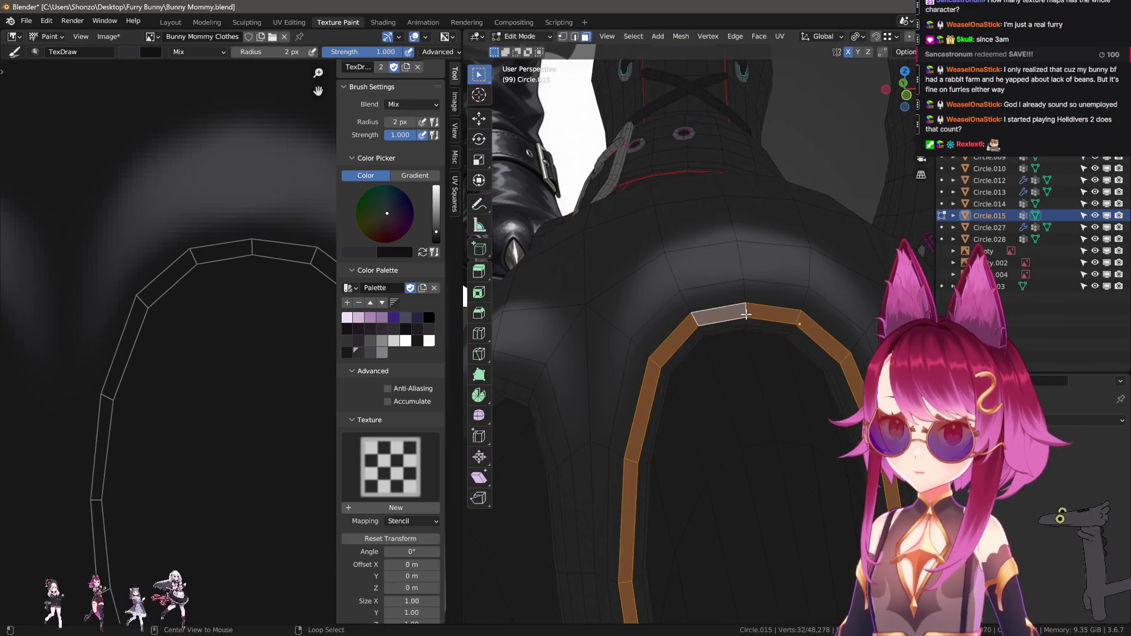
Deselect the loop, return to texture painting and stroke the paw with a 145 px brush
alt+shift+click(748, 324)
key(Tab)
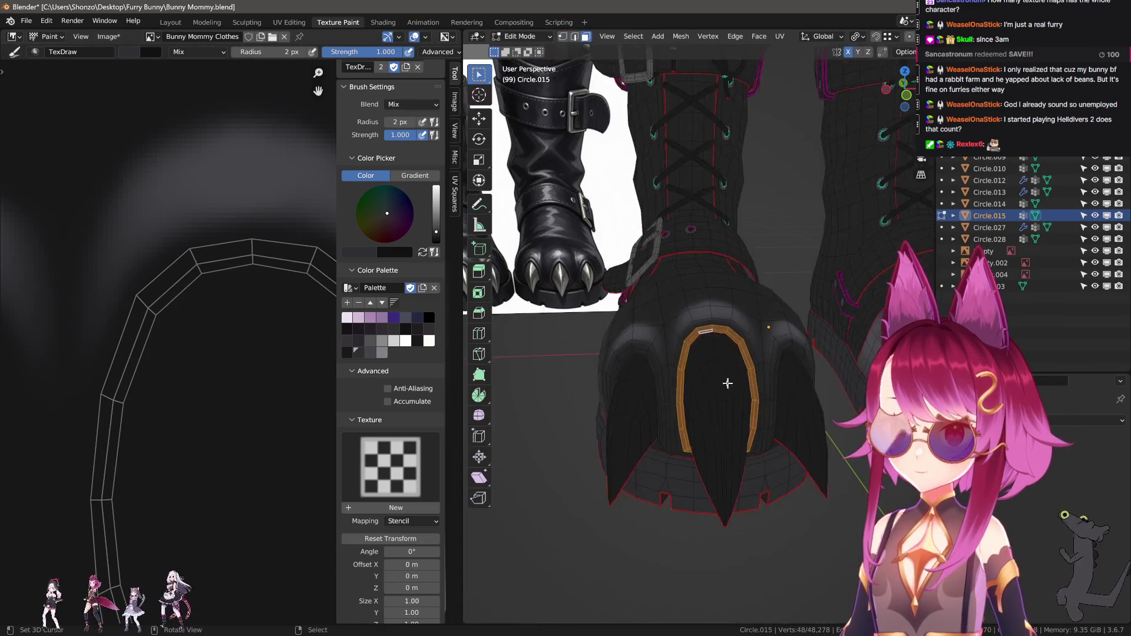
drag(742, 411, 722, 303)
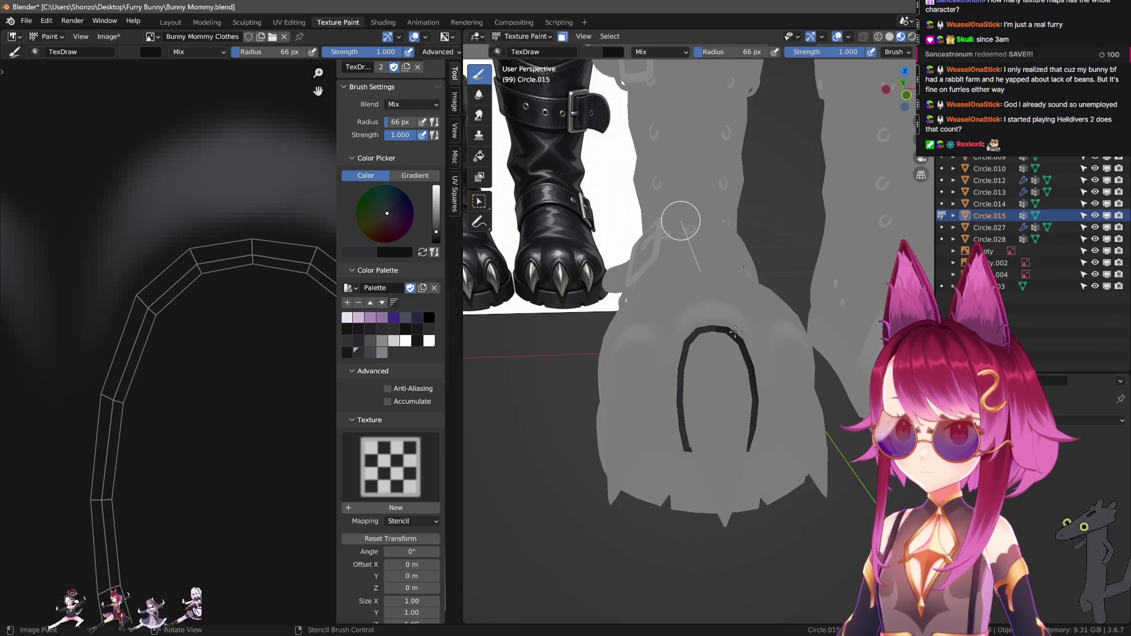
key(f)
click(709, 350)
Toggle between painting and editing, undoing back to the mesh with its face loop
key(Tab)
scroll(730, 439, up, 2)
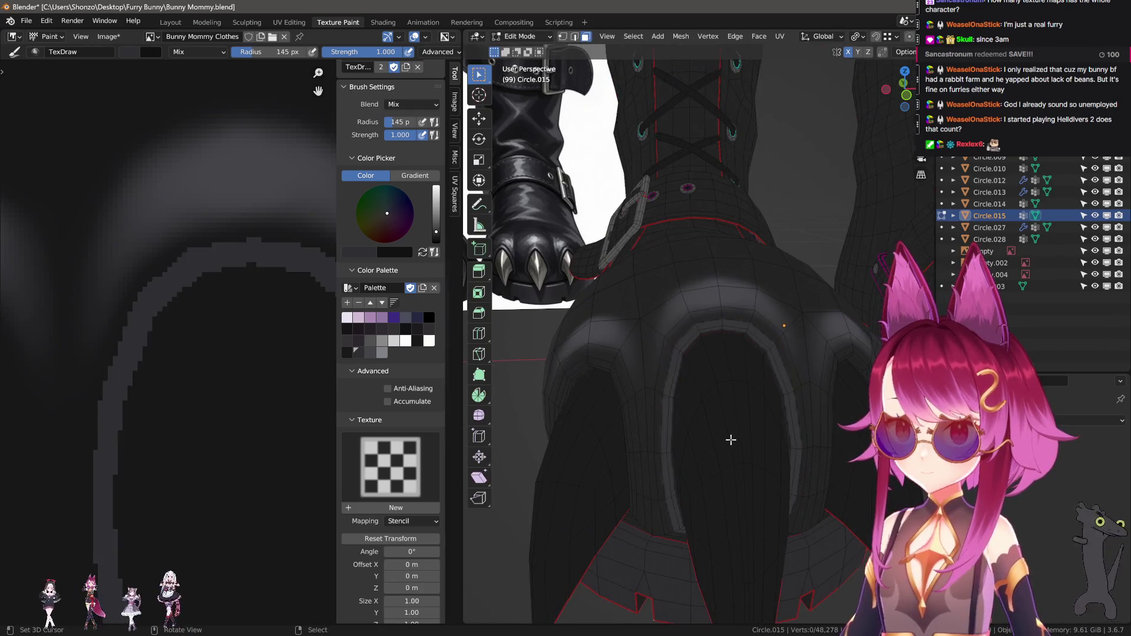
key(a)
key(Tab)
key(ctrl+z)
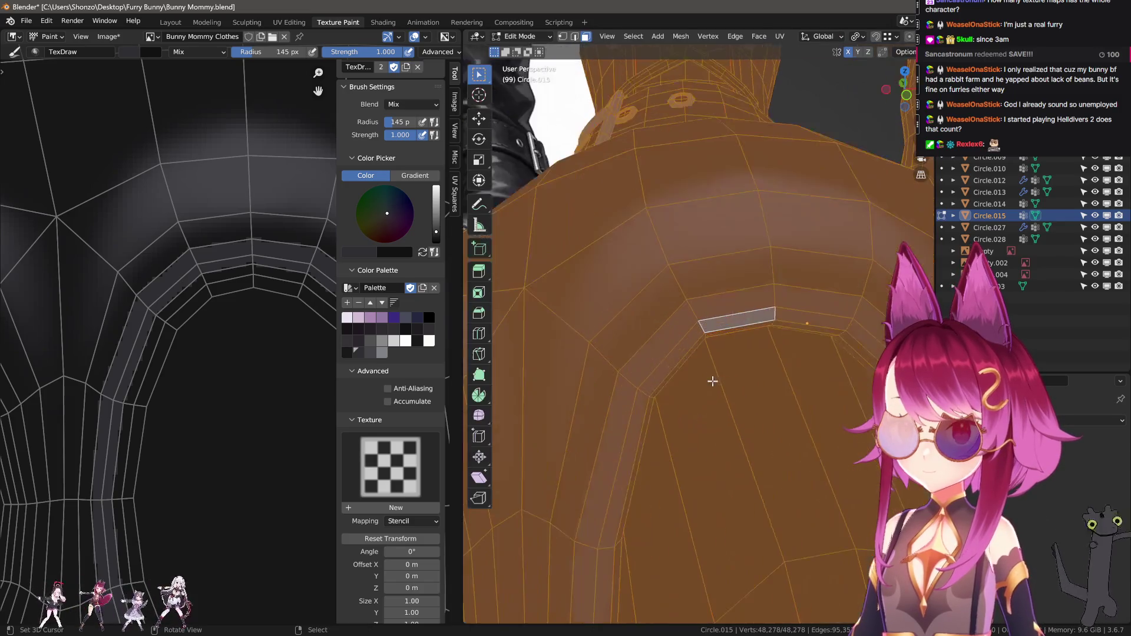
key(ctrl+z)
key(ctrl+z)
key(ctrl+z)
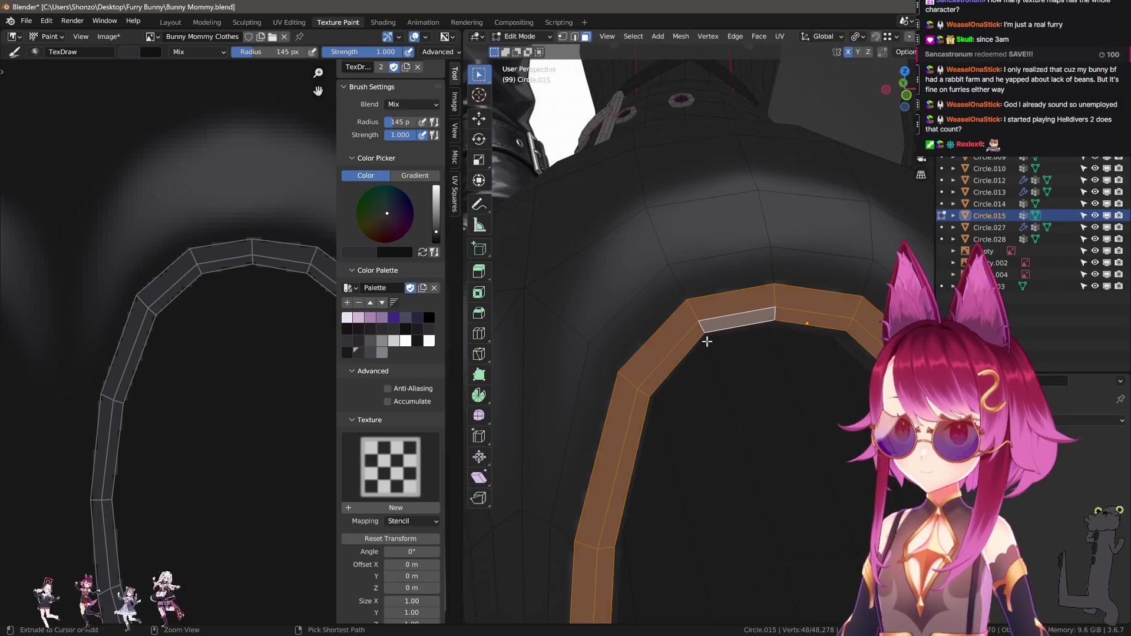
key(ctrl+z)
key(ctrl+z)
key(ctrl+z)
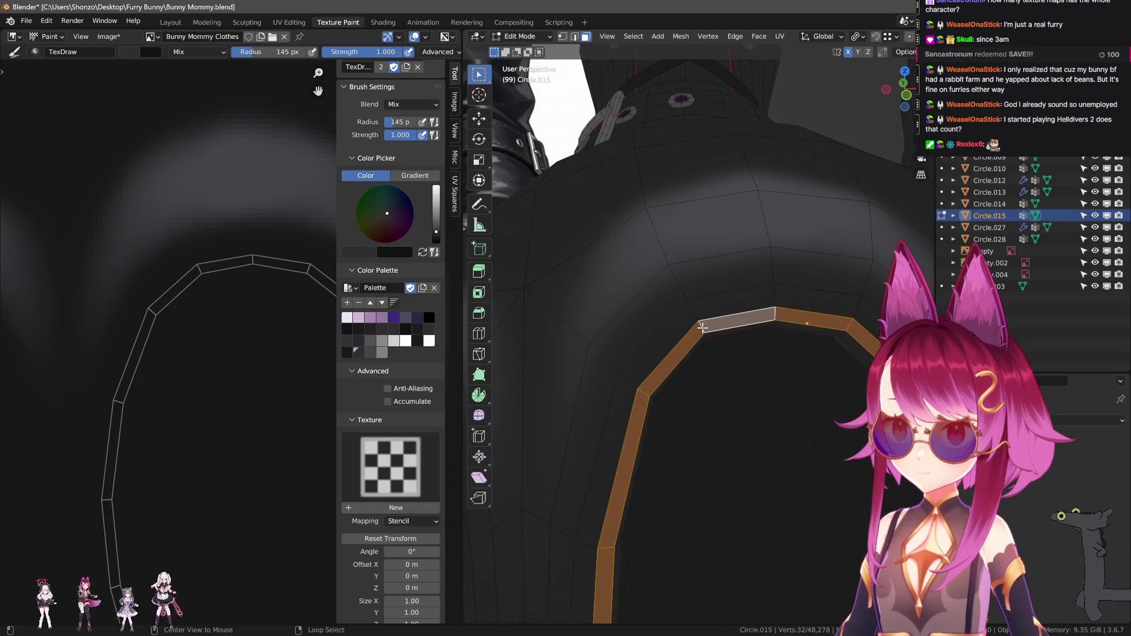
scroll(714, 382, down, 3)
scroll(637, 374, up, 3)
scroll(645, 386, up, 2)
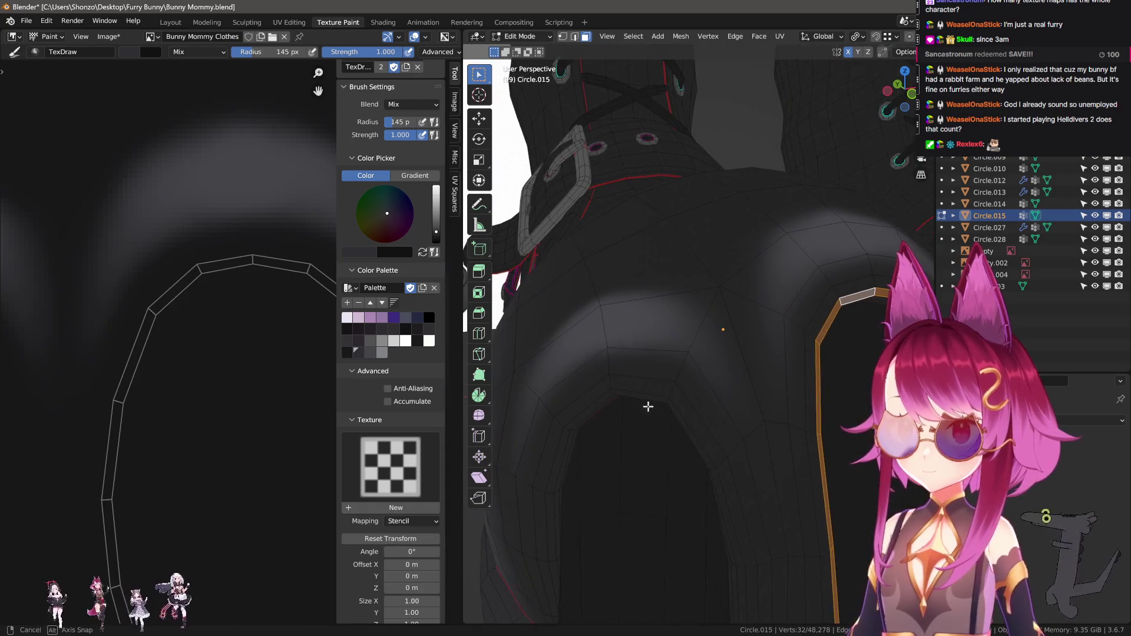
scroll(677, 398, up, 1)
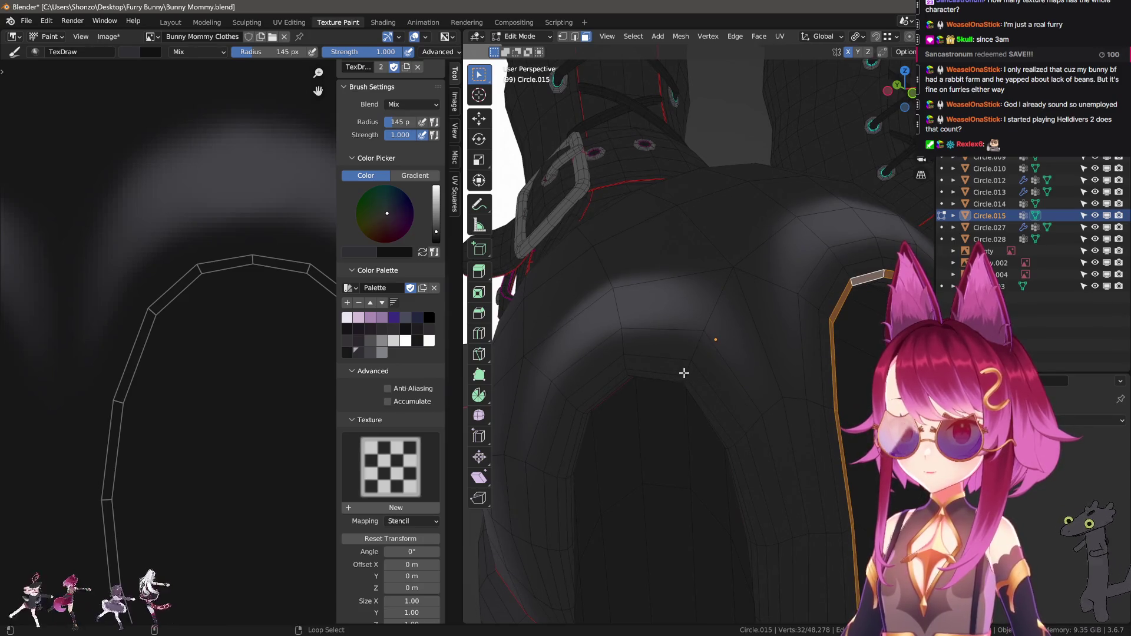
Select the edge loop around the arch and switch the paw back to texture painting
alt+shift+click(684, 378)
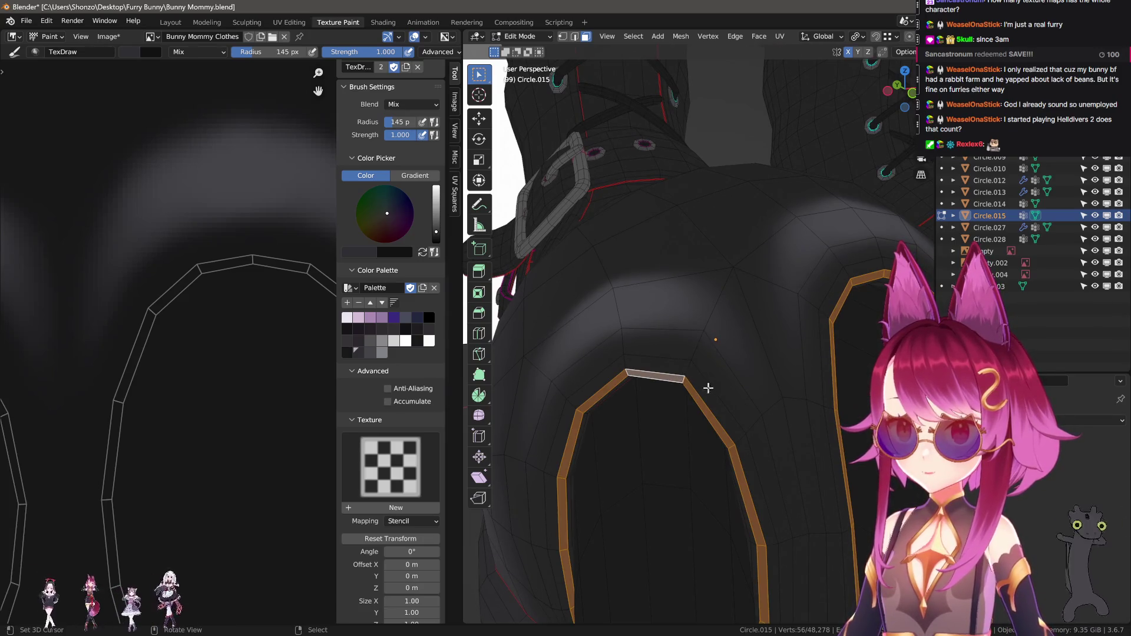
middle_drag(705, 384, 718, 353)
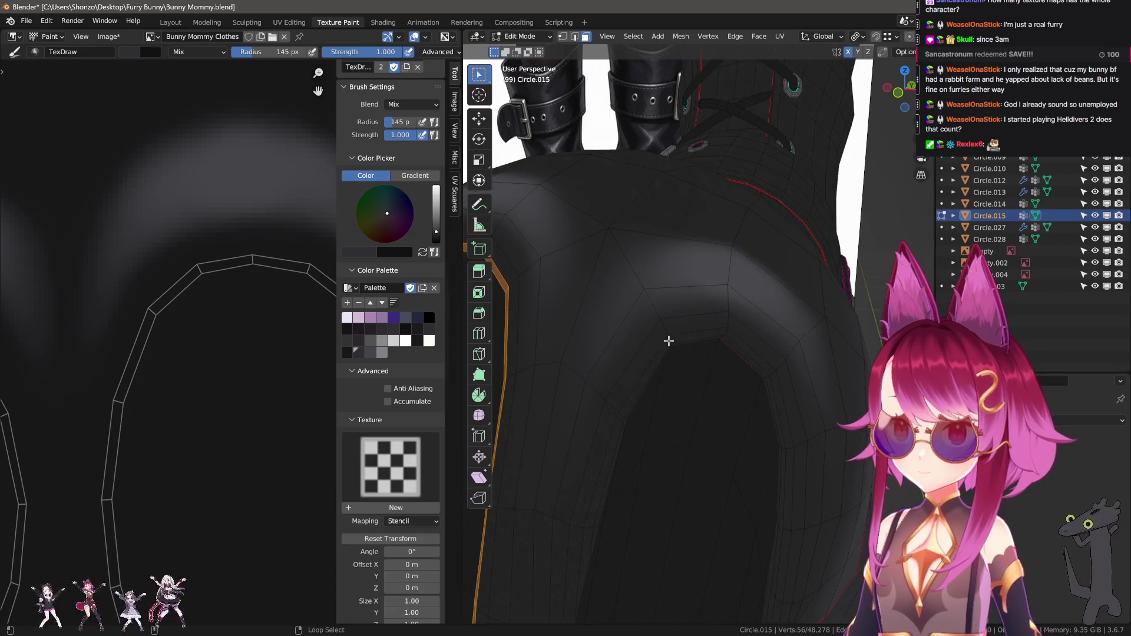
scroll(669, 341, down, 3)
key(Tab)
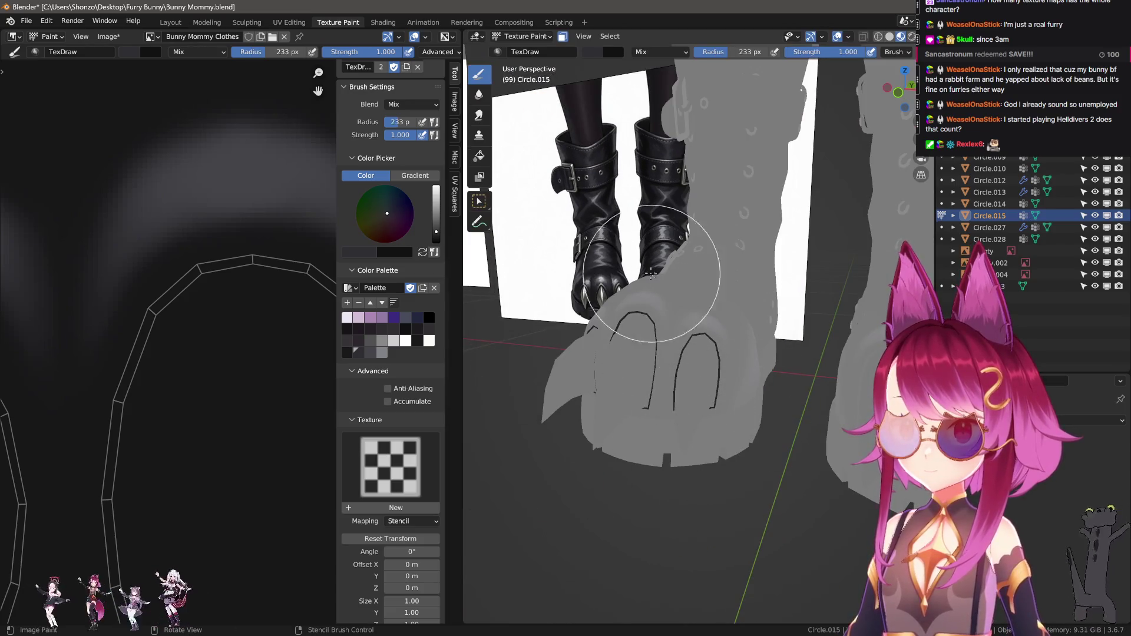
View the claw symmetrically with brush settings shown and set the radius to 2 px
key(n)
key(n)
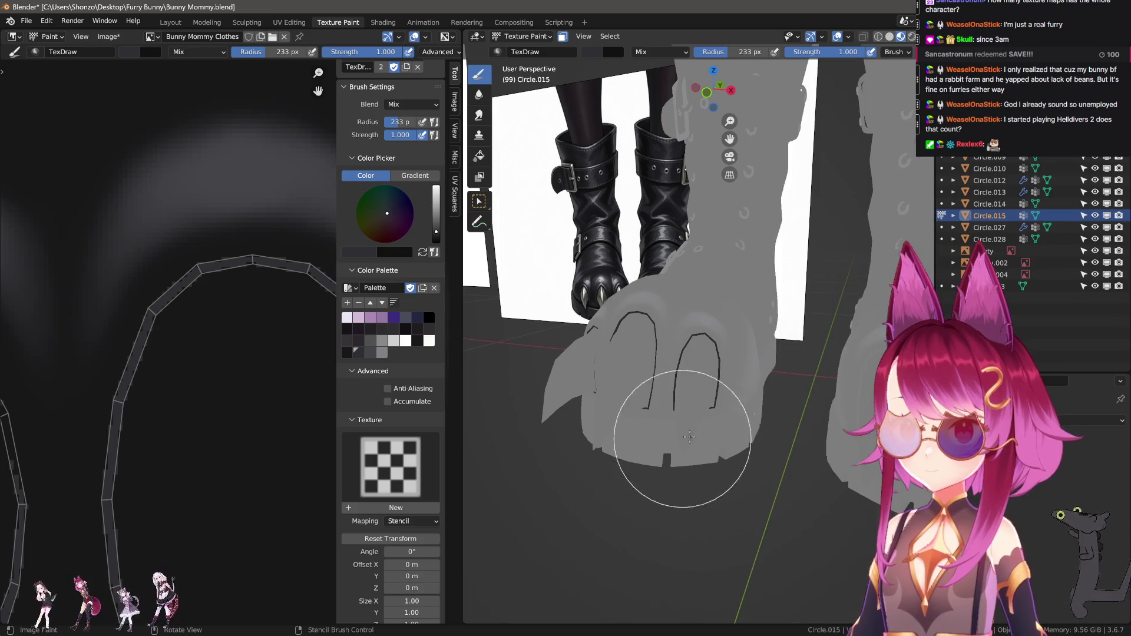
scroll(610, 398, up, 2)
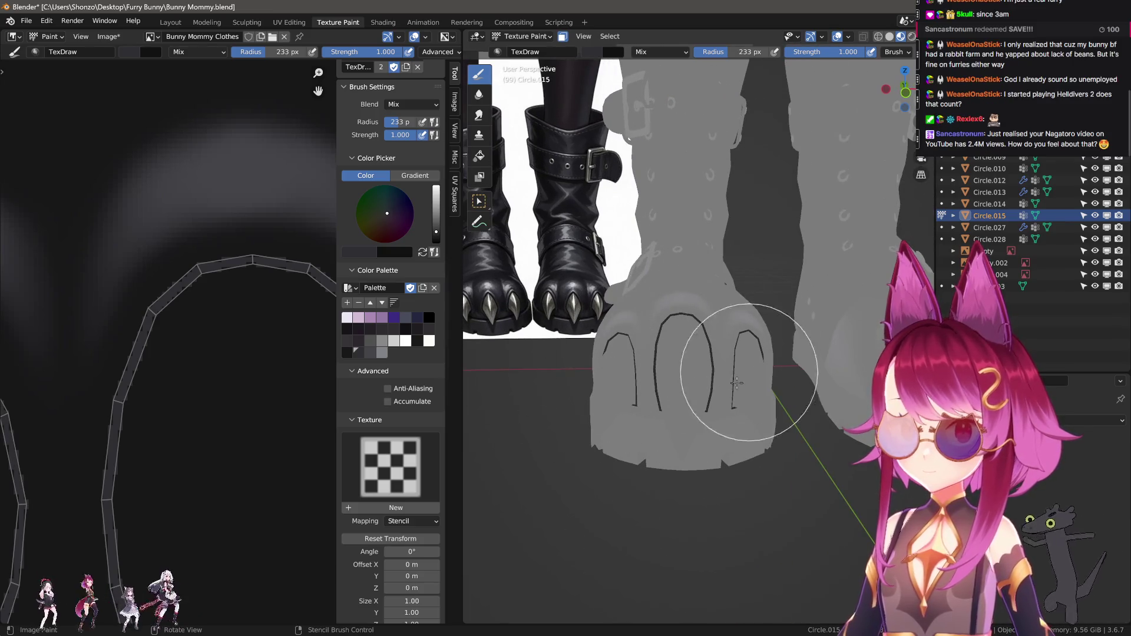
scroll(705, 341, up, 2)
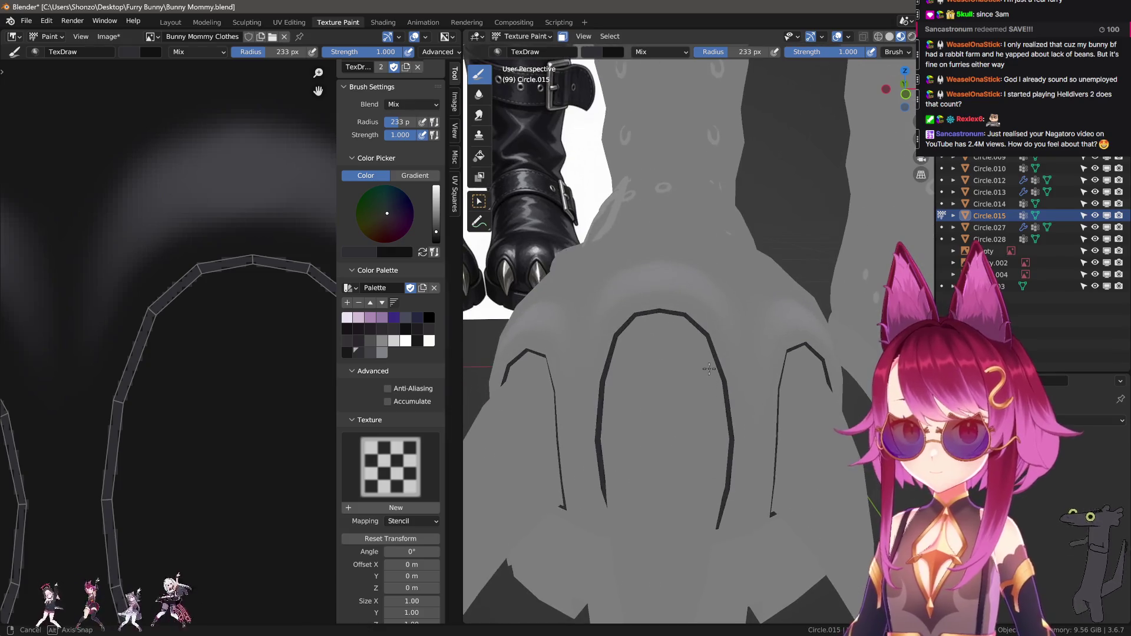
scroll(682, 353, up, 1)
scroll(681, 352, up, 1)
middle_drag(681, 351, 669, 324)
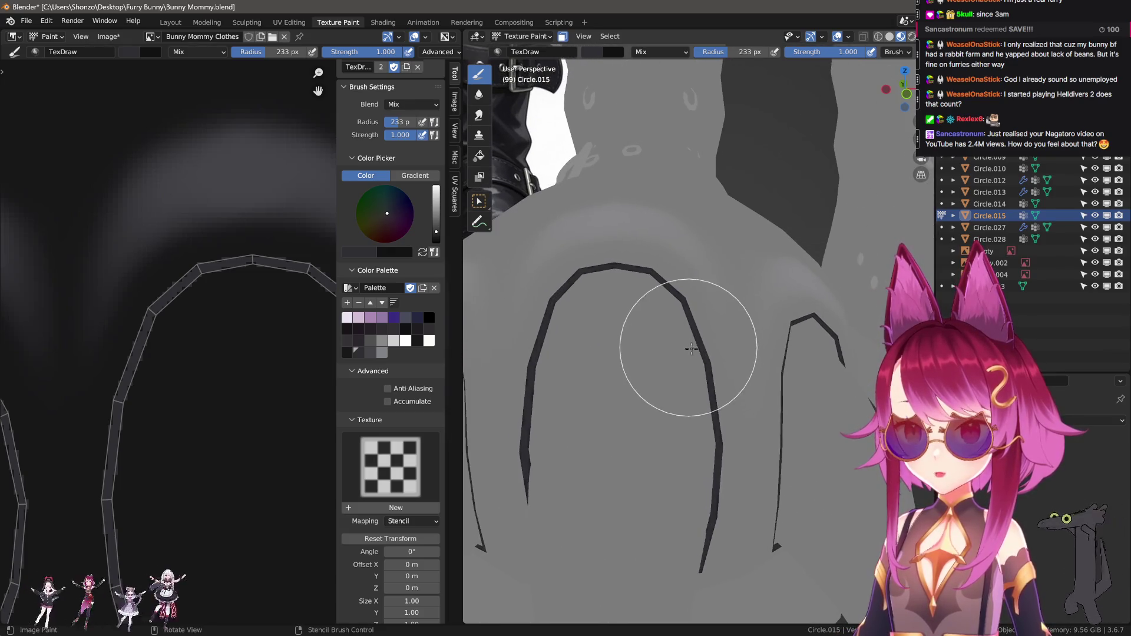
key(n)
key(n)
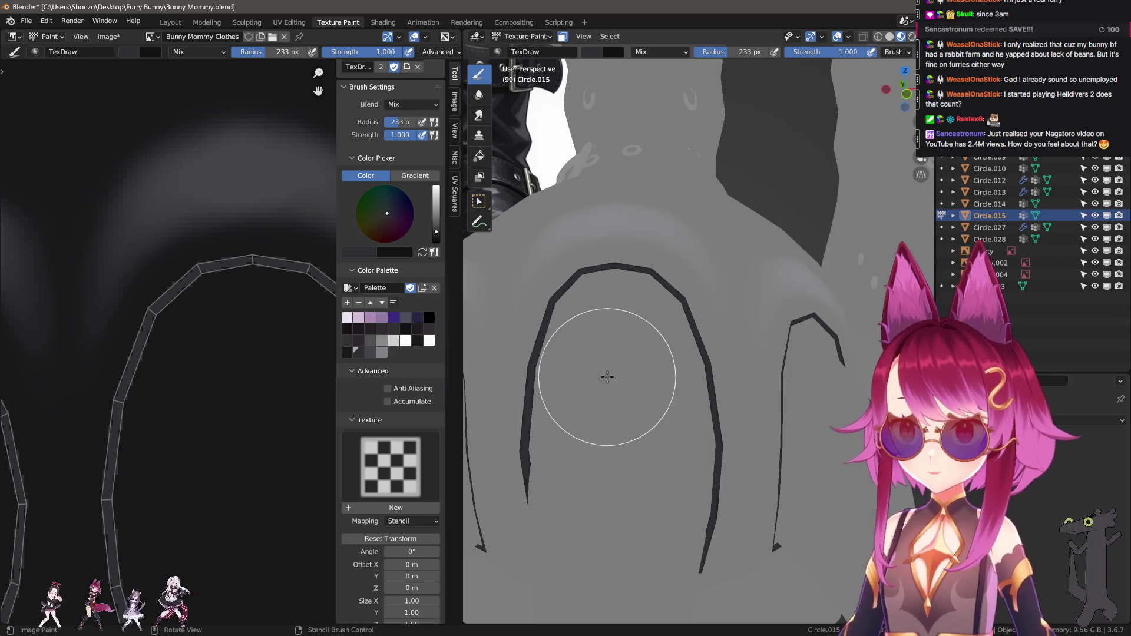
scroll(607, 379, down, 2)
mouse_move(639, 366)
middle_down()
mouse_move(667, 412)
mouse_move(644, 416)
middle_up()
scroll(259, 395, down, 1)
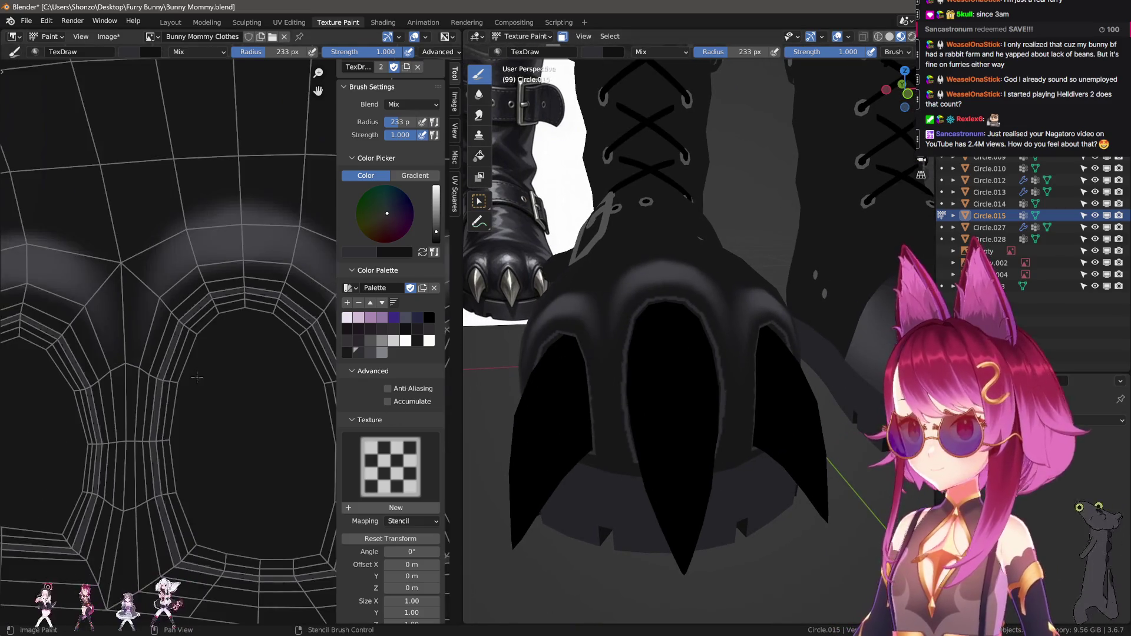
scroll(259, 395, down, 1)
scroll(259, 395, down, 1)
key(f)
key(2)
key(Return)
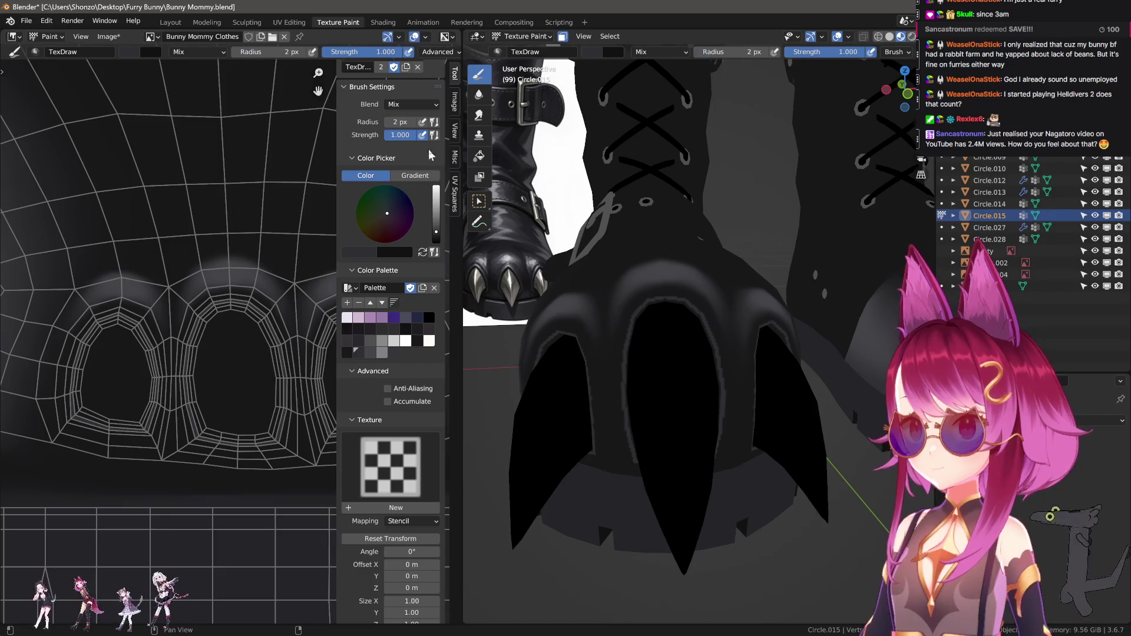
middle_drag(398, 106, 401, 241)
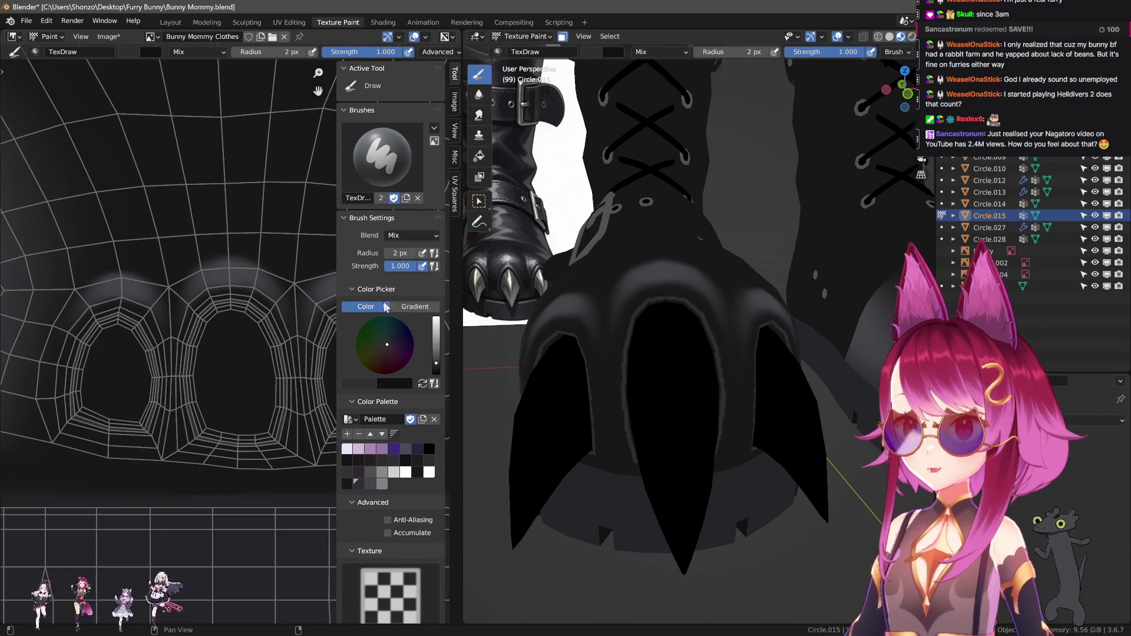
scroll(396, 409, down, 4)
scroll(397, 411, down, 1)
scroll(397, 418, down, 4)
scroll(395, 425, down, 4)
scroll(396, 422, down, 7)
scroll(395, 404, up, 2)
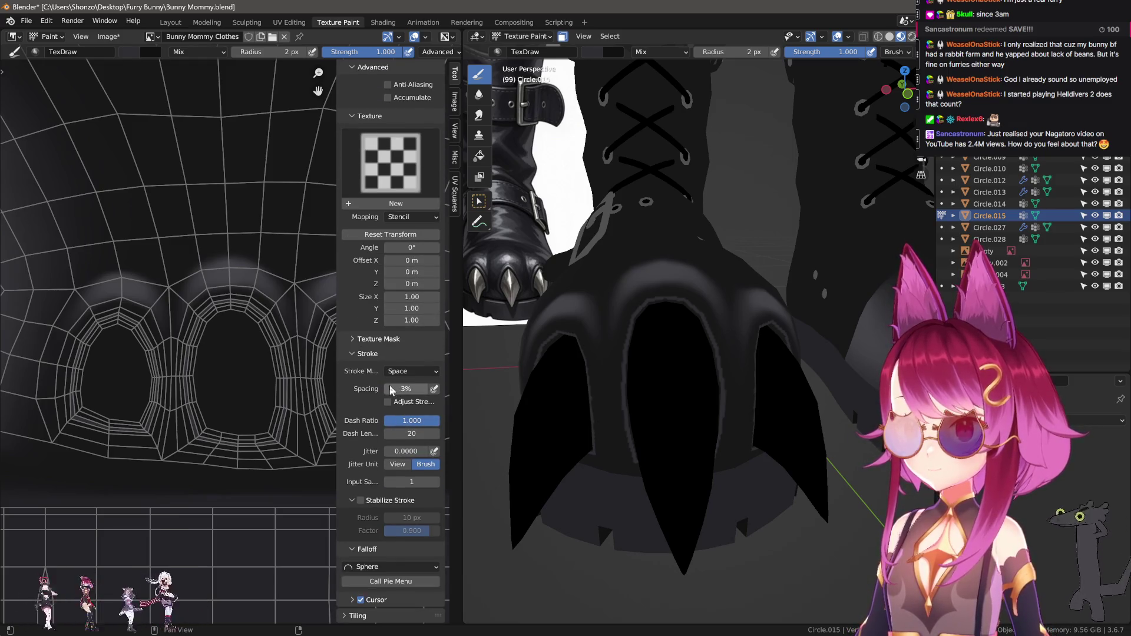
Centre the UV eye holes and switch to the Soften brush at a small radius
middle_drag(184, 351, 184, 289)
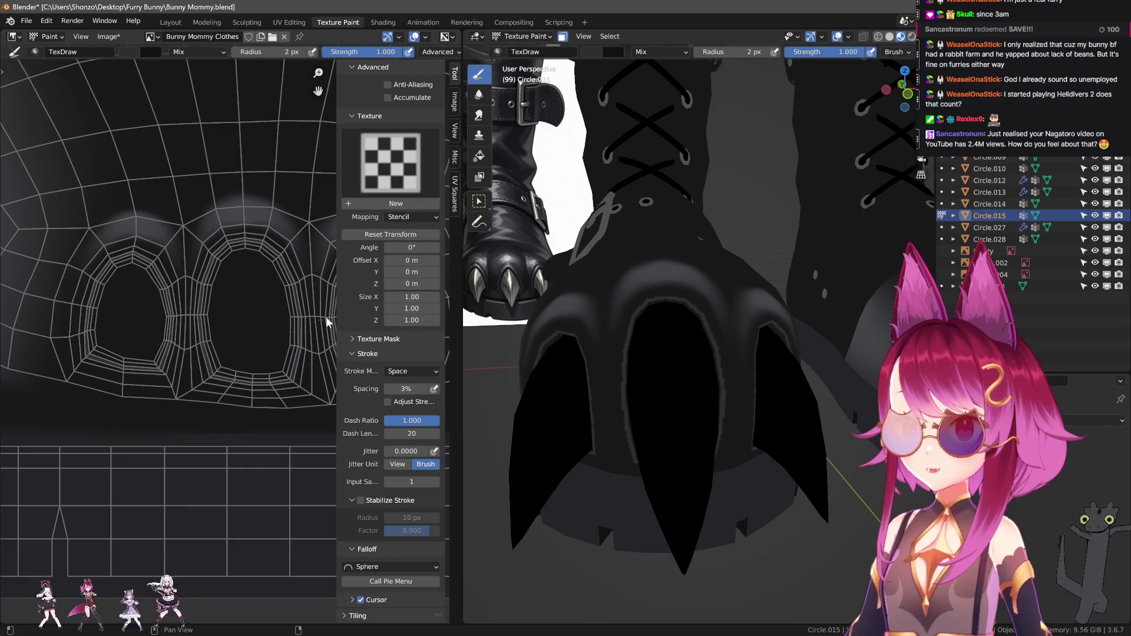
scroll(226, 336, up, 2)
scroll(226, 336, up, 1)
scroll(225, 339, up, 1)
scroll(265, 354, up, 1)
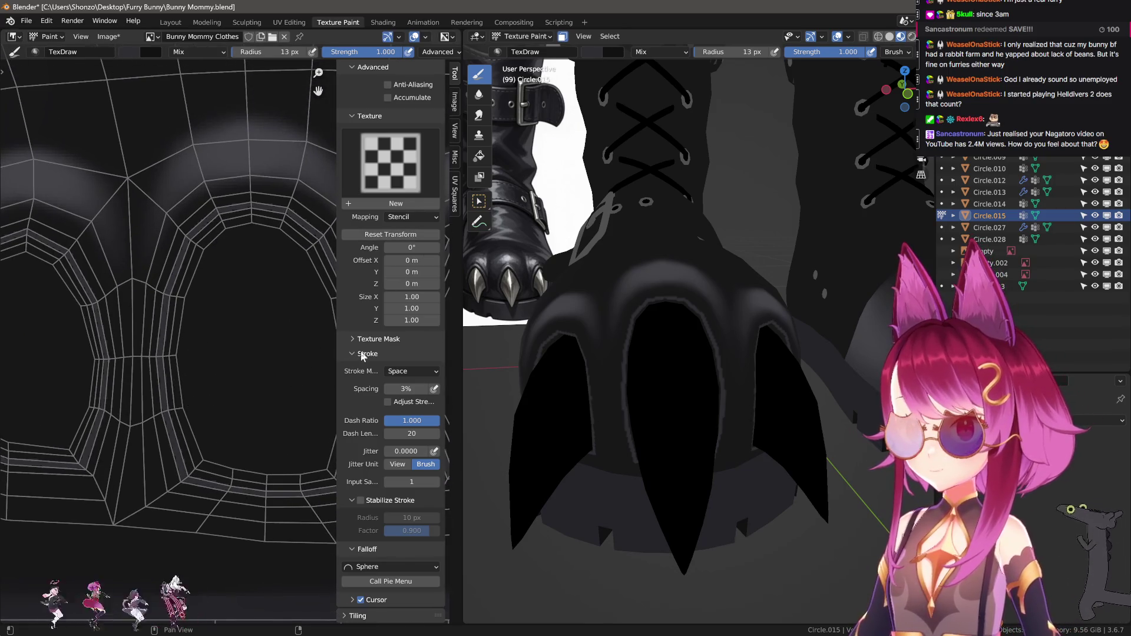
key(s)
scroll(386, 380, up, 3)
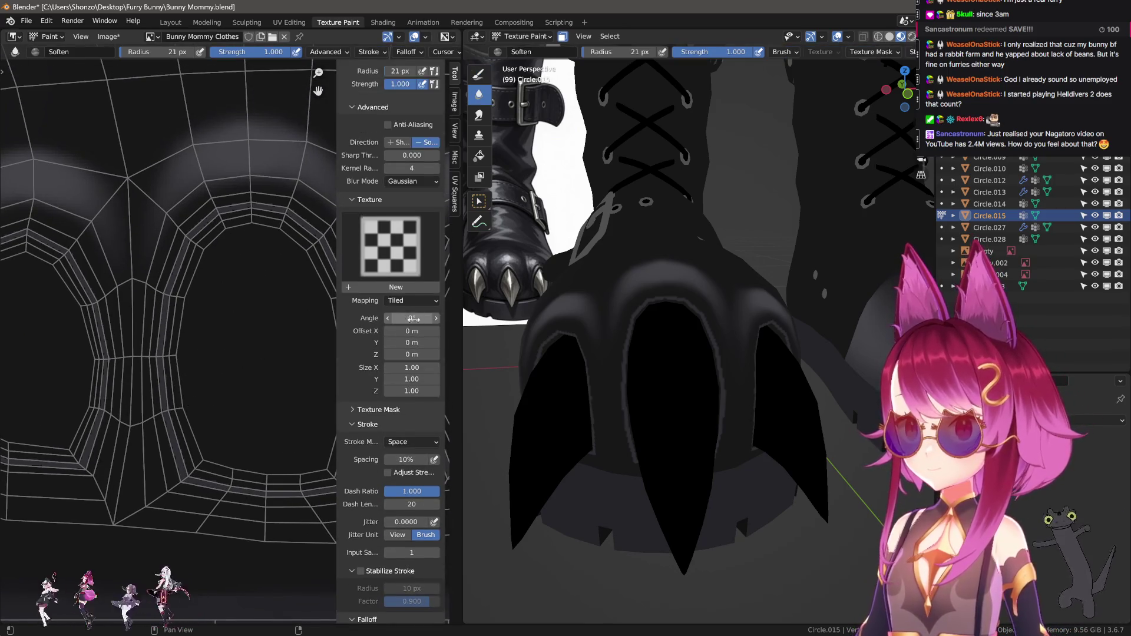
scroll(389, 362, up, 3)
scroll(393, 344, up, 3)
key(f)
click(212, 292)
key(n)
scroll(198, 295, up, 1)
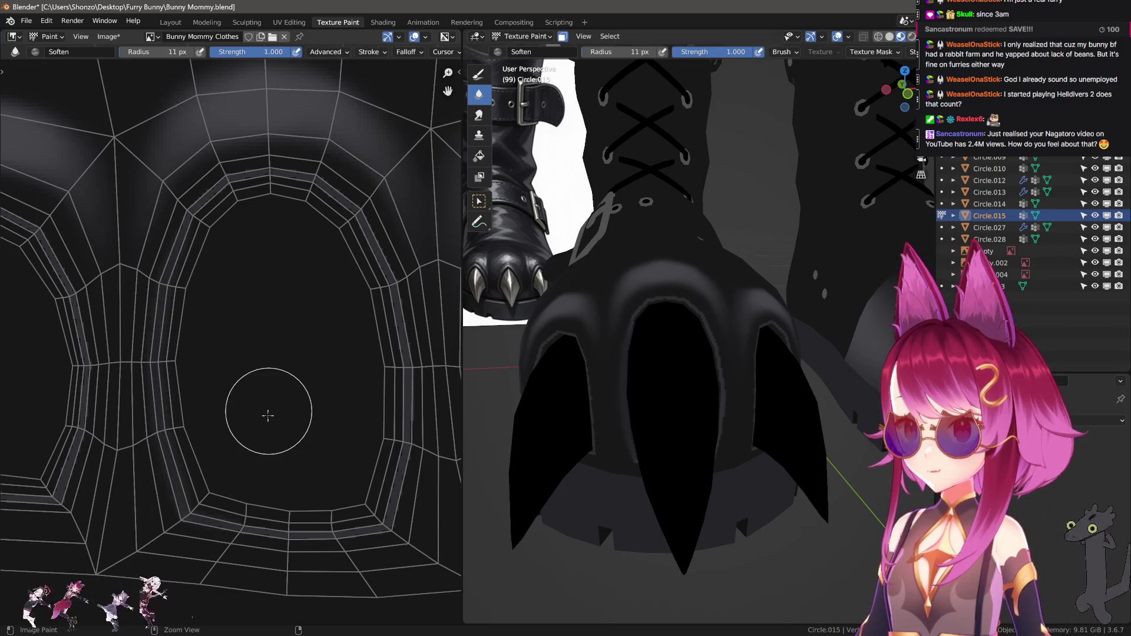
key(n)
key(n)
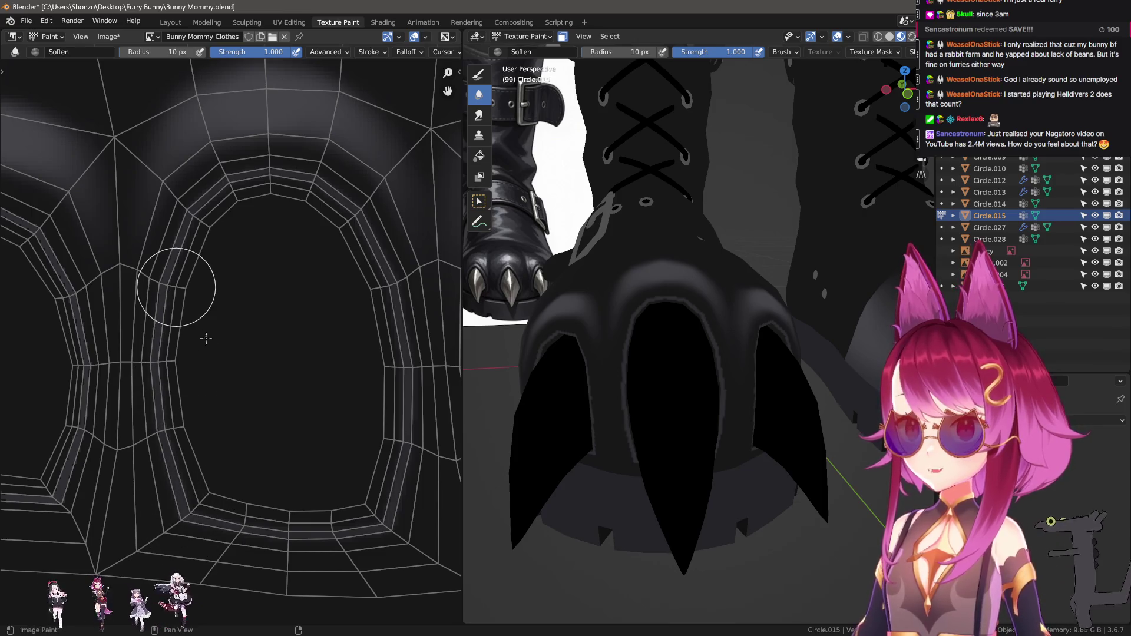
Soften the opening edges, toggling the sidebar for canvas room, and begin resizing the brush
key(n)
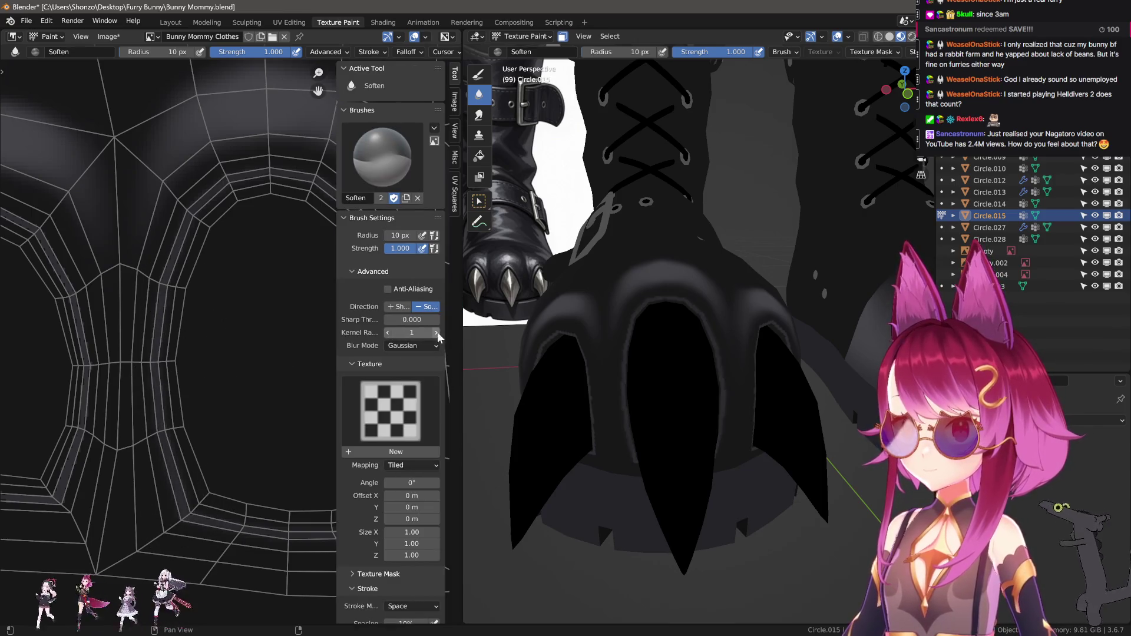
key(n)
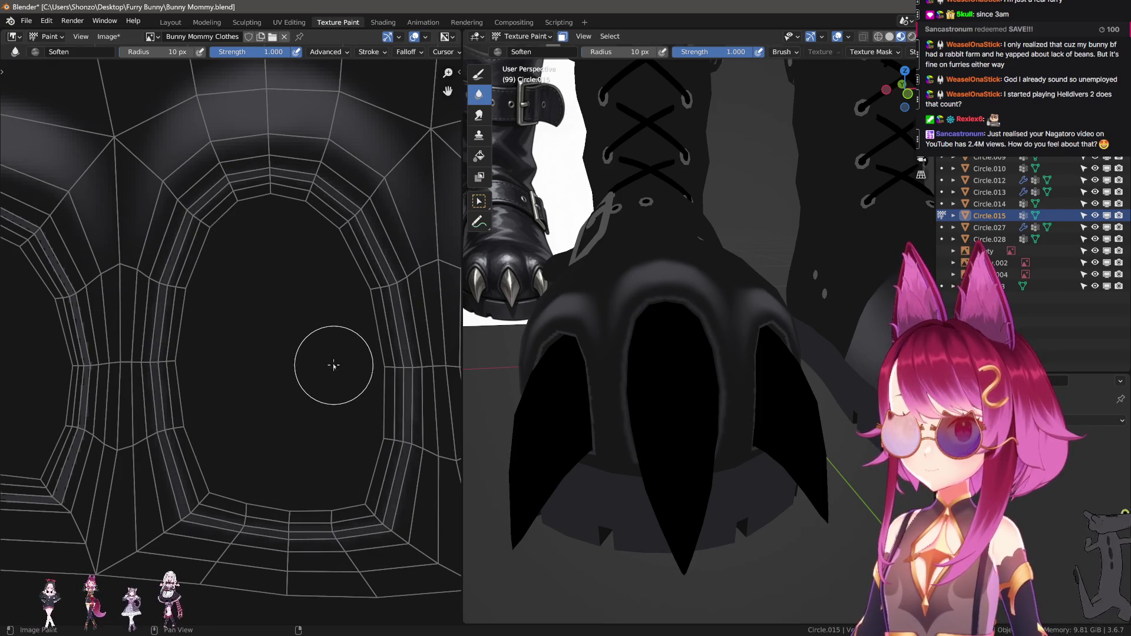
key(n)
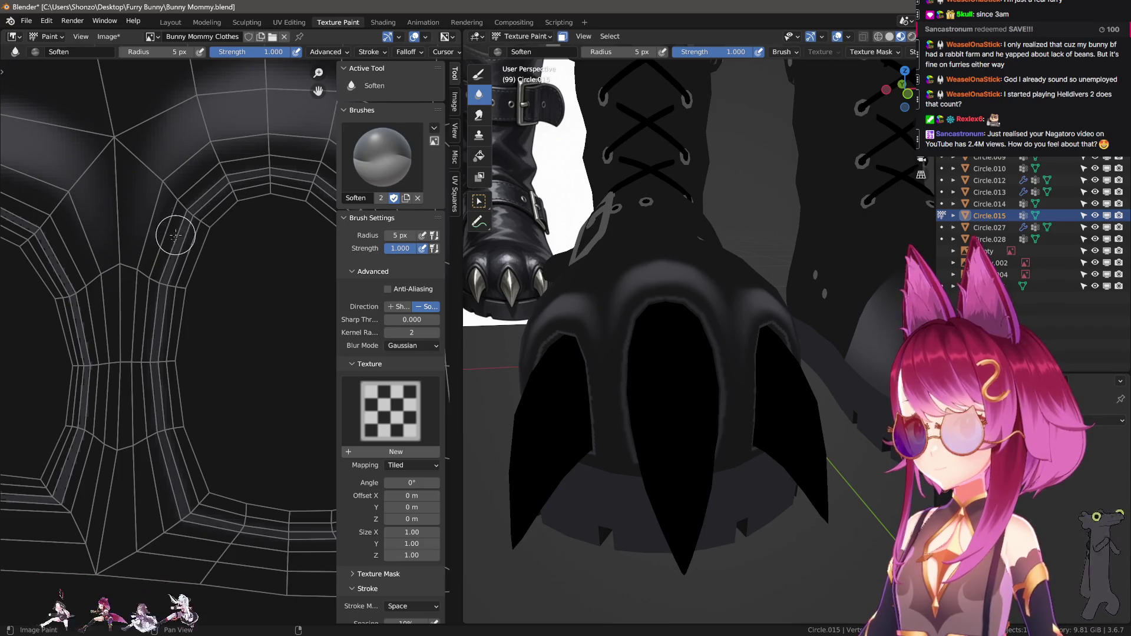
scroll(227, 452, up, 3)
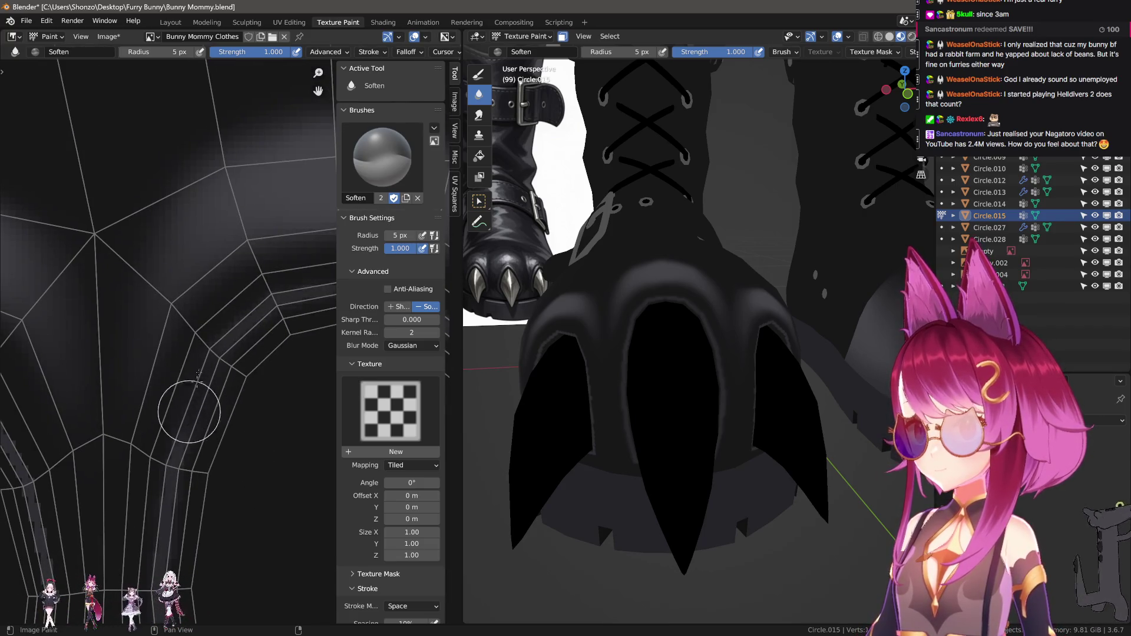
scroll(380, 424, down, 2)
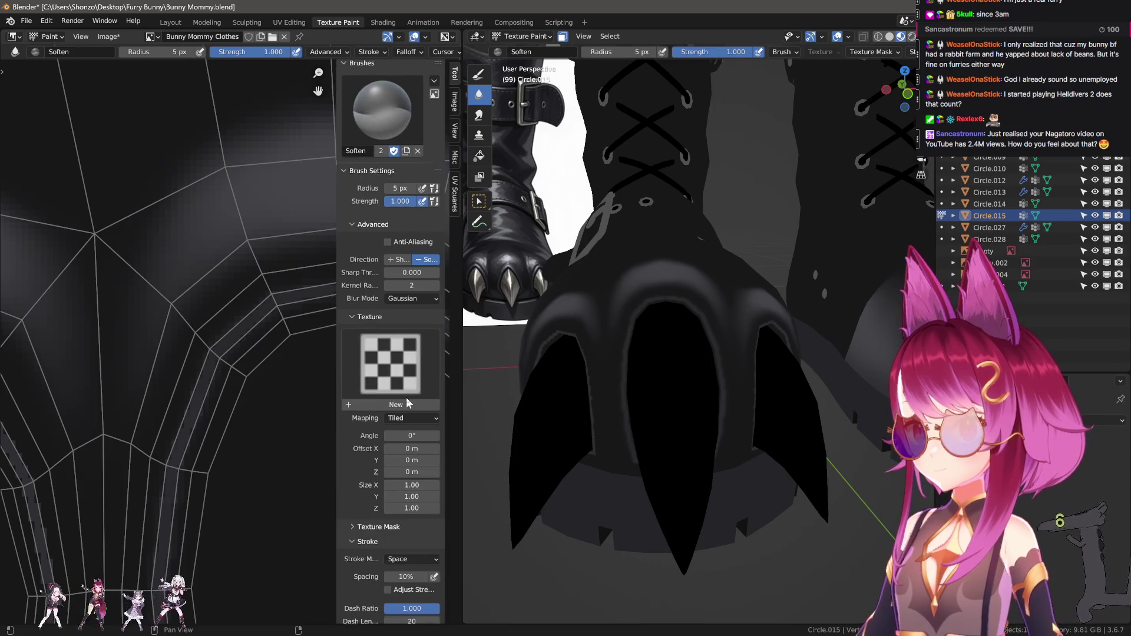
scroll(380, 434, down, 2)
scroll(374, 448, down, 1)
scroll(373, 447, down, 1)
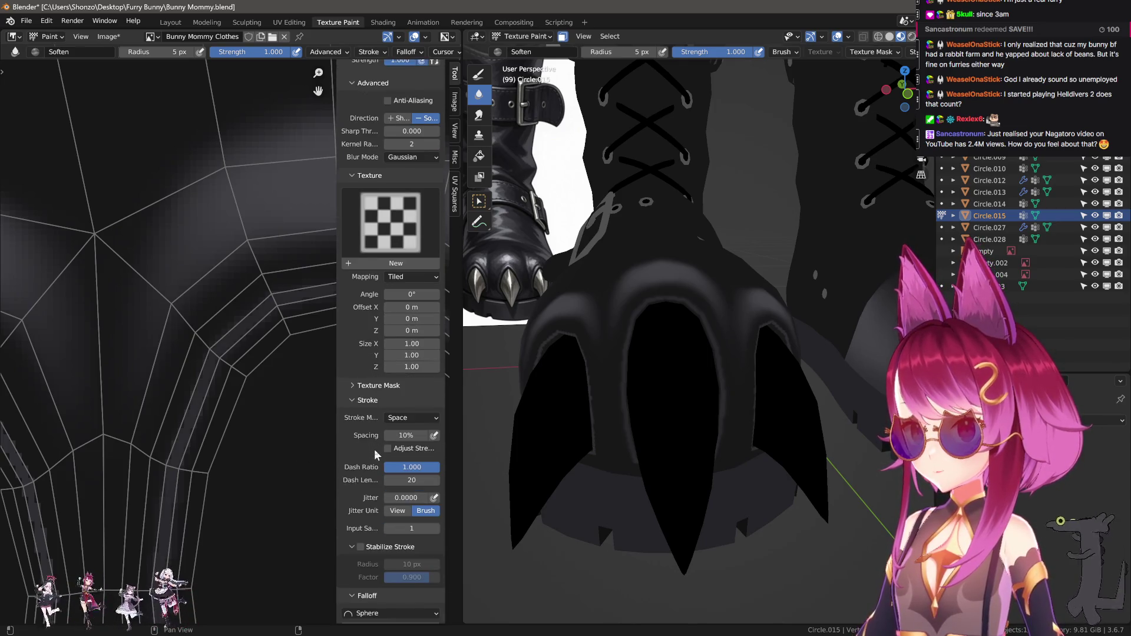
scroll(375, 450, down, 1)
scroll(373, 448, down, 1)
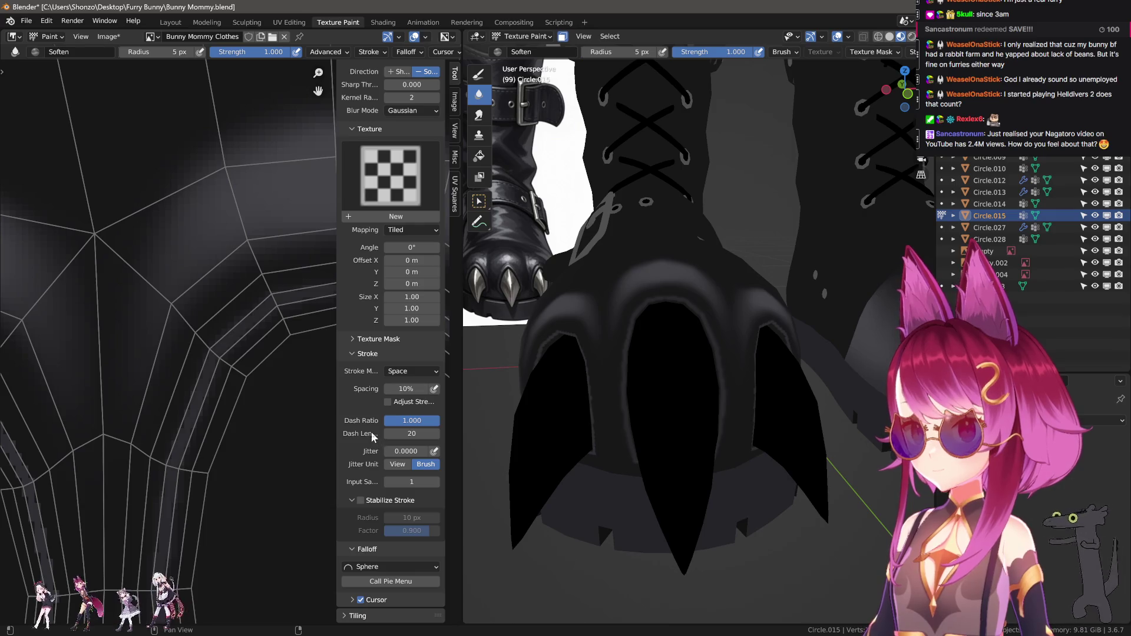
scroll(375, 446, up, 6)
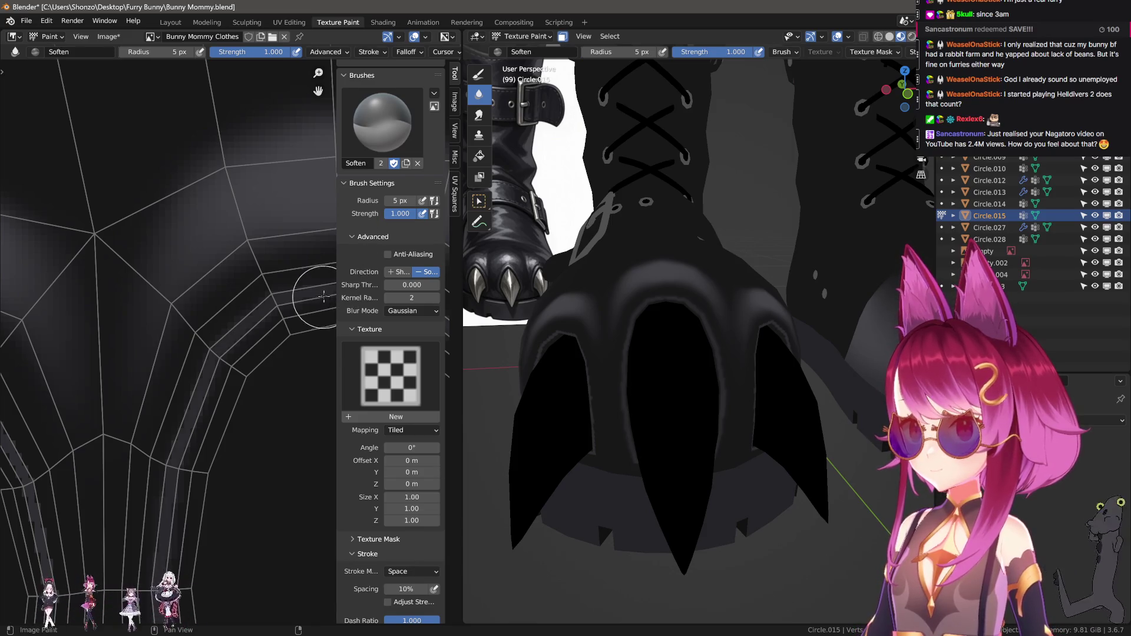
mouse_move(268, 423)
middle_down()
mouse_move(215, 245)
mouse_move(215, 328)
middle_up()
scroll(389, 353, down, 5)
scroll(217, 387, down, 3)
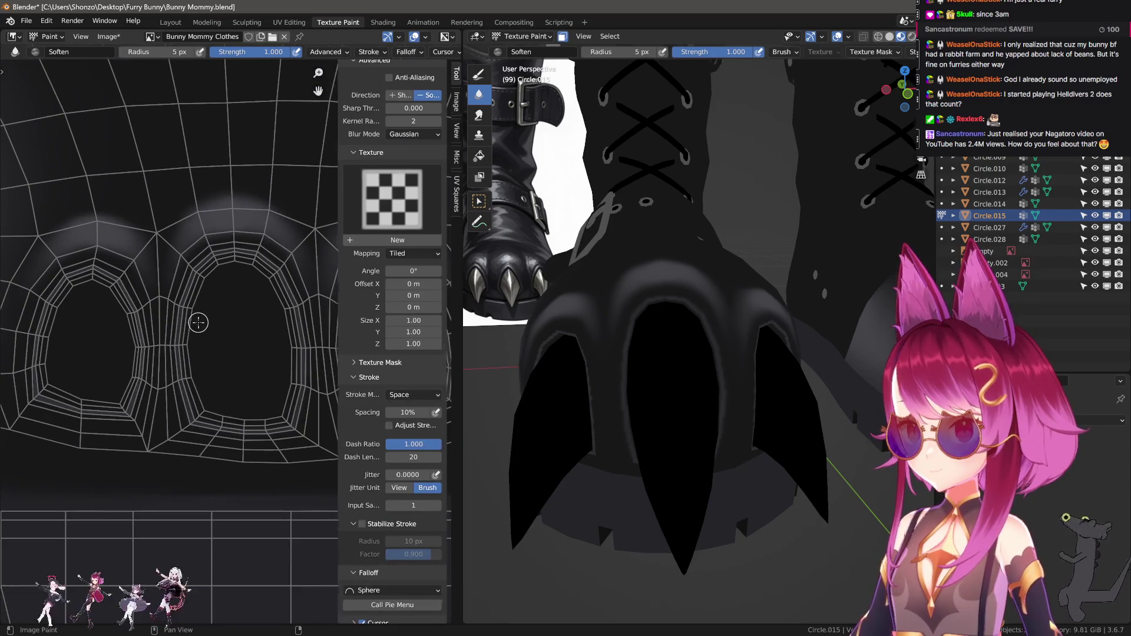
key(n)
key(f)
key(f)
Soften both openings at 14 px, check both boots in 3D, and return to the draw brush
click(217, 275)
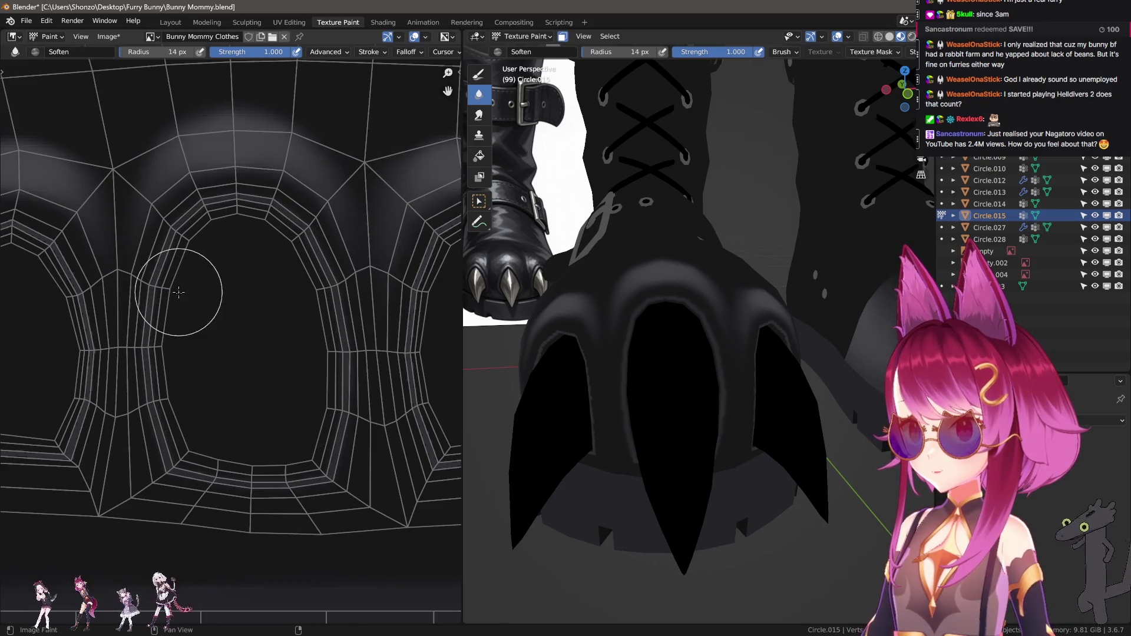
scroll(171, 352, down, 1)
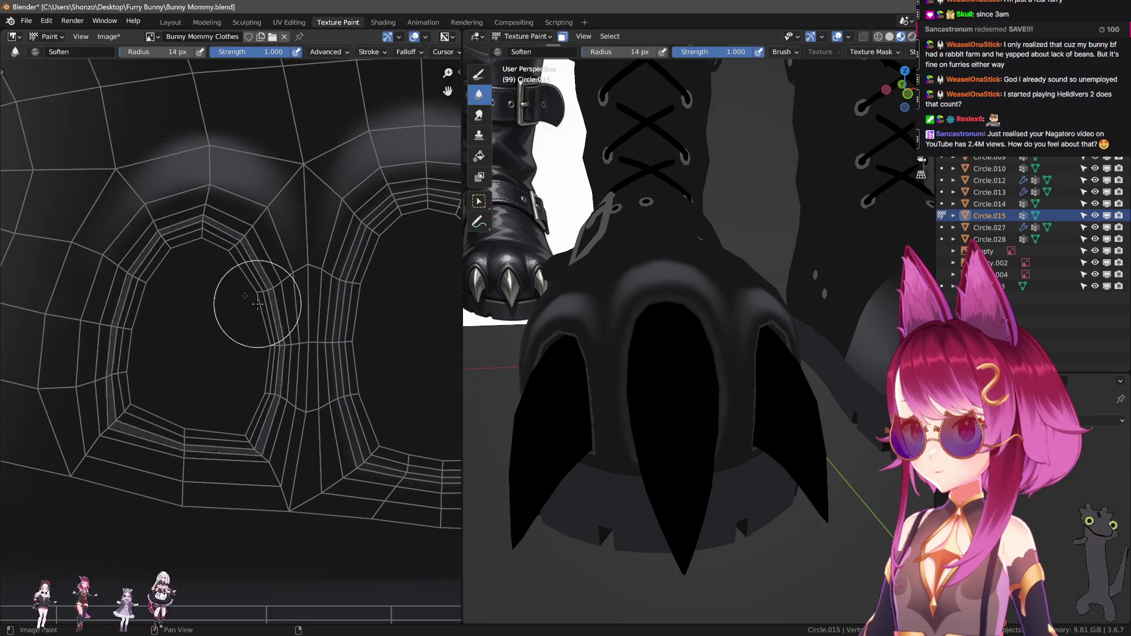
middle_drag(165, 252, 277, 253)
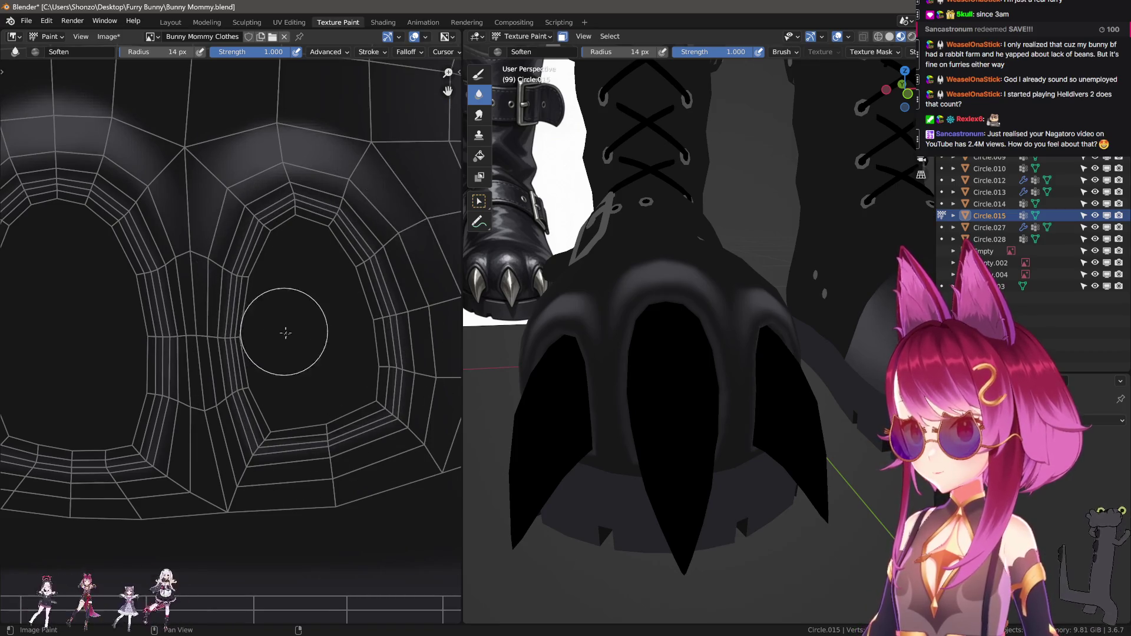
scroll(637, 413, up, 2)
scroll(713, 422, down, 5)
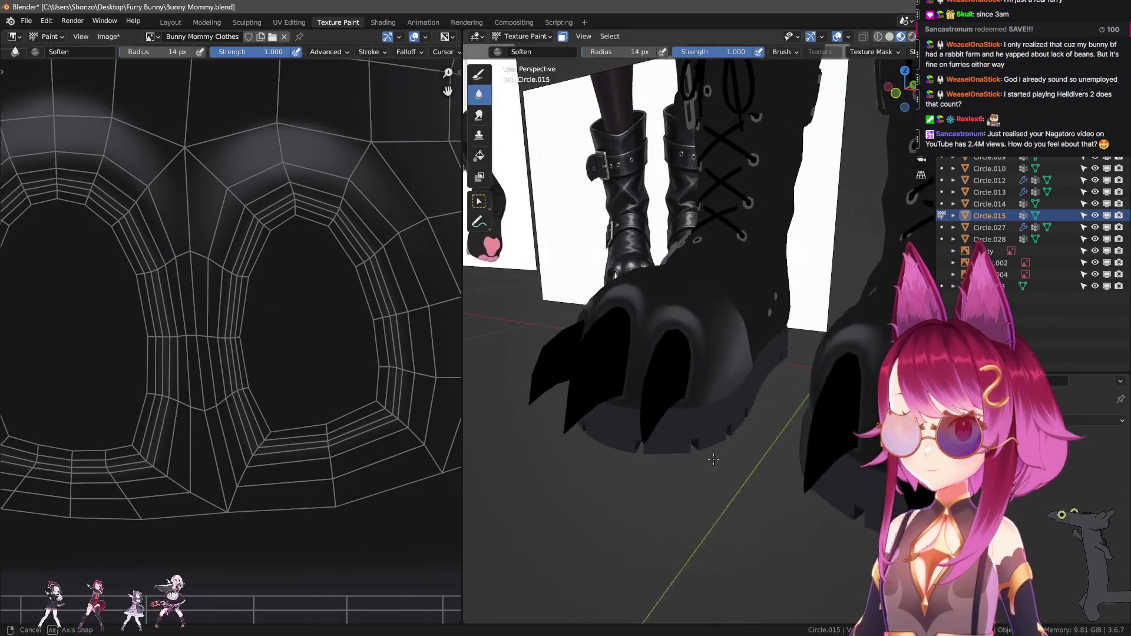
middle_drag(714, 422, 752, 460)
scroll(753, 459, up, 3)
scroll(747, 434, up, 3)
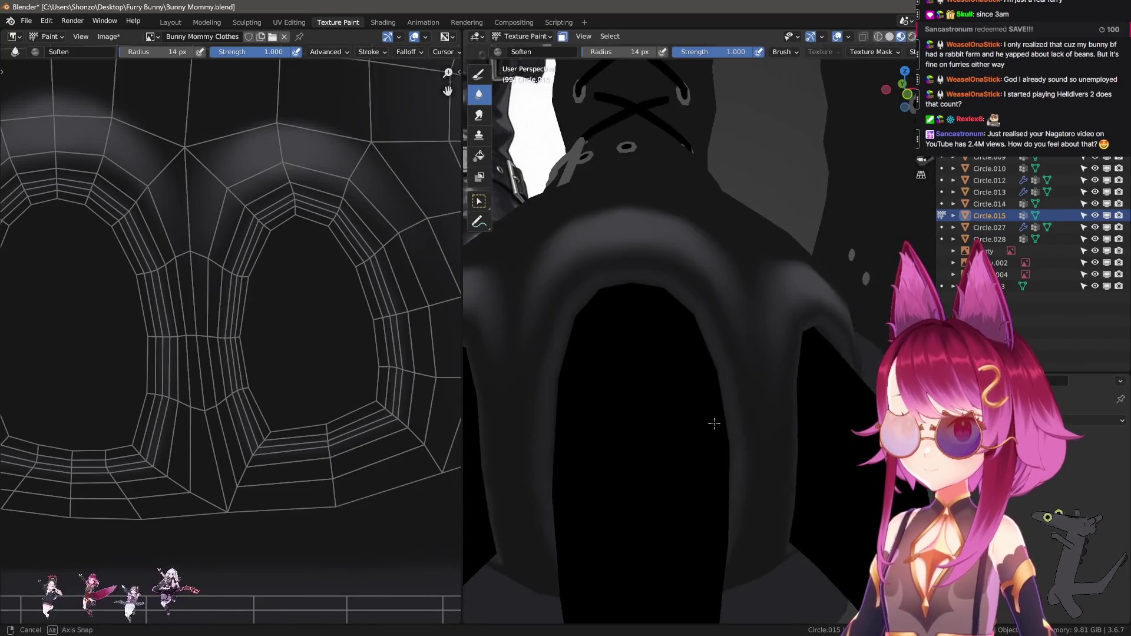
scroll(735, 396, up, 2)
key(Tab)
key(Tab)
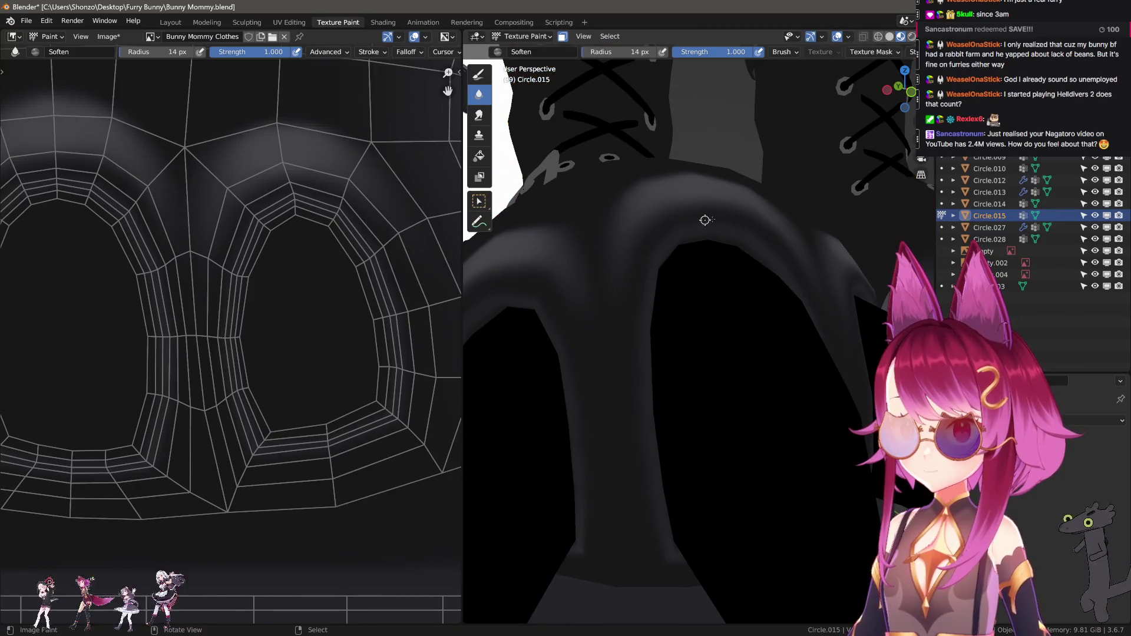
scroll(240, 253, up, 3)
scroll(265, 221, up, 2)
key(n)
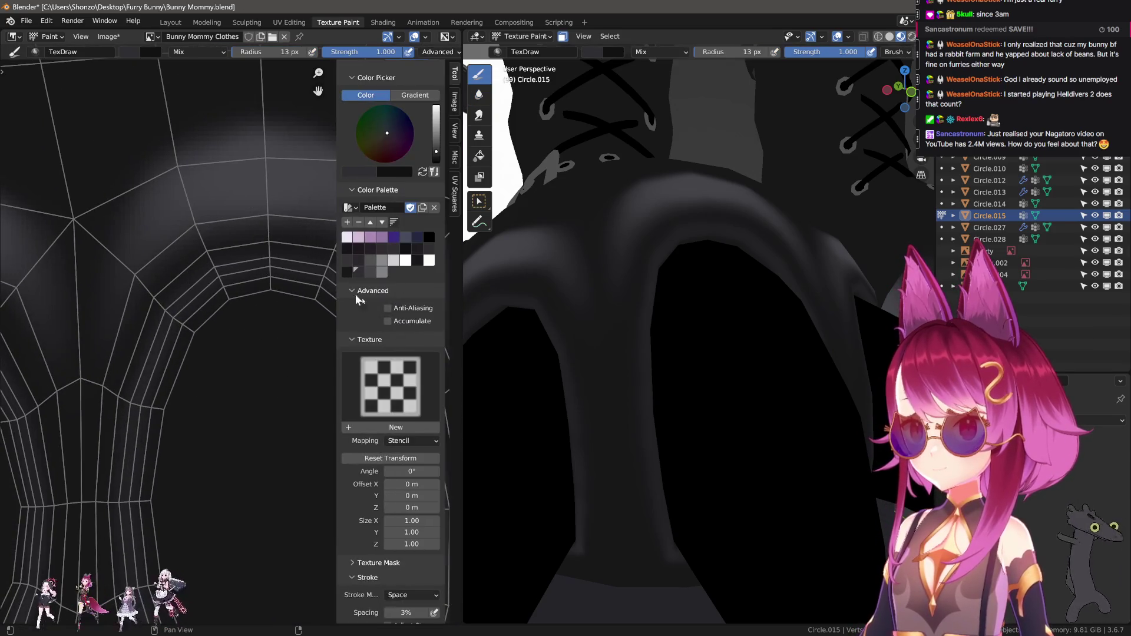
Pick the light grey swatch and set a fine 4 px brush for the arch highlight
click(381, 271)
key(f)
click(208, 273)
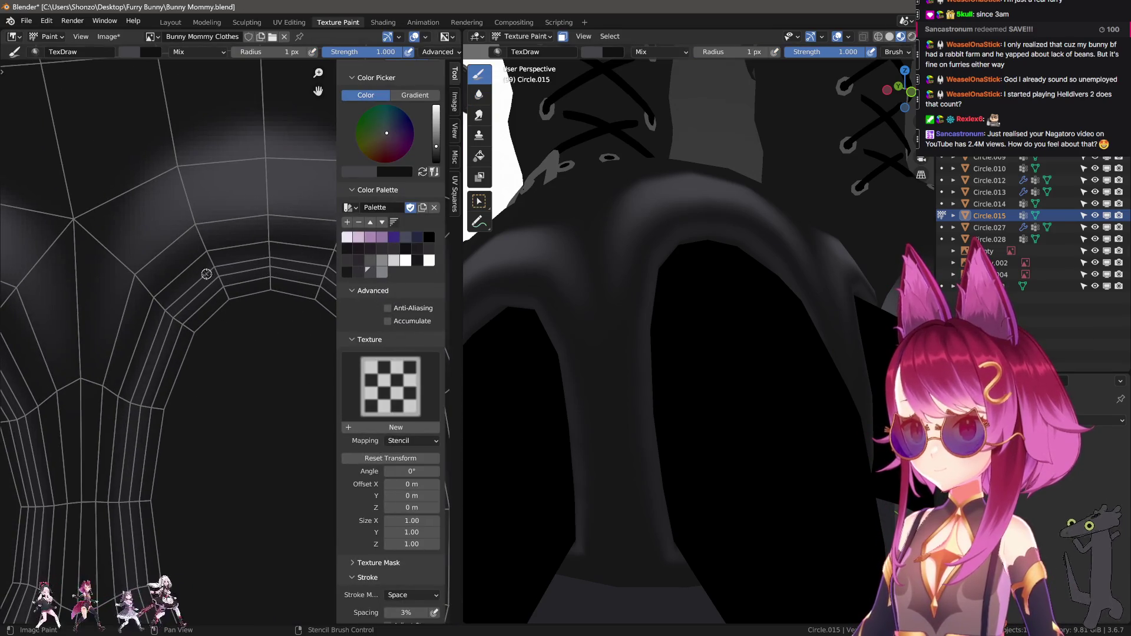
key(ctrl+z)
key(f)
click(189, 299)
key(n)
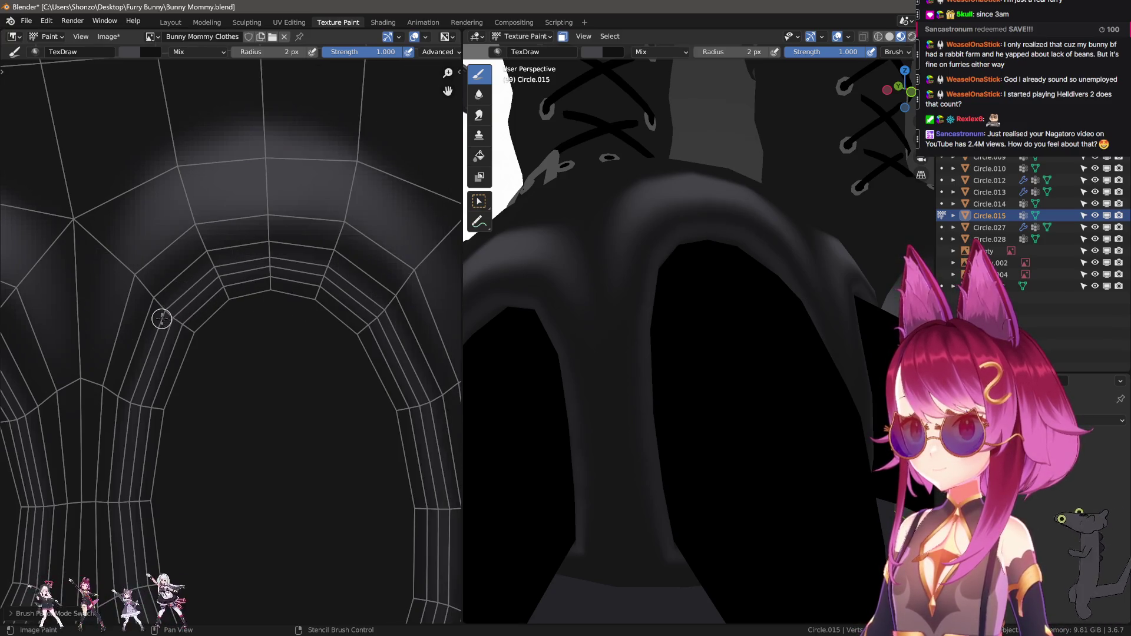
Paint the highlight along the inner arch, undoing the strokes that went wrong
key(ctrl+z)
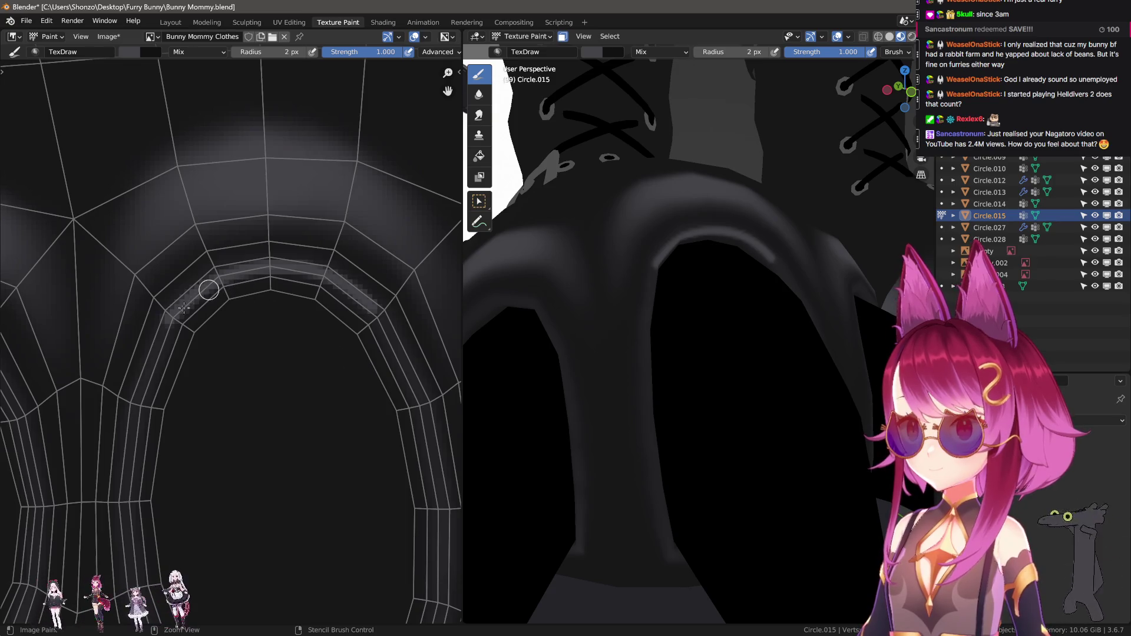
key(ctrl+z)
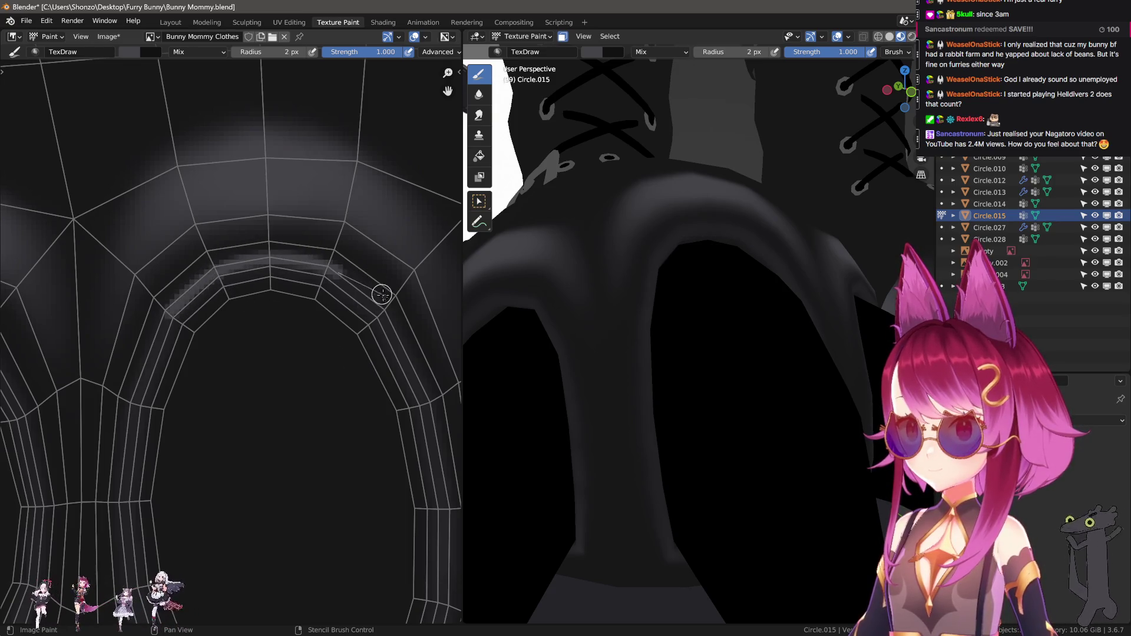
key(ctrl+z)
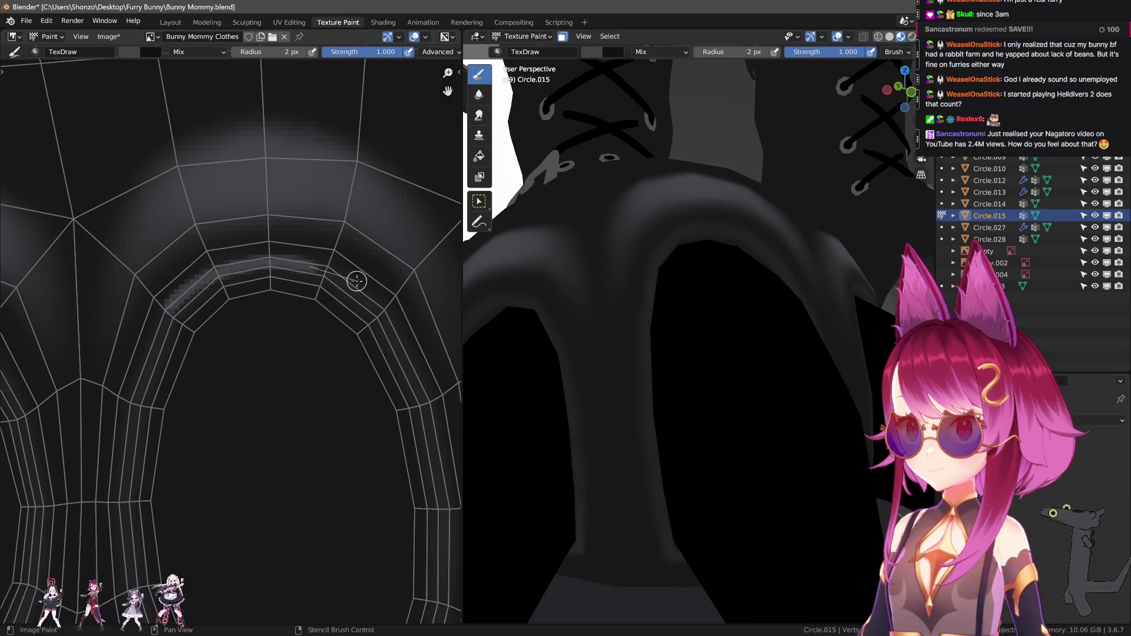
scroll(199, 380, up, 3)
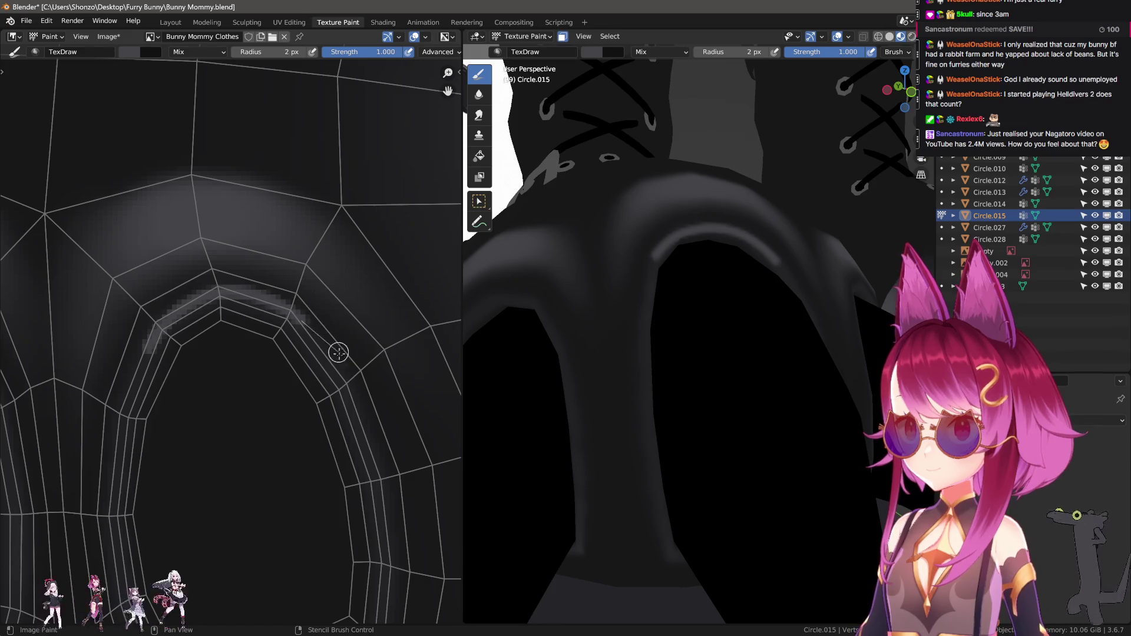
key(ctrl+z)
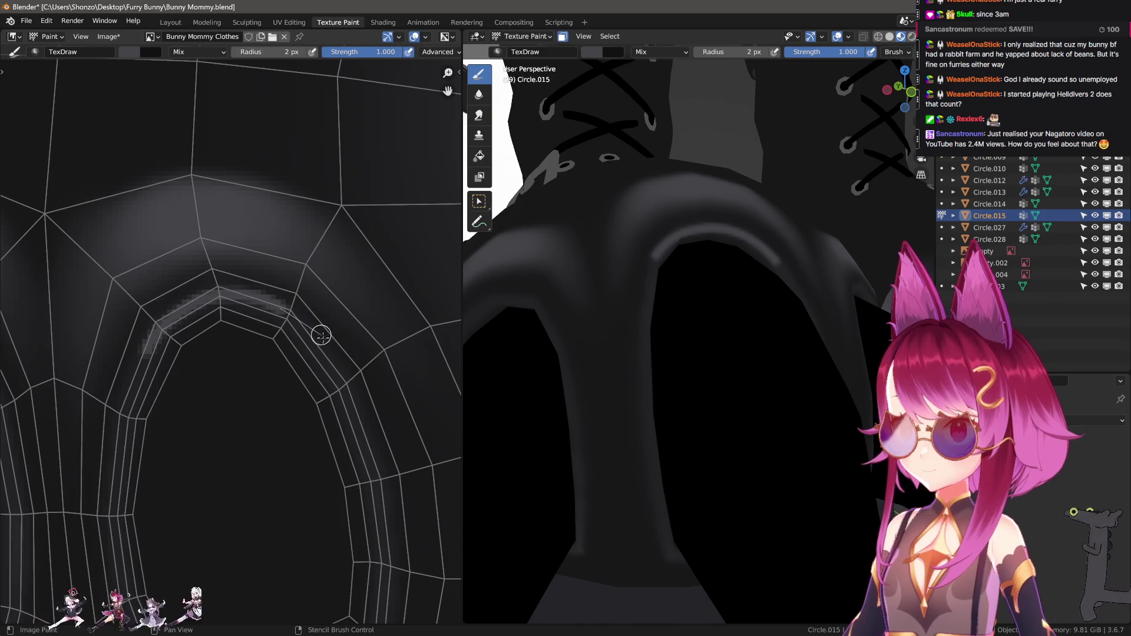
scroll(265, 366, down, 2)
scroll(157, 383, up, 3)
scroll(179, 336, up, 2)
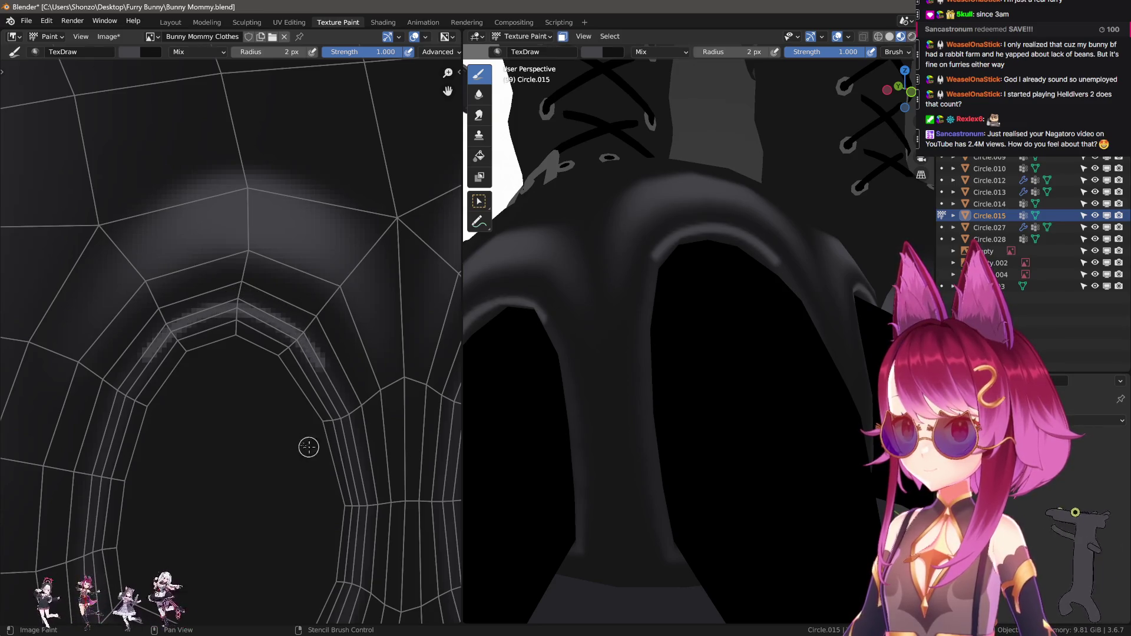
middle_drag(638, 336, 531, 346)
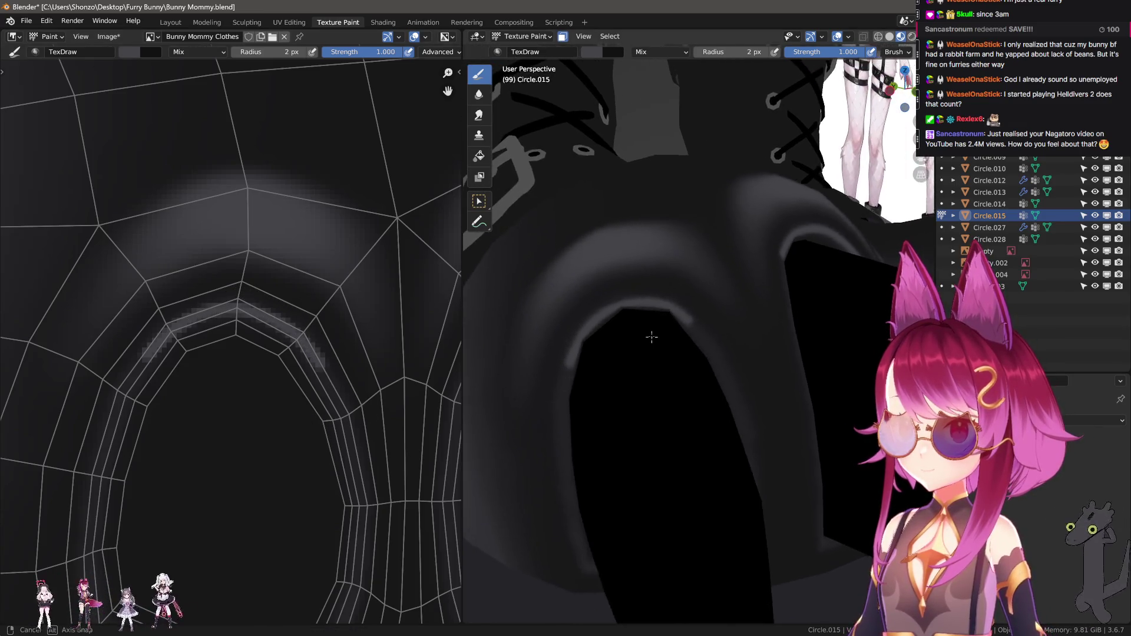
Switch to the Smear brush with lower strength and a 4 px size
key(3)
key(shift+f)
click(124, 389)
key(f)
click(144, 362)
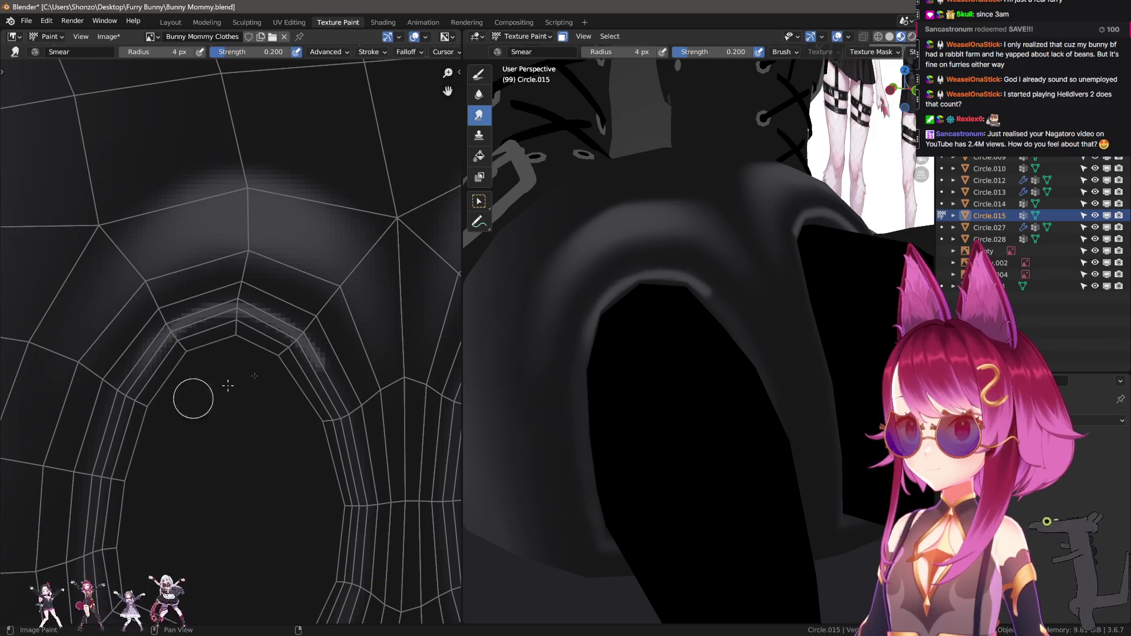
Smudge the upper highlight edges, varying the smear brush size along the arch
key(f)
click(293, 412)
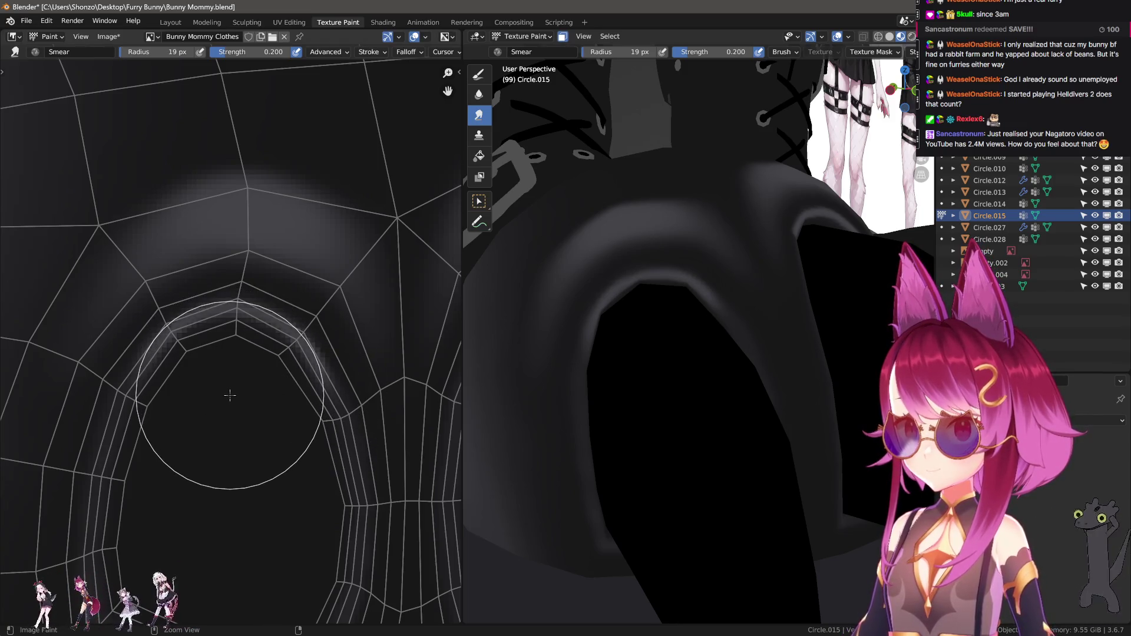
key(bracketright)
key(f)
click(291, 430)
mouse_move(290, 429)
middle_down()
mouse_move(224, 361)
mouse_move(190, 403)
mouse_move(336, 381)
middle_up()
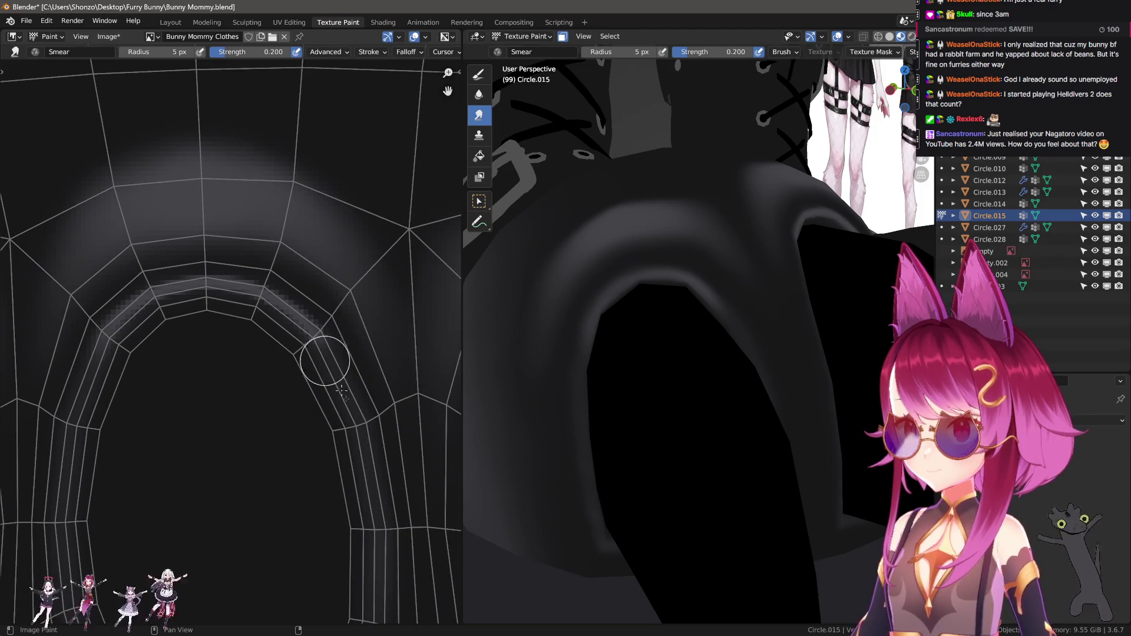
Continue smearing the highlight with mid-sized brushes, checking the laces in 3D
key(f)
click(224, 386)
key(f)
click(189, 380)
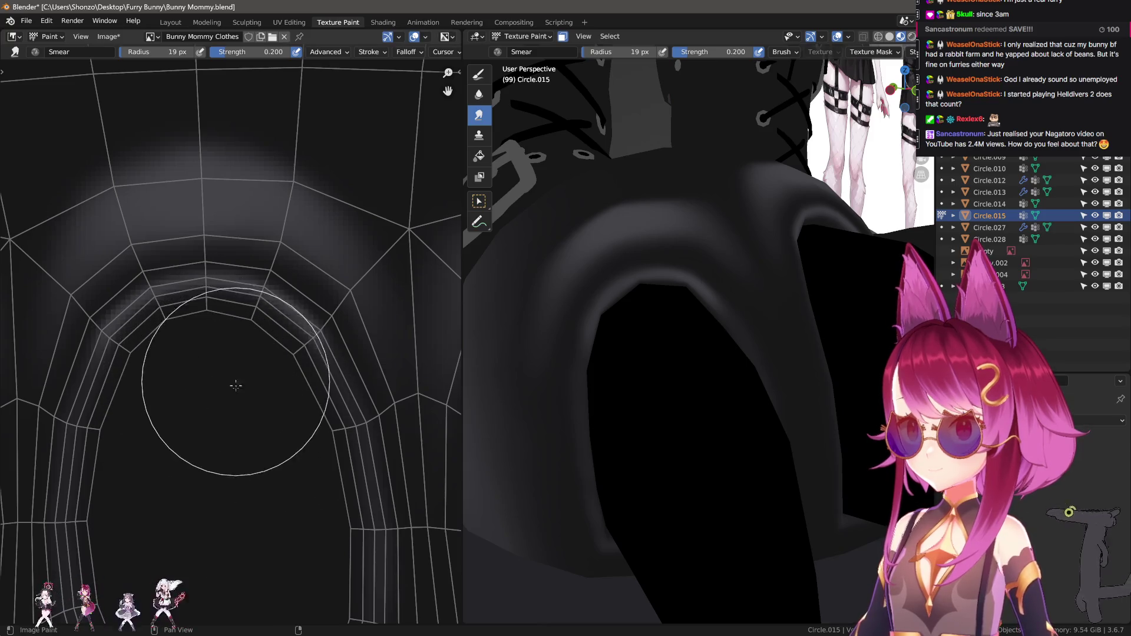
middle_drag(624, 372, 596, 375)
scroll(195, 379, down, 1)
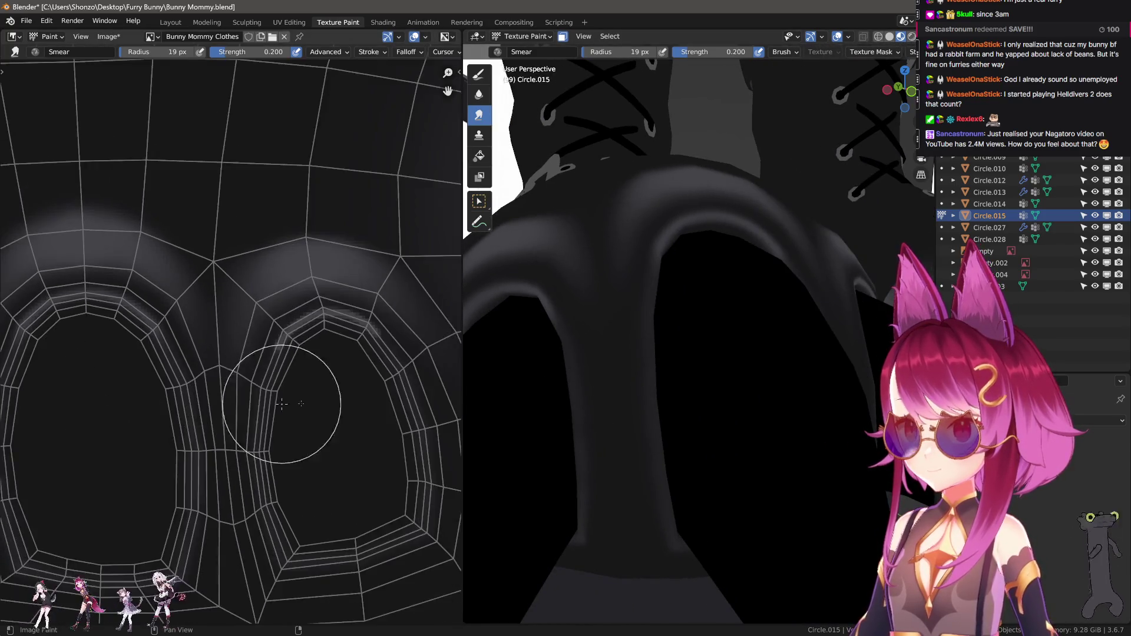
scroll(253, 397, up, 3)
key(f)
click(216, 386)
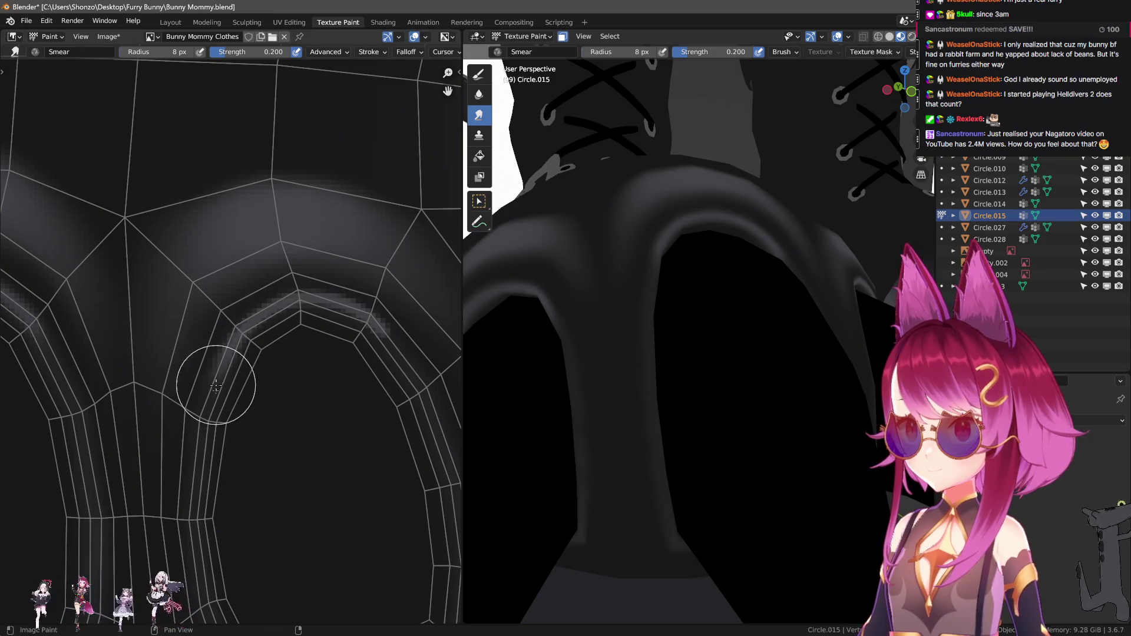
Finish blending the highlight into a soft band at 19 px and return to regular painting
key(f)
click(328, 407)
key(f)
click(305, 407)
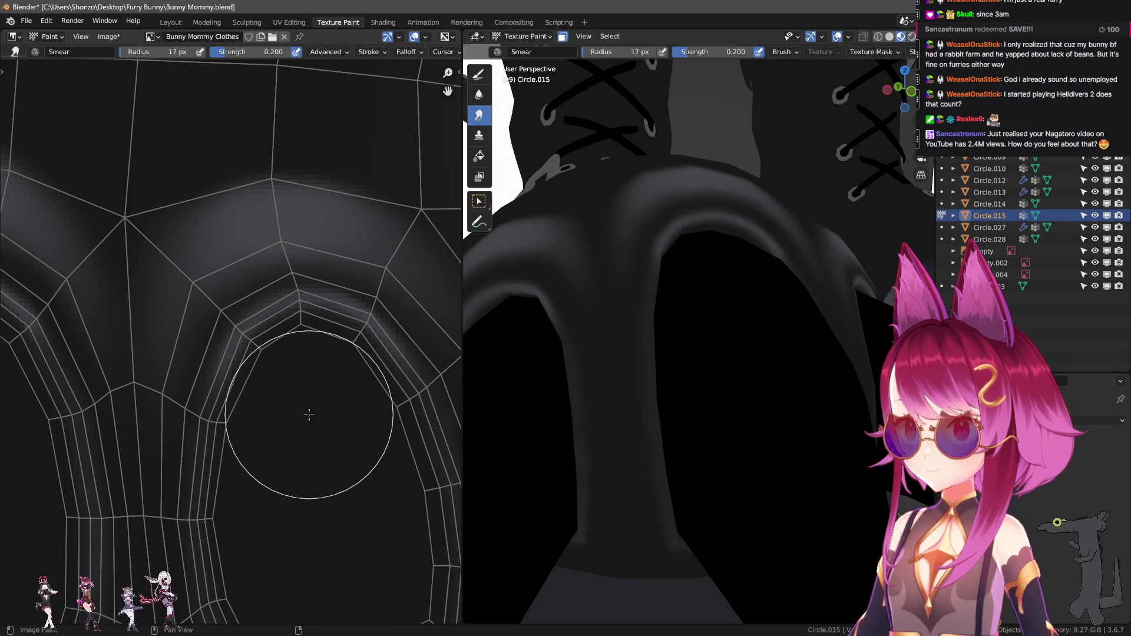
key(f)
click(194, 485)
scroll(177, 391, down, 2)
scroll(189, 329, up, 3)
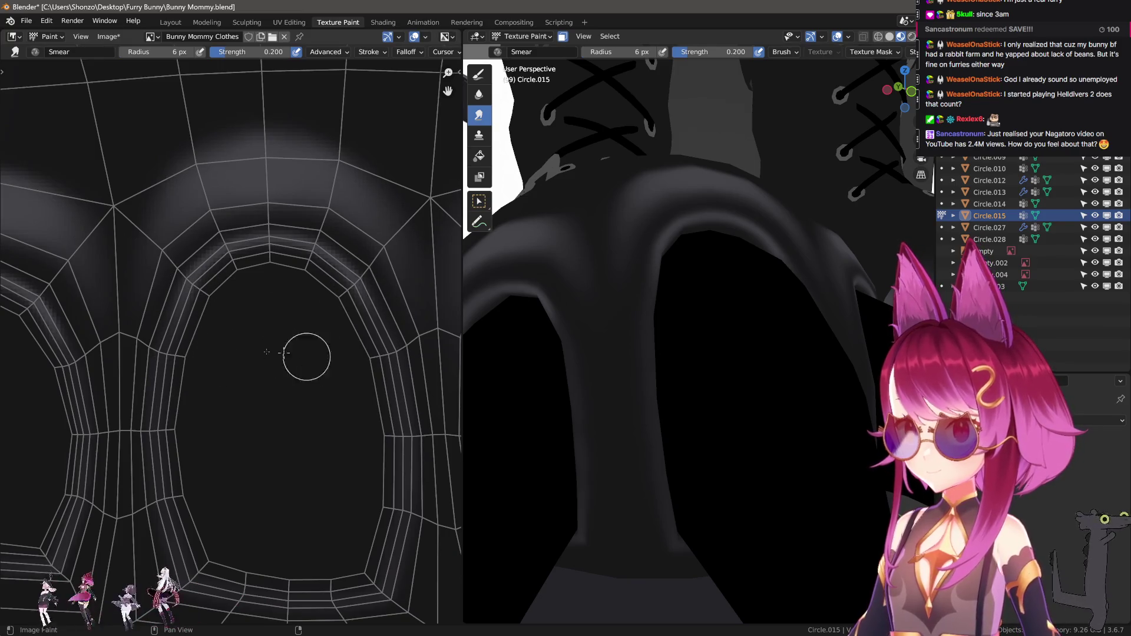
key(f)
click(298, 339)
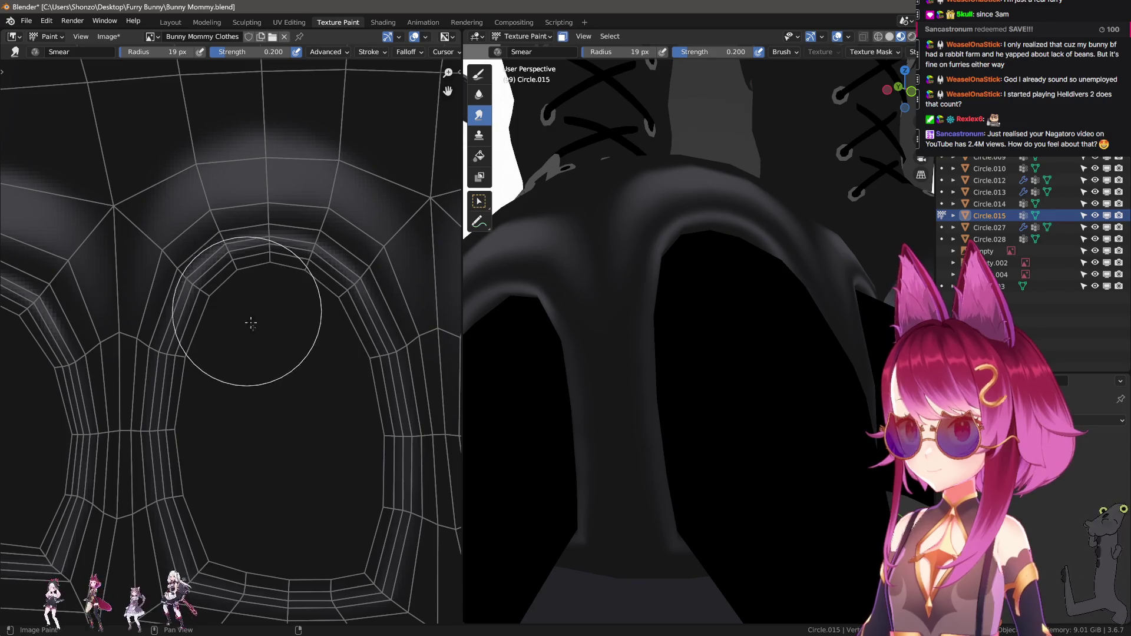
scroll(599, 378, down, 5)
mouse_move(599, 379)
middle_down()
mouse_move(619, 420)
mouse_move(598, 418)
middle_up()
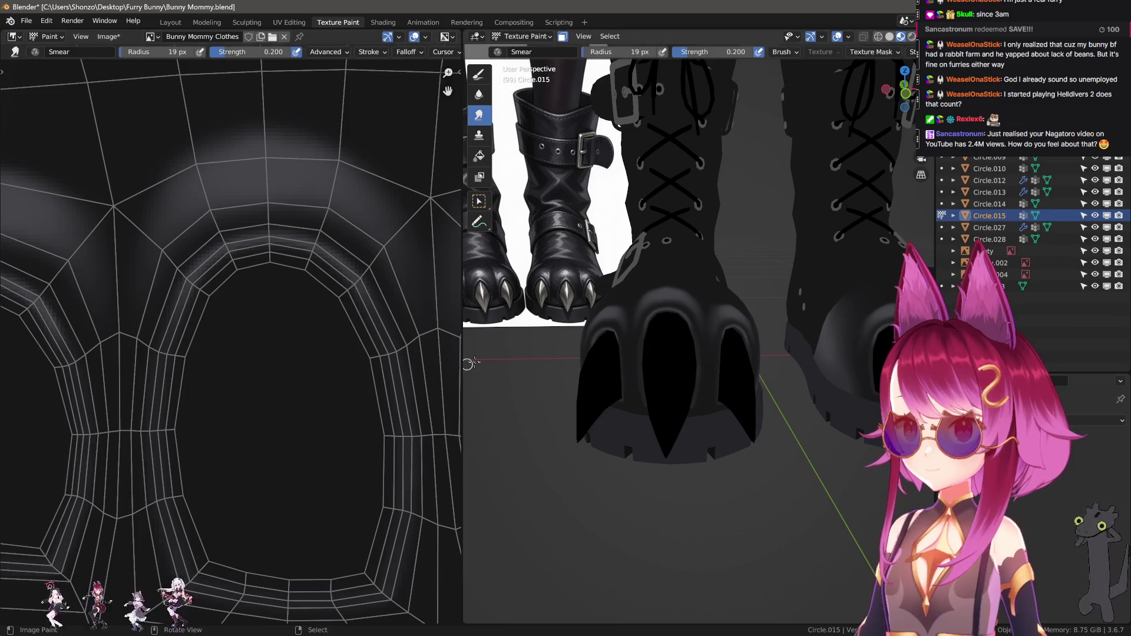
key(s)
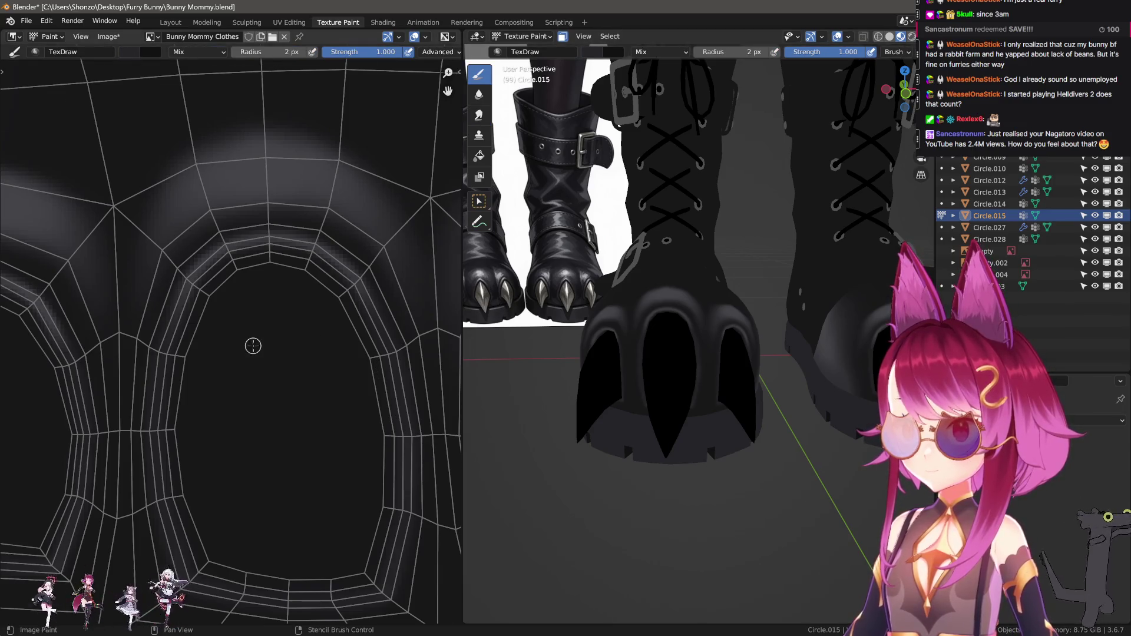
scroll(253, 346, up, 2)
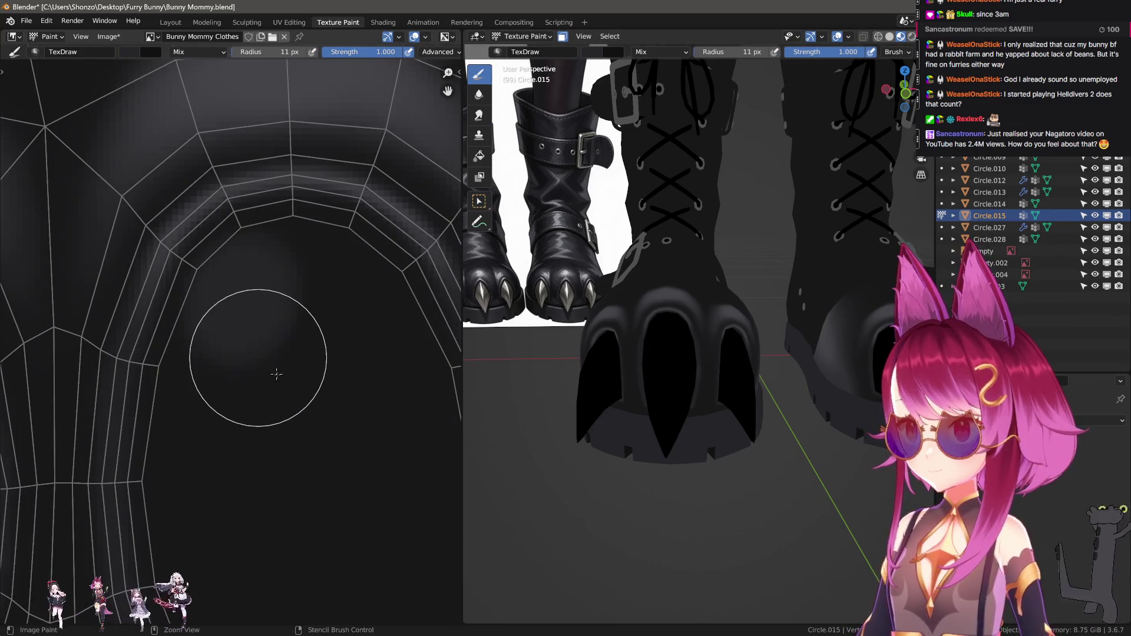
Undo the faint smudge and paint dark down the UV strip with a 12 px Sphere-falloff brush
key(ctrl+z)
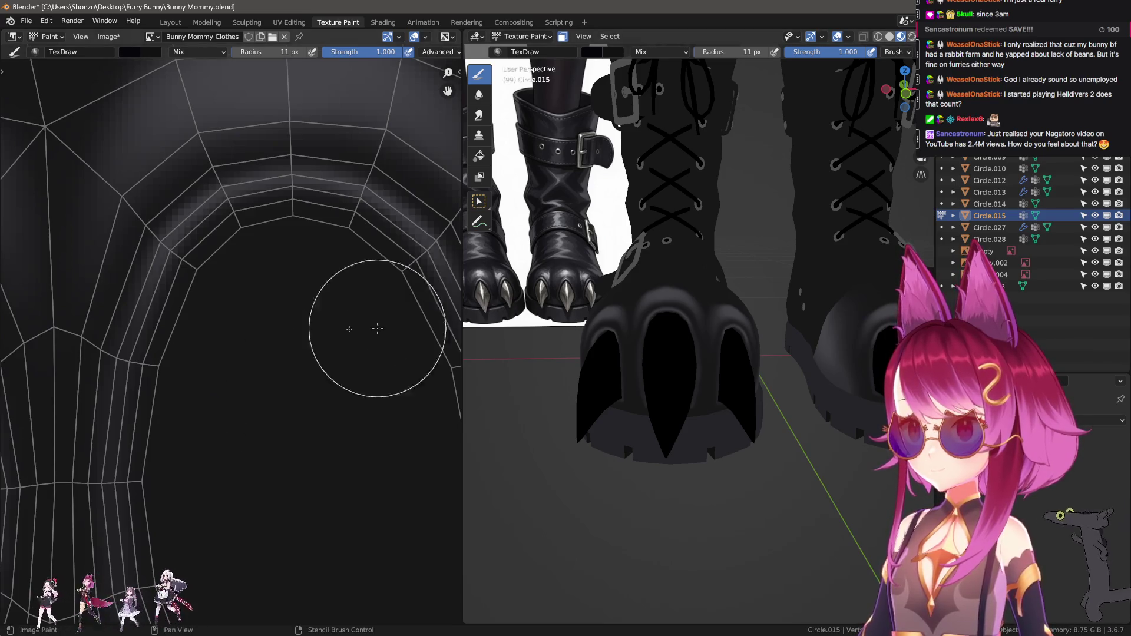
drag(261, 212, 203, 404)
key(e)
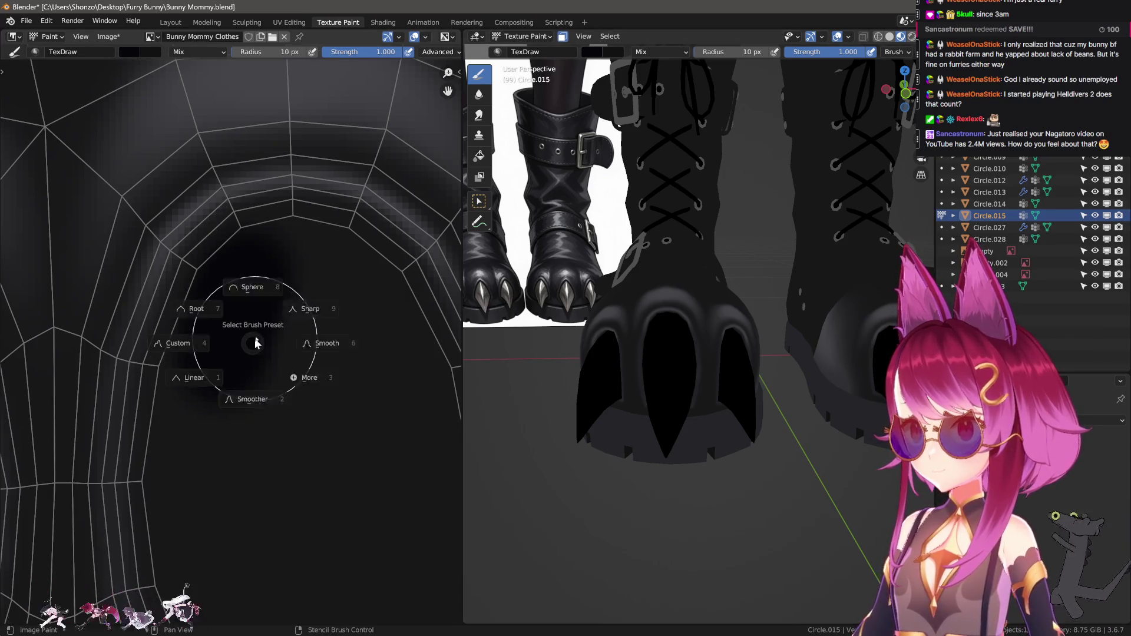
click(252, 205)
drag(265, 214, 203, 424)
scroll(212, 459, up, 2)
key(f)
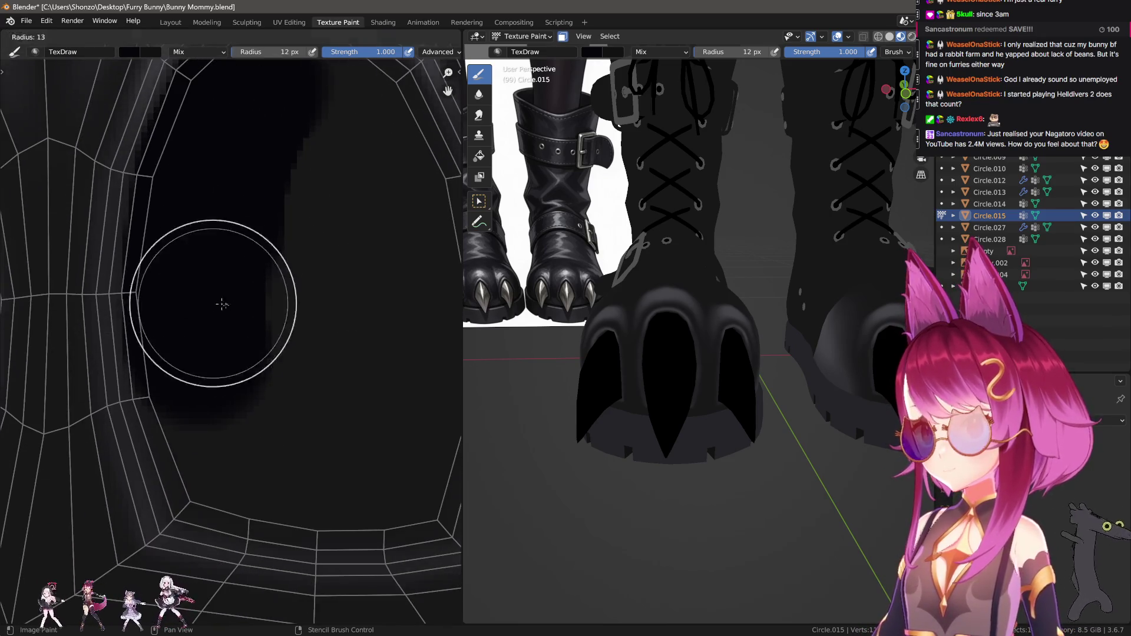
click(217, 302)
drag(221, 197, 222, 354)
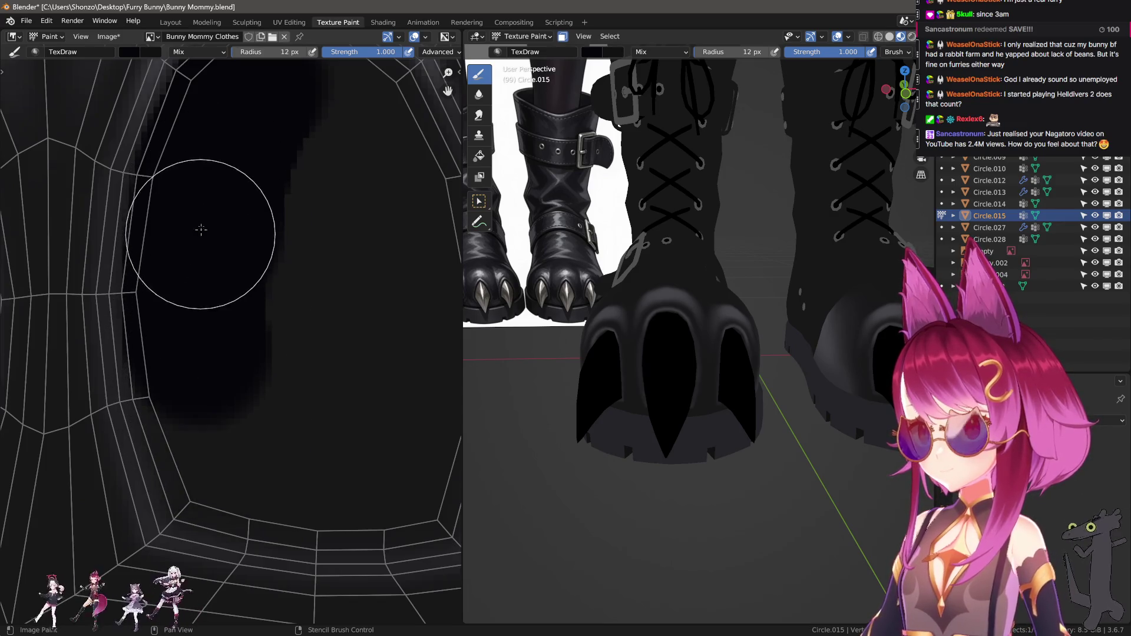
Paint the left, bottom and right grey bands and the pointed shape dark
drag(195, 197, 202, 442)
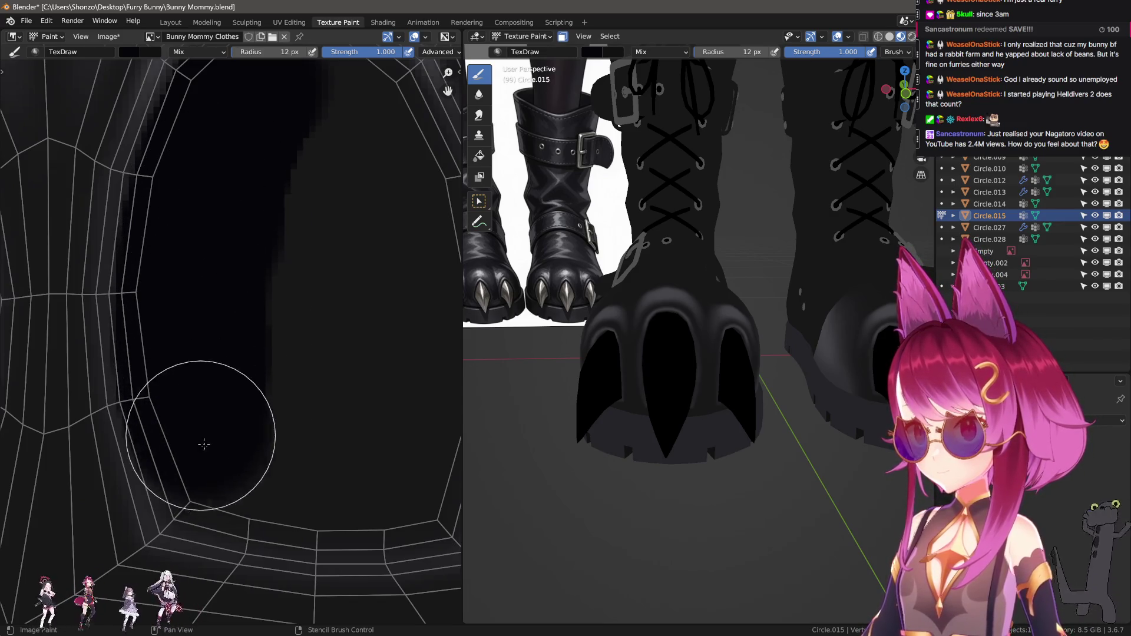
key(ctrl+z)
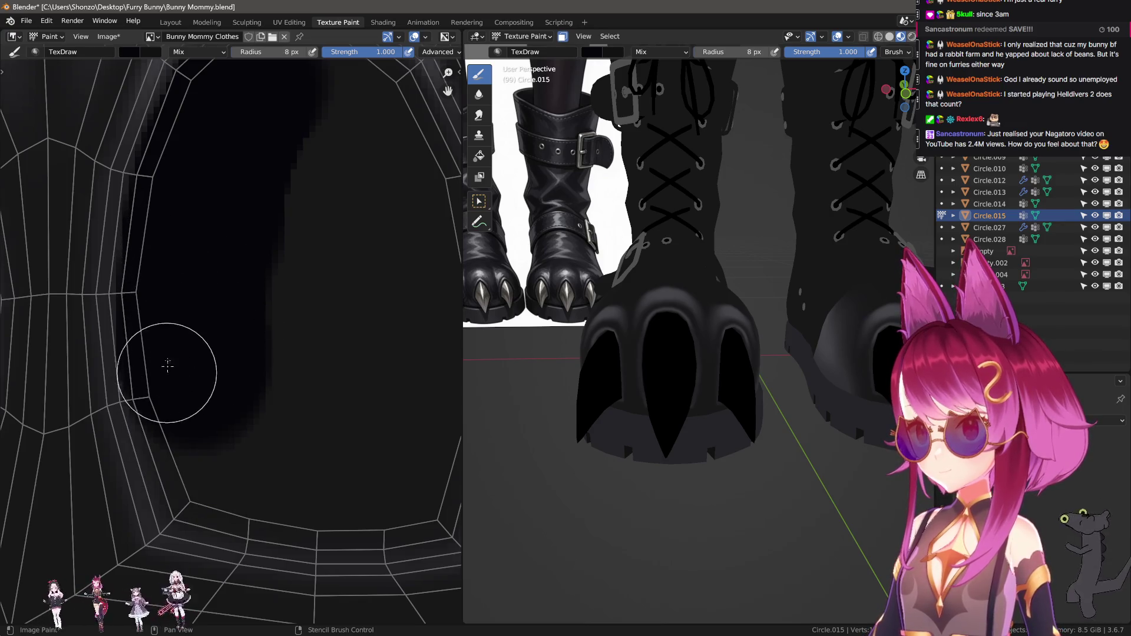
mouse_move(165, 310)
mouse_down()
mouse_move(182, 481)
mouse_move(304, 519)
mouse_move(248, 516)
mouse_move(417, 518)
mouse_up()
middle_drag(102, 505, 305, 504)
mouse_move(307, 502)
mouse_down()
mouse_move(323, 428)
mouse_move(324, 248)
mouse_up()
scroll(324, 248, up, 2)
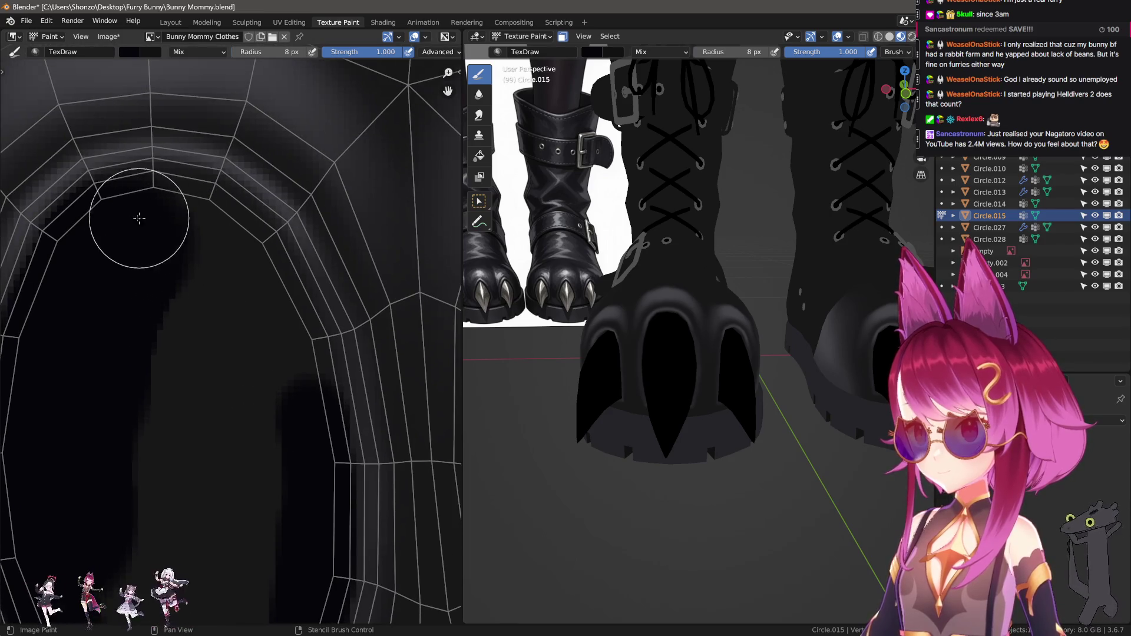
mouse_move(181, 218)
mouse_down()
mouse_move(215, 245)
mouse_move(139, 214)
mouse_move(242, 255)
mouse_move(246, 195)
mouse_move(265, 320)
mouse_up()
drag(256, 270, 299, 473)
middle_drag(299, 473, 279, 286)
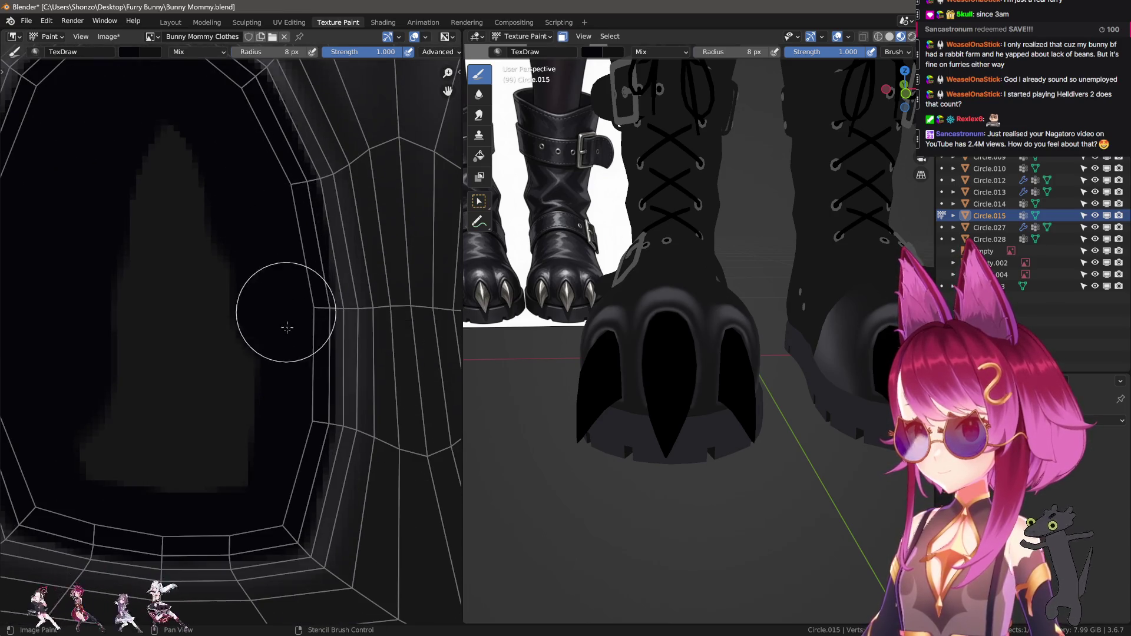
mouse_move(270, 487)
mouse_down()
mouse_move(114, 467)
mouse_move(144, 127)
mouse_move(171, 446)
mouse_up()
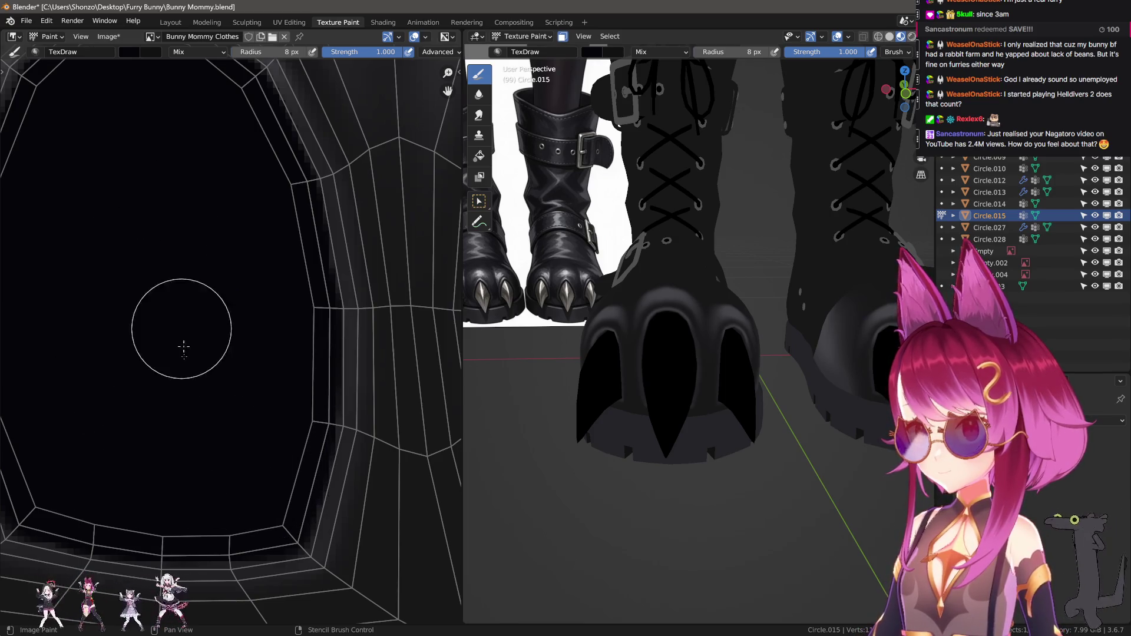
scroll(197, 442, down, 2)
scroll(240, 382, up, 2)
Darken the top and right side of the loop and along its edge
mouse_move(263, 233)
mouse_down()
mouse_move(240, 215)
mouse_move(303, 214)
mouse_move(362, 261)
mouse_move(331, 220)
mouse_move(407, 354)
mouse_up()
scroll(300, 234, down, 1)
mouse_move(301, 235)
mouse_down()
mouse_move(286, 195)
mouse_move(312, 283)
mouse_move(310, 189)
mouse_move(337, 469)
mouse_move(303, 221)
mouse_move(343, 377)
mouse_move(331, 442)
mouse_up()
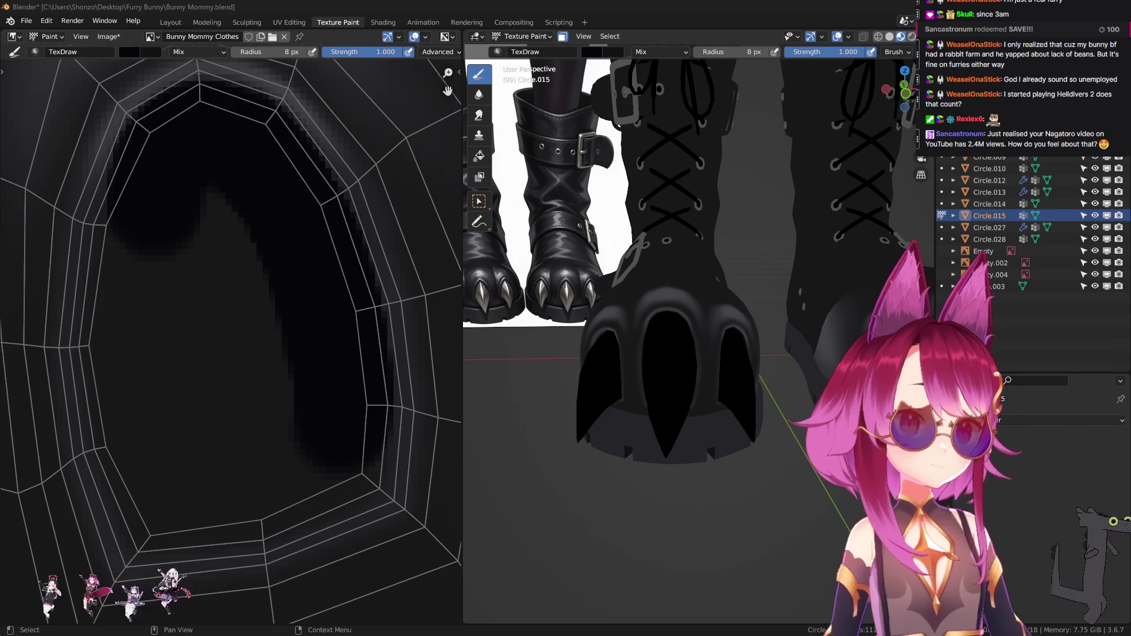
scroll(304, 352, up, 2)
mouse_move(259, 127)
mouse_down()
mouse_move(227, 189)
mouse_move(247, 187)
mouse_move(208, 253)
mouse_move(239, 434)
mouse_up()
middle_drag(239, 433, 232, 356)
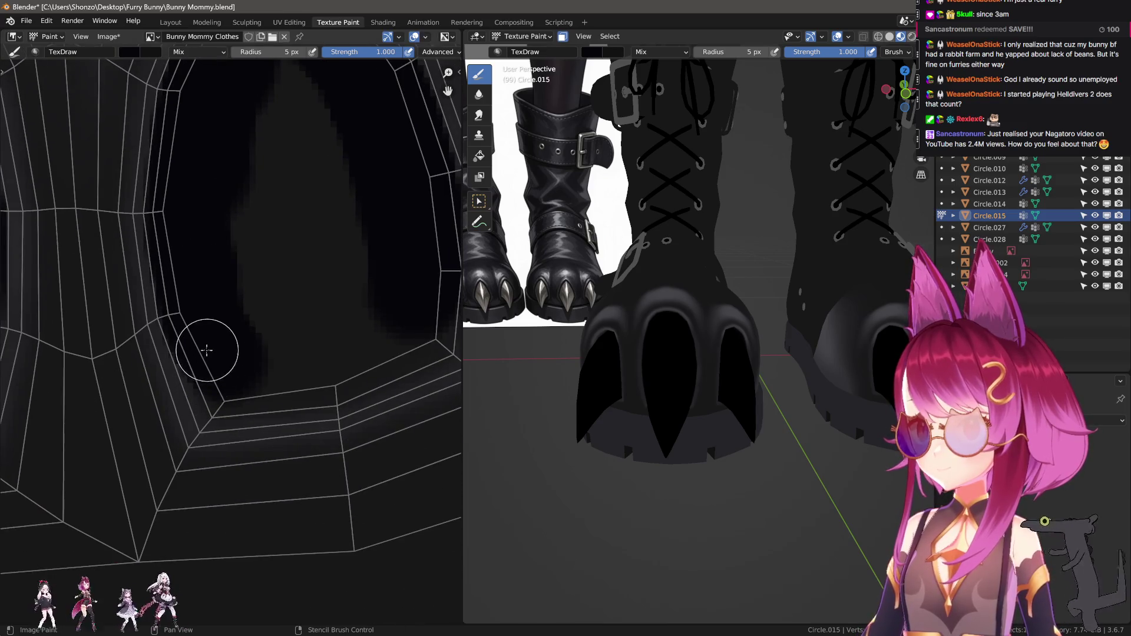
Darken the hole edge with a 3 px brush, then cover the leftover grey patch
key(bracketleft)
key(bracketleft)
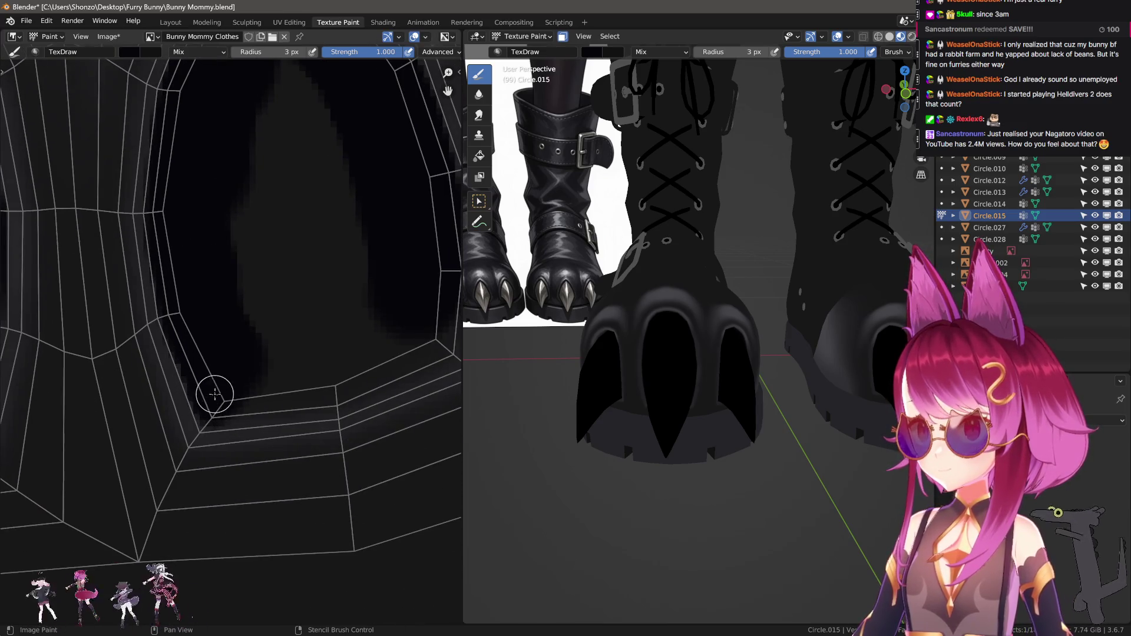
drag(214, 407, 255, 403)
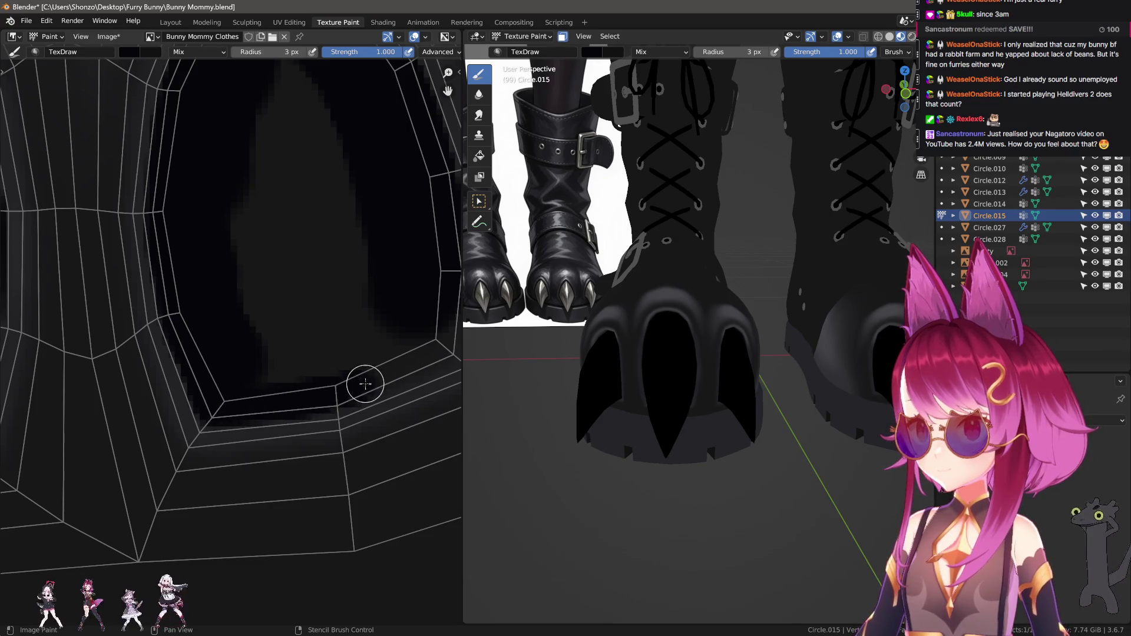
middle_drag(356, 386, 174, 417)
drag(214, 409, 186, 421)
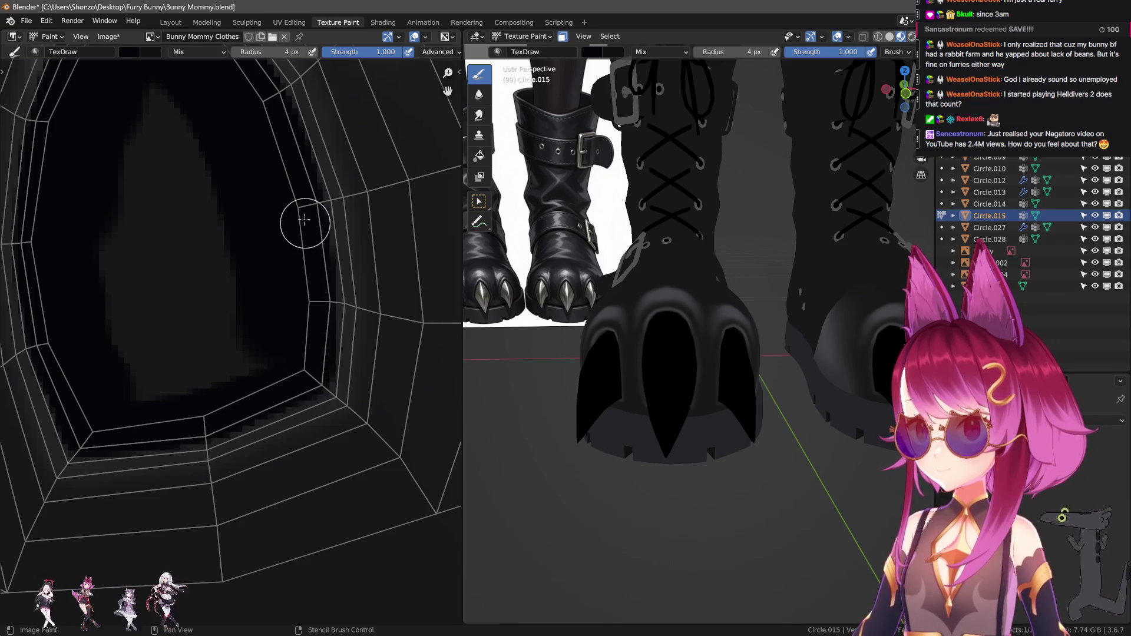
key(f)
drag(240, 336, 170, 124)
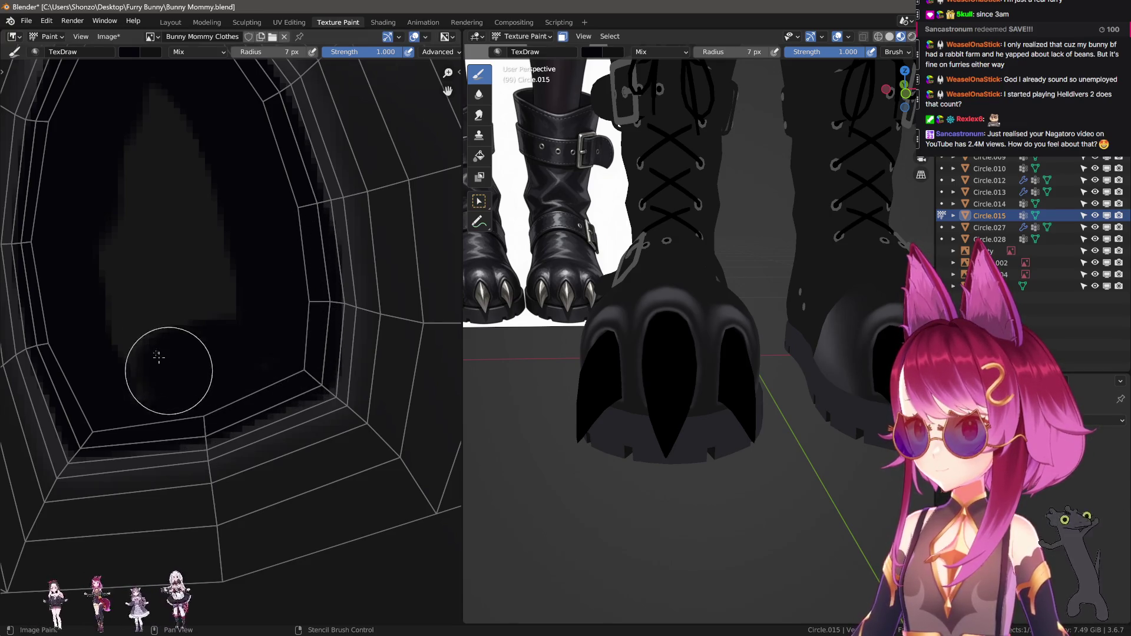
scroll(187, 361, down, 2)
scroll(223, 332, down, 1)
scroll(704, 324, up, 3)
scroll(728, 342, up, 2)
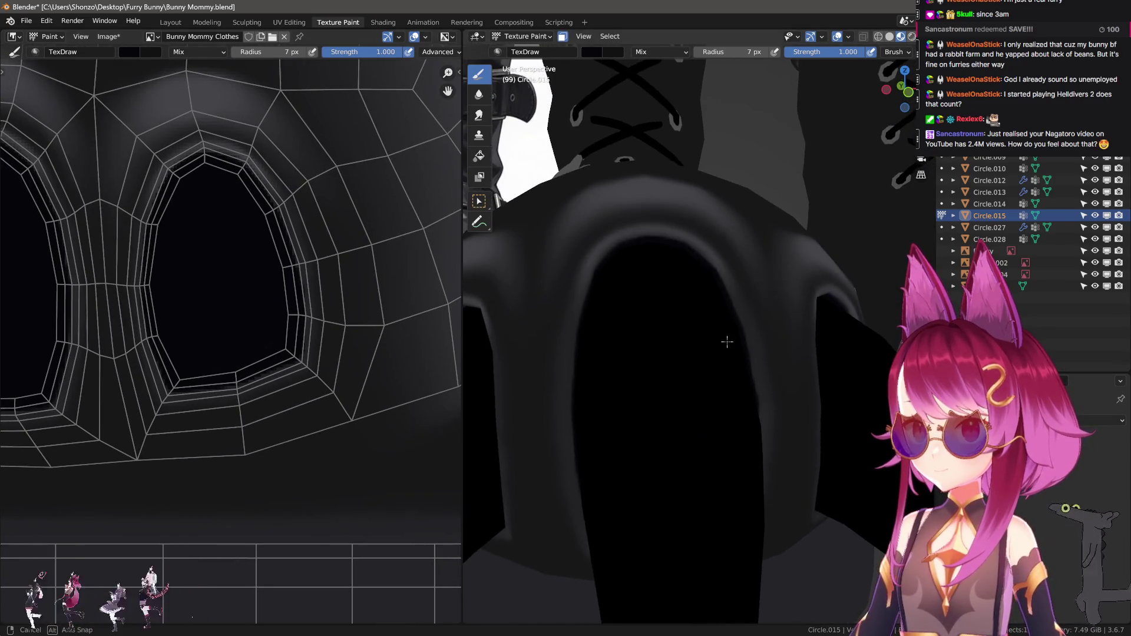
scroll(251, 328, down, 4)
scroll(250, 327, up, 4)
scroll(244, 288, up, 2)
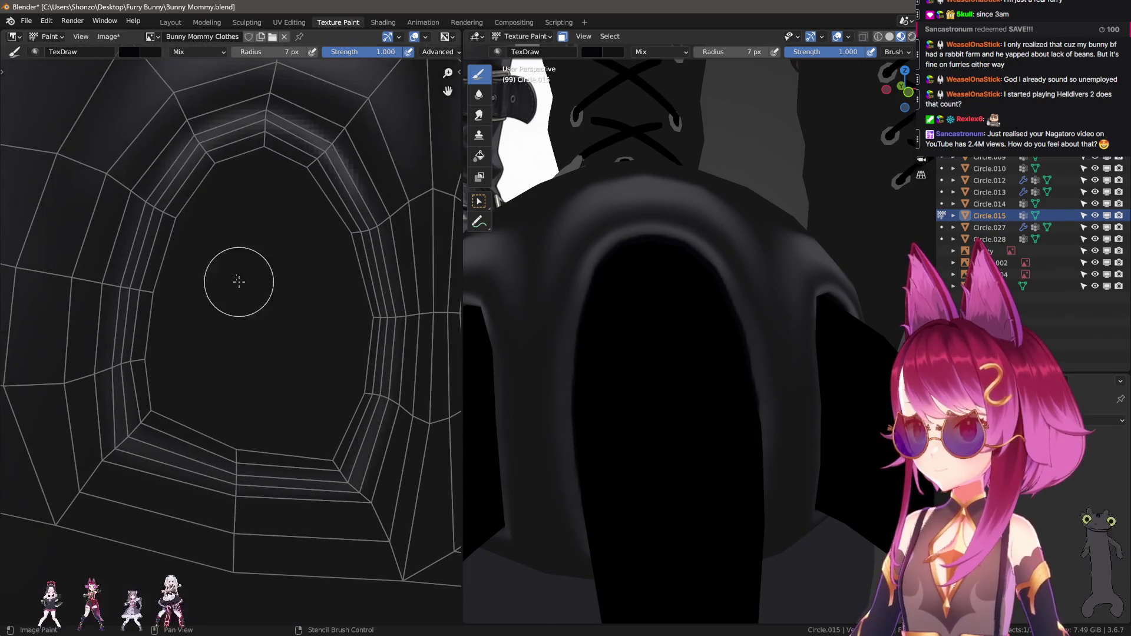
Paint dark strokes along the left, lower and top-left edges of the middle UV hole
mouse_move(224, 182)
mouse_down()
mouse_move(196, 233)
mouse_move(168, 334)
mouse_up()
drag(175, 262, 162, 360)
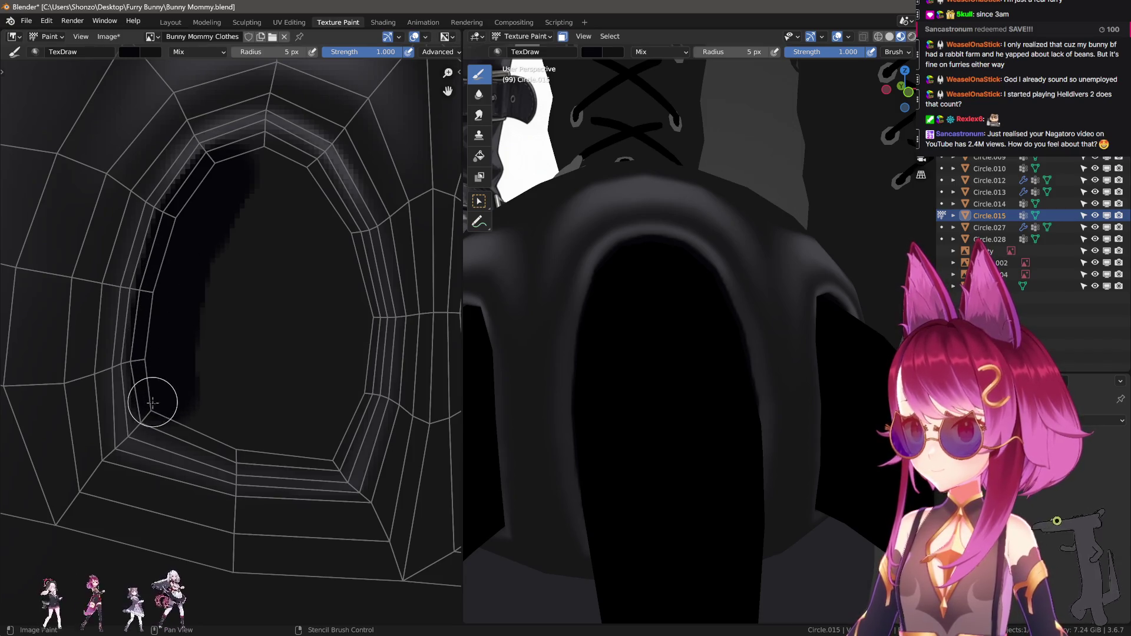
mouse_move(153, 418)
mouse_down()
mouse_move(202, 417)
mouse_move(305, 453)
mouse_move(342, 405)
mouse_move(323, 291)
mouse_up()
mouse_move(239, 166)
mouse_down()
mouse_move(264, 151)
mouse_move(324, 190)
mouse_move(285, 183)
mouse_move(319, 243)
mouse_up()
Black out the grey patch inside the hole with a larger brush, ending on the Soften brush
key(bracketright)
key(bracketright)
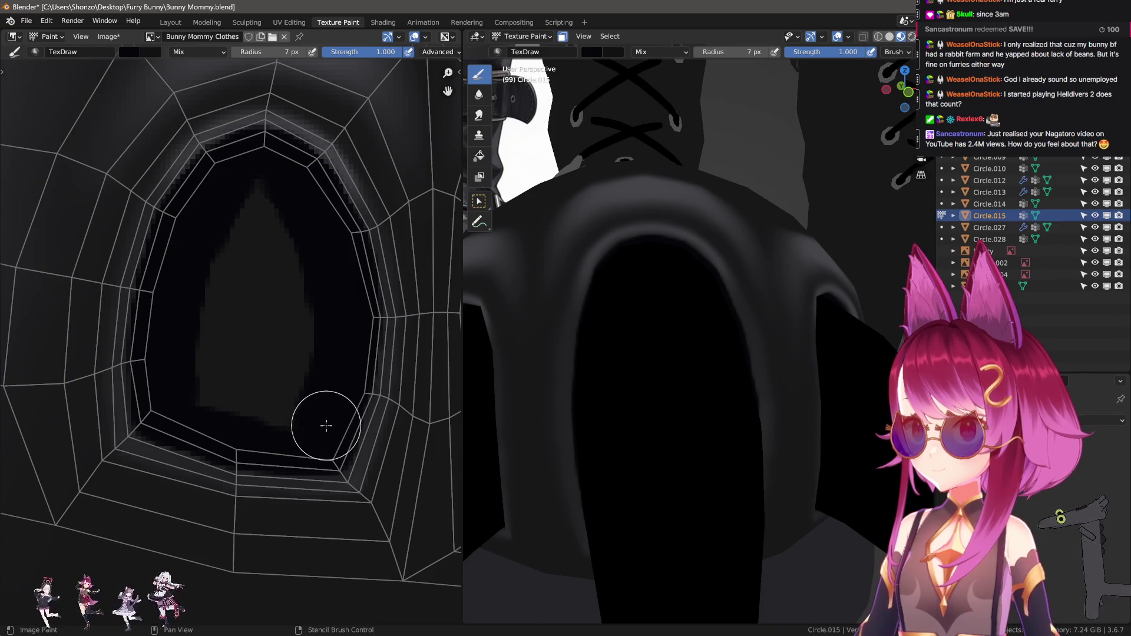
mouse_move(336, 412)
mouse_down()
mouse_move(306, 404)
mouse_move(265, 192)
mouse_move(220, 380)
mouse_move(264, 305)
mouse_up()
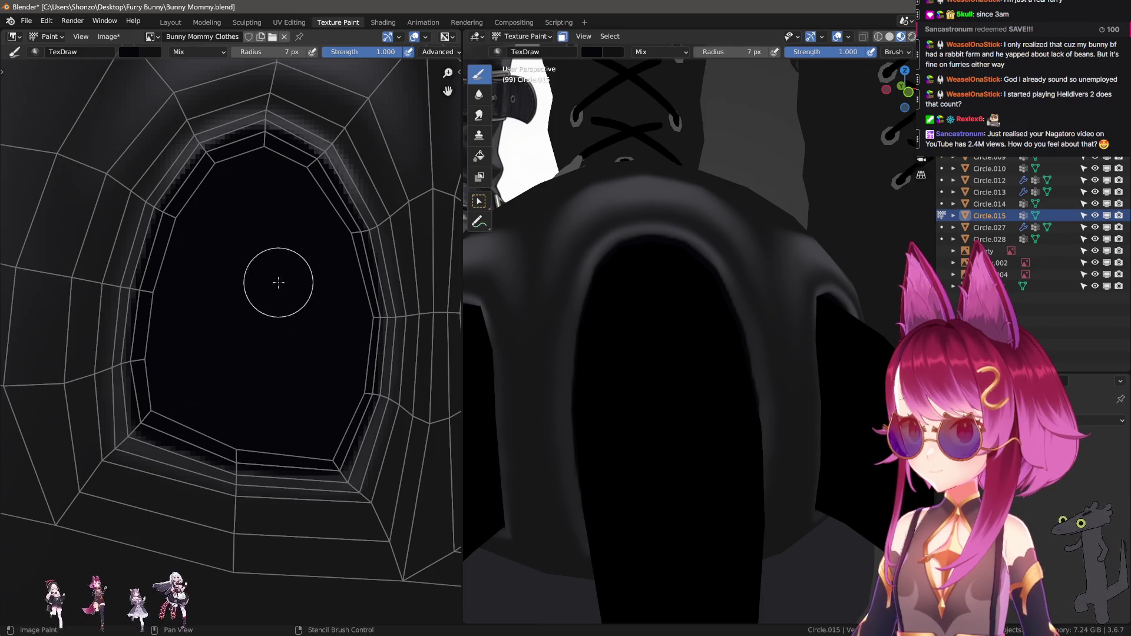
scroll(277, 281, down, 2)
key(2)
key(n)
key(n)
key(bracketleft)
key(bracketleft)
key(bracketleft)
key(bracketleft)
key(bracketleft)
key(bracketleft)
scroll(261, 216, down, 2)
scroll(273, 308, up, 1)
scroll(236, 296, up, 1)
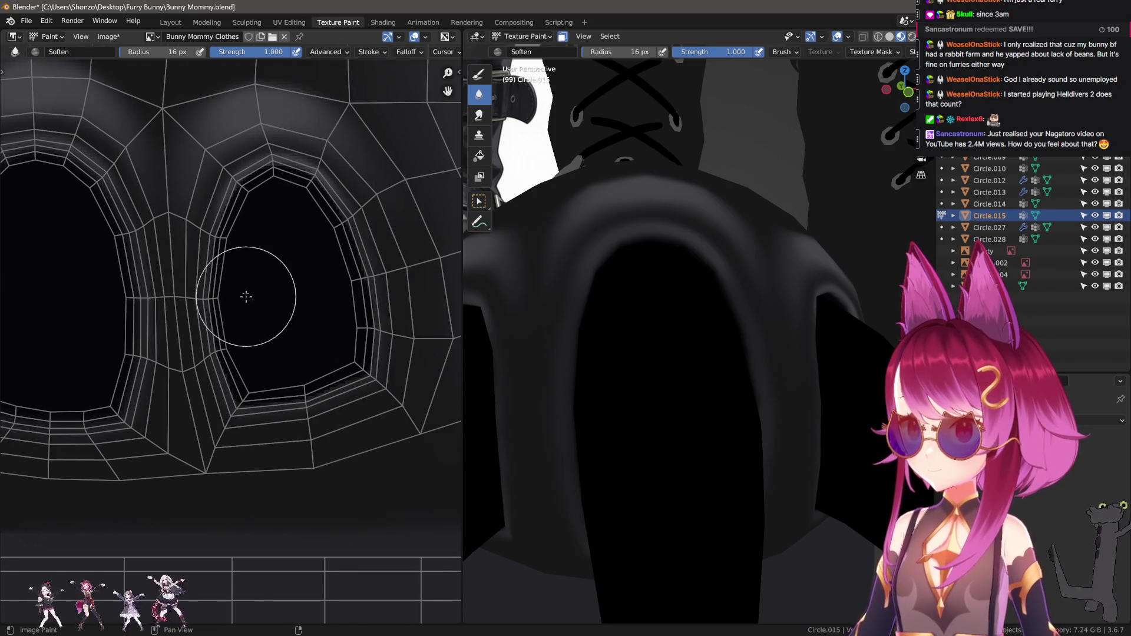
Pick a falloff preset and enlarge the draw brush while viewing the boot from the side
mouse_move(517, 380)
middle_down()
mouse_move(627, 367)
mouse_move(740, 423)
mouse_move(657, 439)
mouse_move(761, 434)
mouse_move(742, 438)
middle_up()
scroll(619, 372, down, 3)
scroll(244, 323, down, 3)
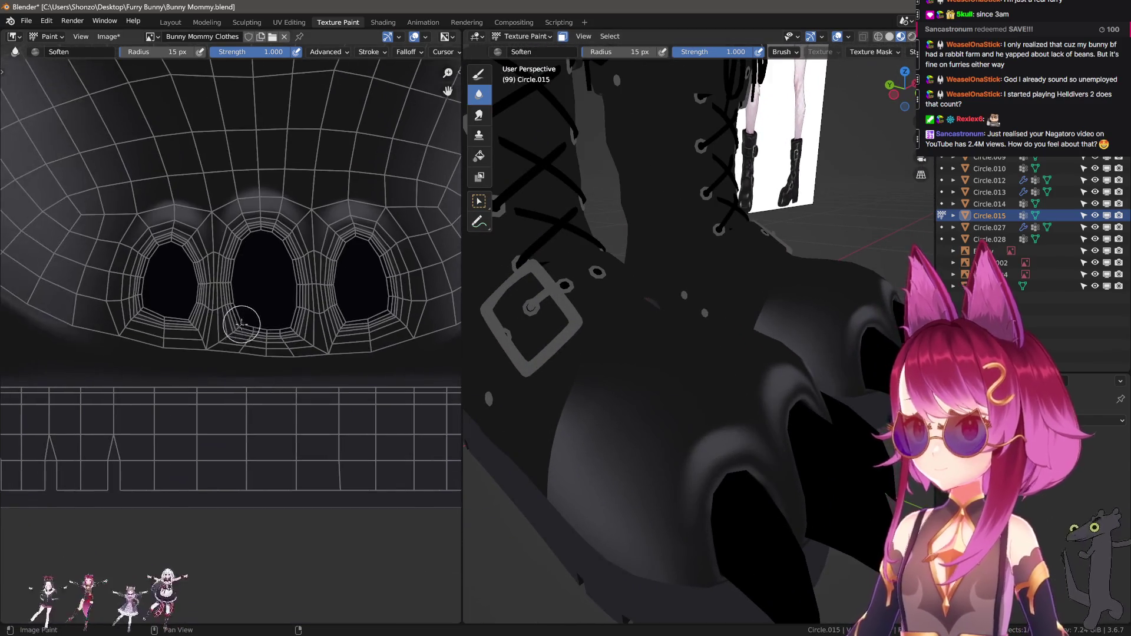
middle_drag(627, 428, 665, 331)
key(shift+f)
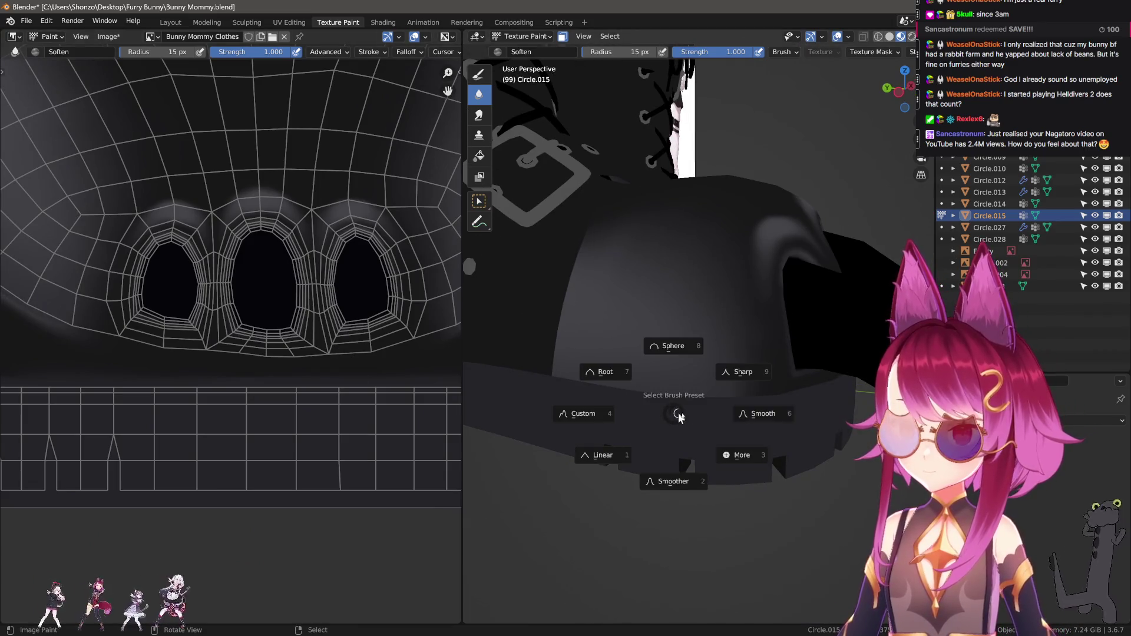
click(661, 451)
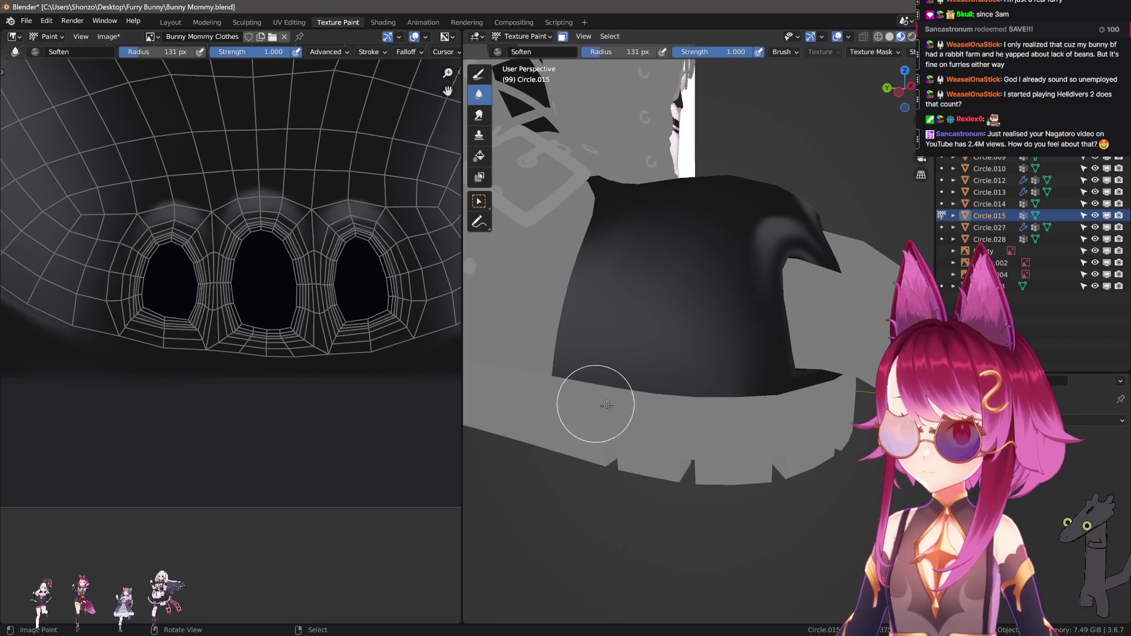
key(1)
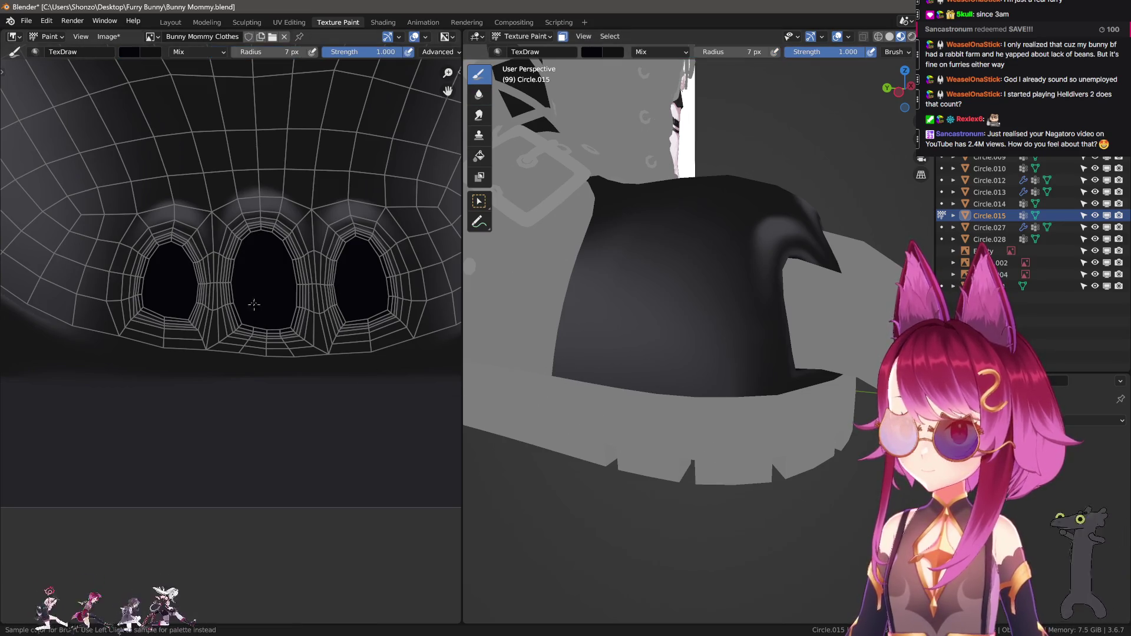
key(f)
click(541, 408)
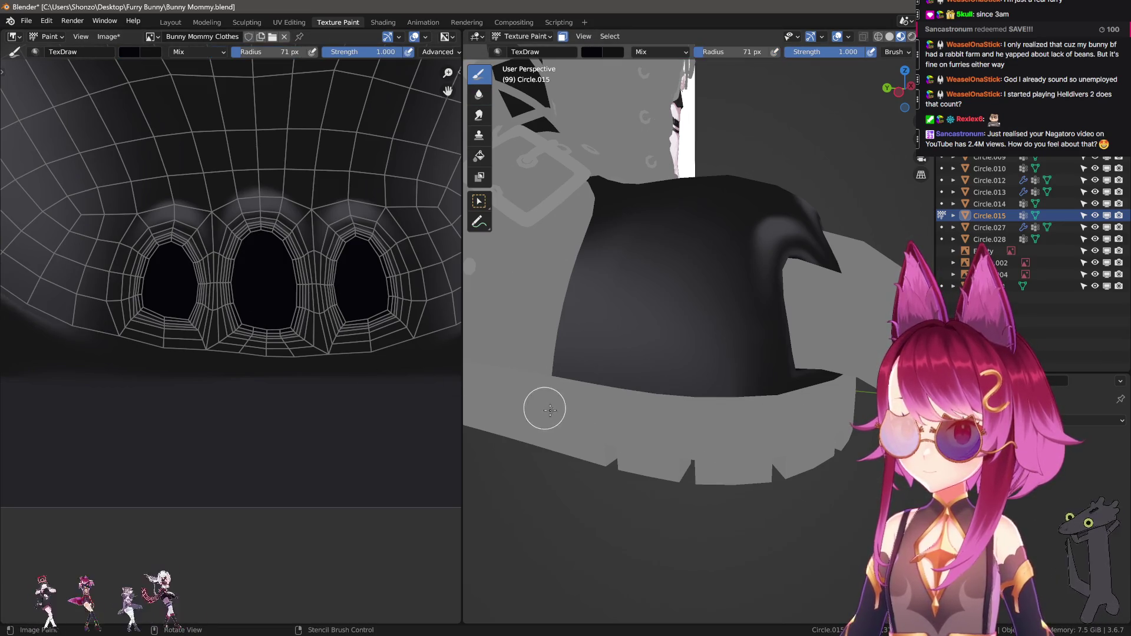
Give the Soften brush the Sphere falloff and the draw brush the Sharper falloff
key(2)
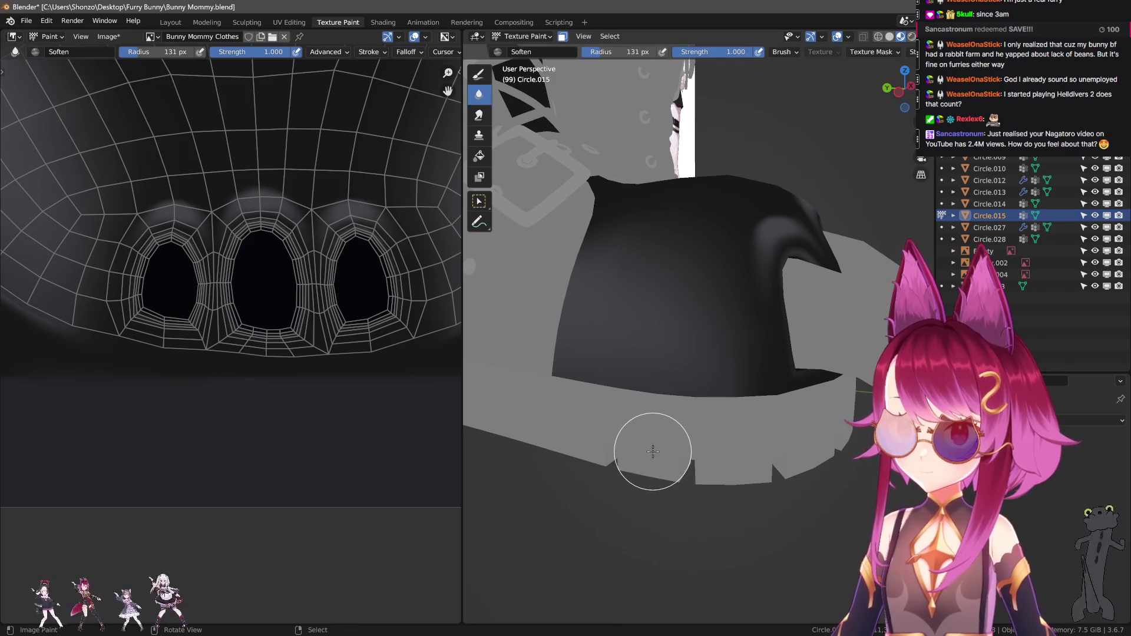
key(shift+f)
key(shift+f)
key(8)
key(w)
click(587, 391)
key(shift+f)
click(752, 492)
Sample a paint colour and settle the draw brush radius at about 121 px
key(s)
key(f)
click(549, 404)
middle_drag(714, 412, 579, 434)
key(f)
click(561, 402)
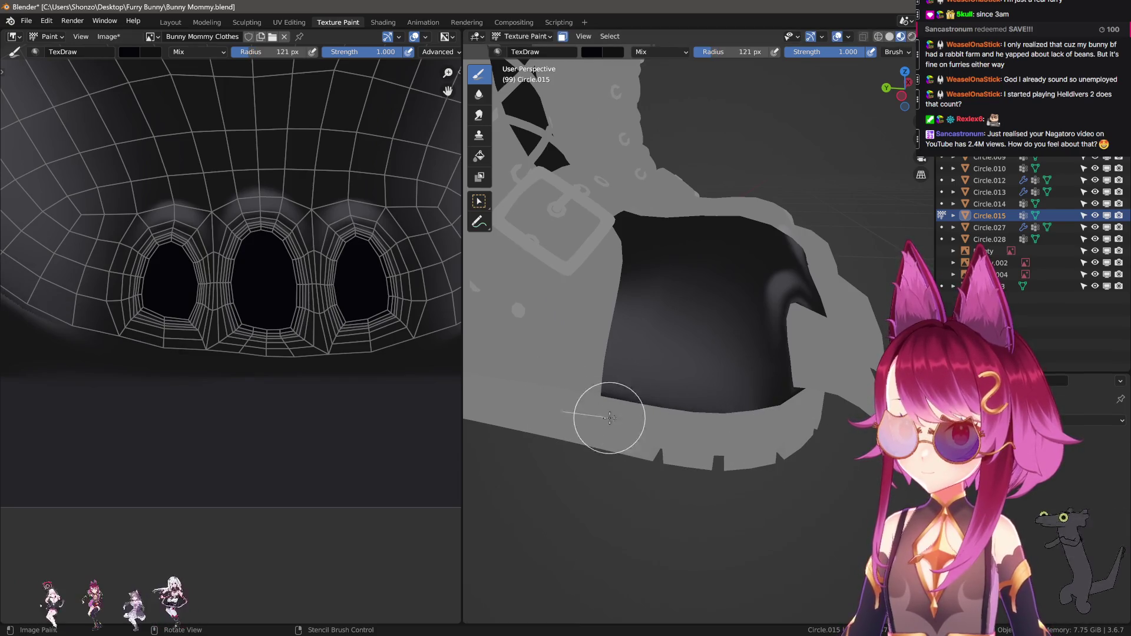
Paint one dark stroke along the boot's lower edge in the 3D viewport, checking it from several angles
mouse_move(859, 404)
middle_down()
mouse_move(729, 414)
mouse_move(581, 396)
middle_up()
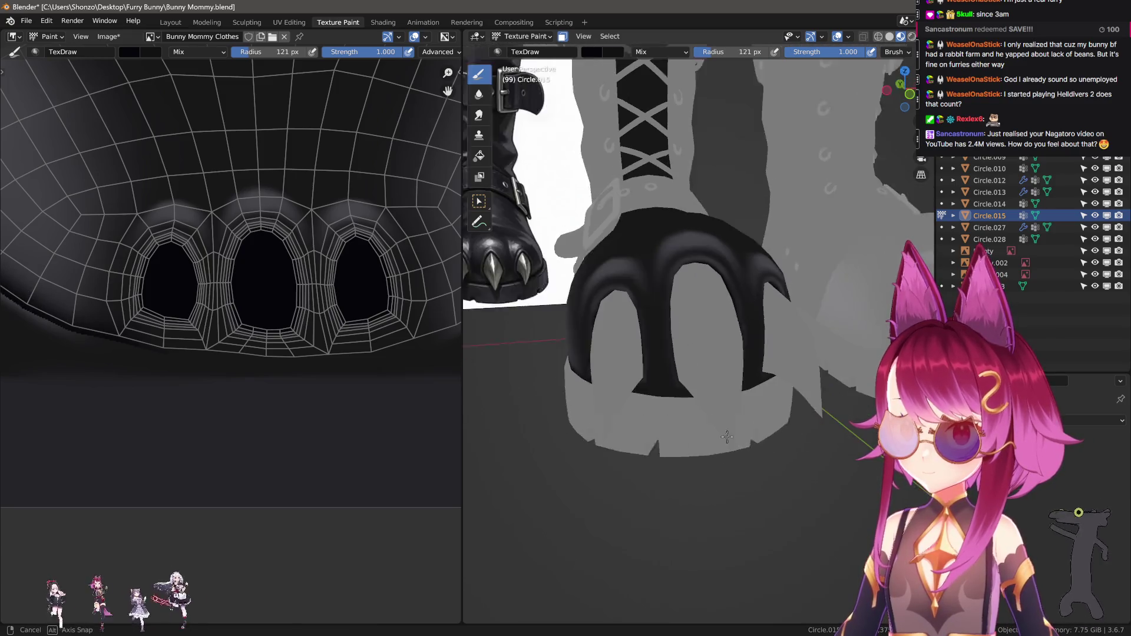
middle_drag(845, 405, 628, 398)
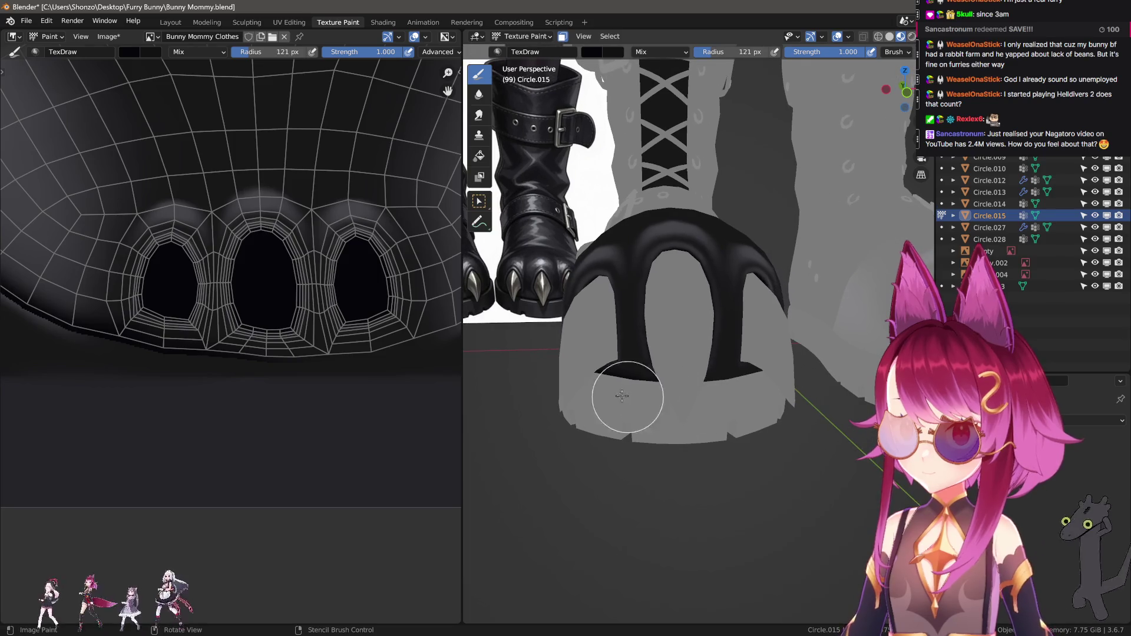
middle_drag(765, 403, 671, 391)
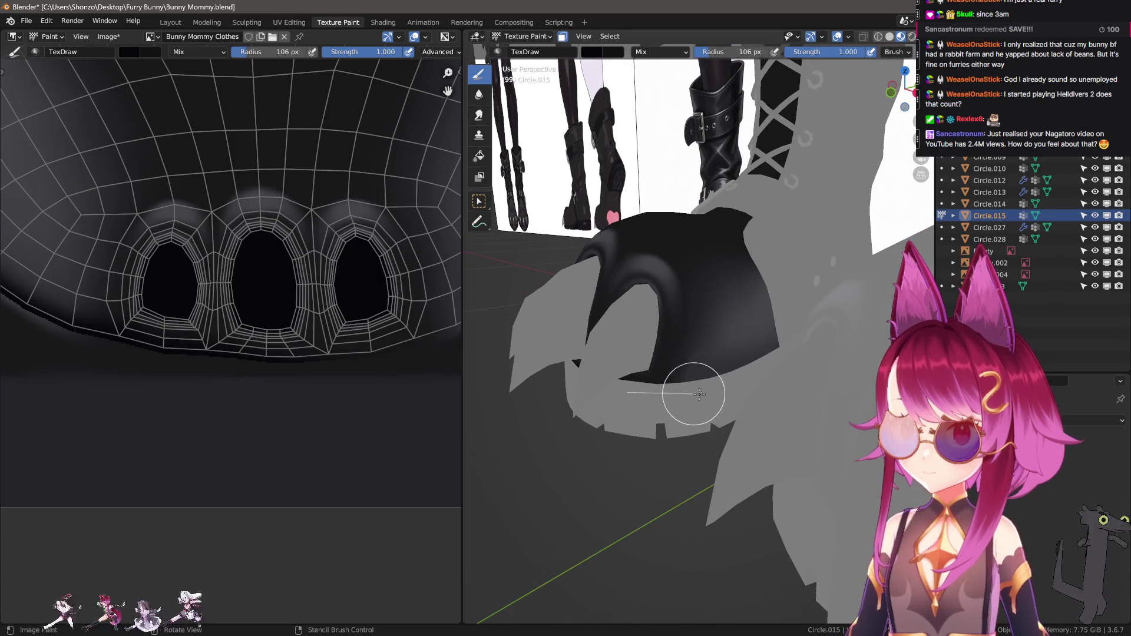
drag(830, 364, 806, 354)
middle_drag(798, 371, 810, 340)
mouse_move(716, 411)
middle_down()
mouse_move(737, 404)
mouse_move(712, 397)
mouse_move(662, 445)
mouse_move(567, 434)
mouse_move(791, 446)
middle_up()
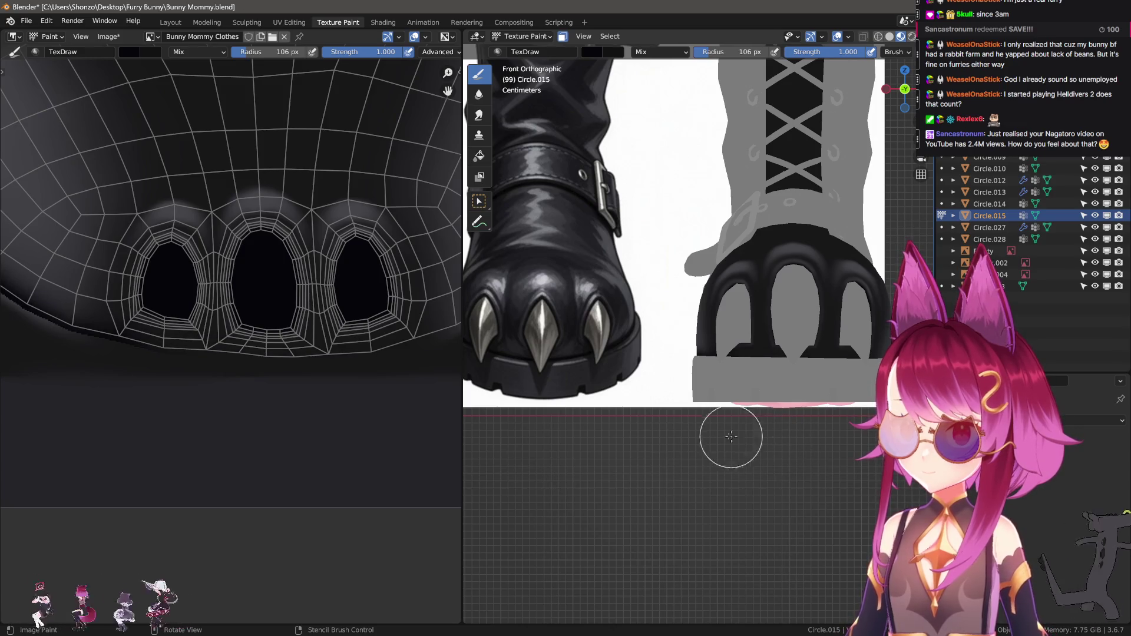
scroll(197, 307, up, 2)
scroll(196, 307, up, 2)
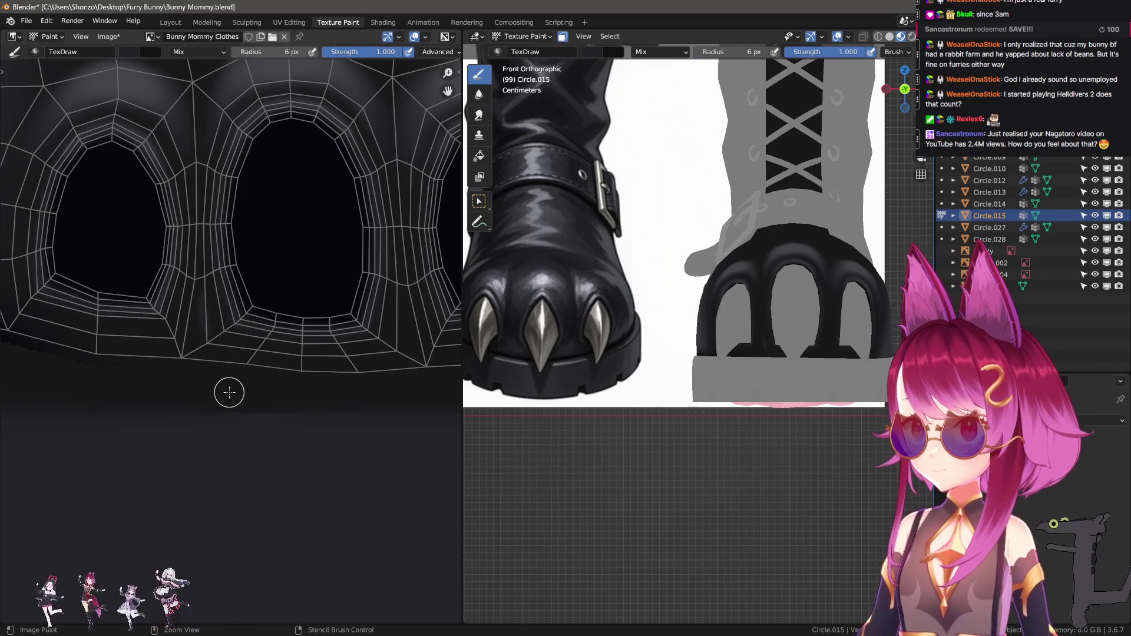
middle_drag(675, 360, 715, 376)
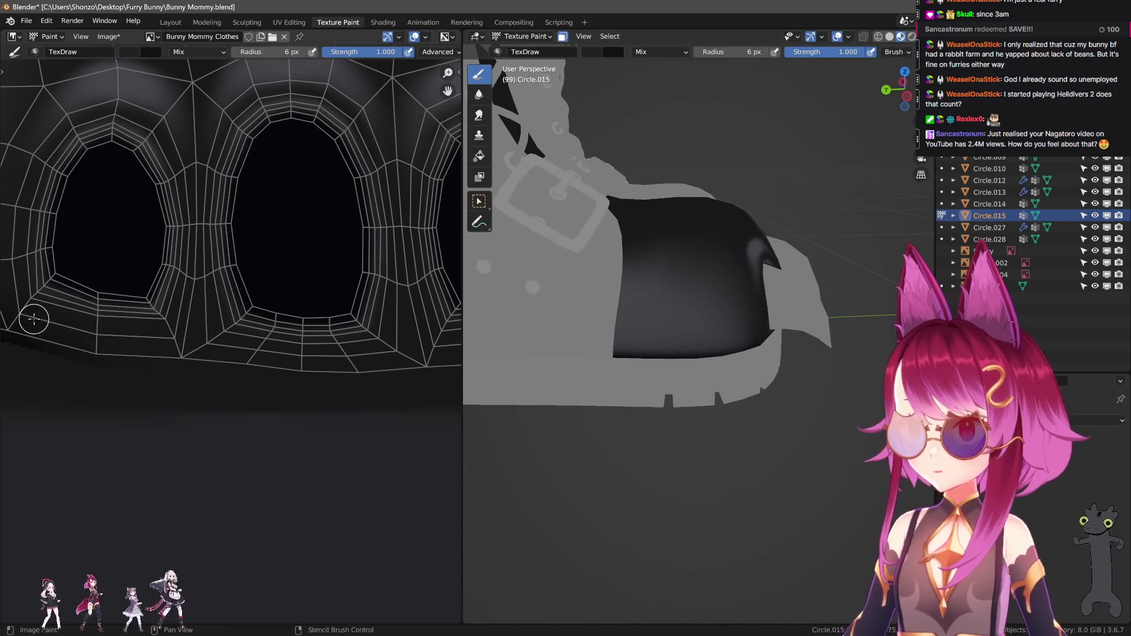
scroll(286, 273, up, 2)
mouse_move(566, 372)
middle_down()
mouse_move(617, 382)
mouse_move(655, 350)
middle_up()
scroll(616, 382, up, 3)
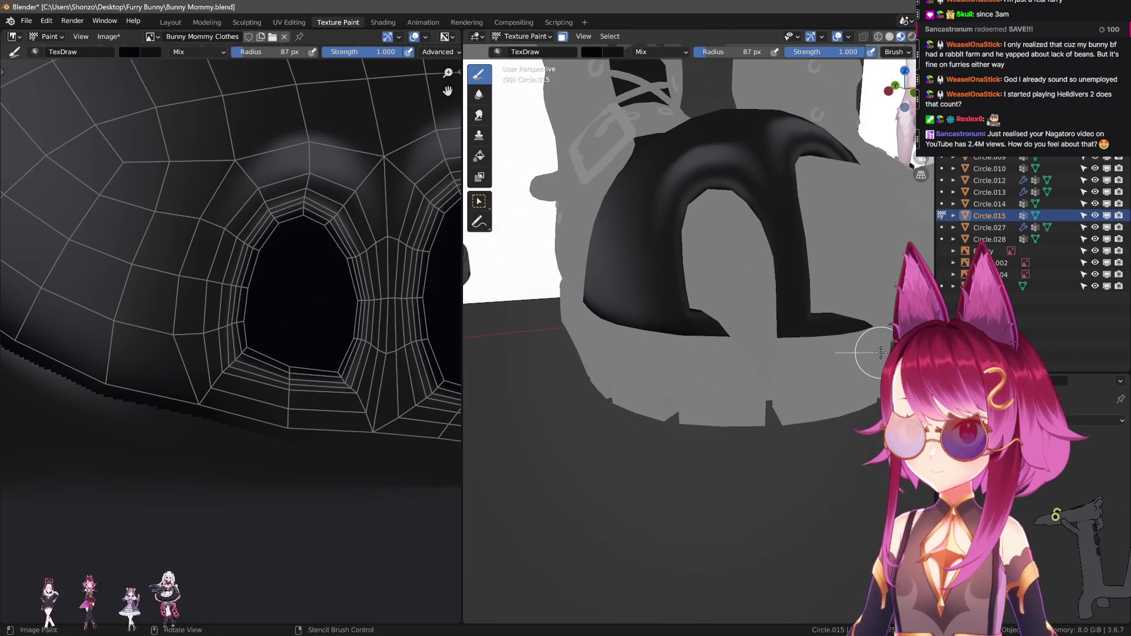
middle_drag(879, 352, 791, 362)
mouse_move(875, 363)
middle_down()
mouse_move(728, 383)
mouse_move(654, 371)
middle_up()
mouse_move(824, 371)
middle_down()
mouse_move(713, 380)
mouse_move(705, 370)
middle_up()
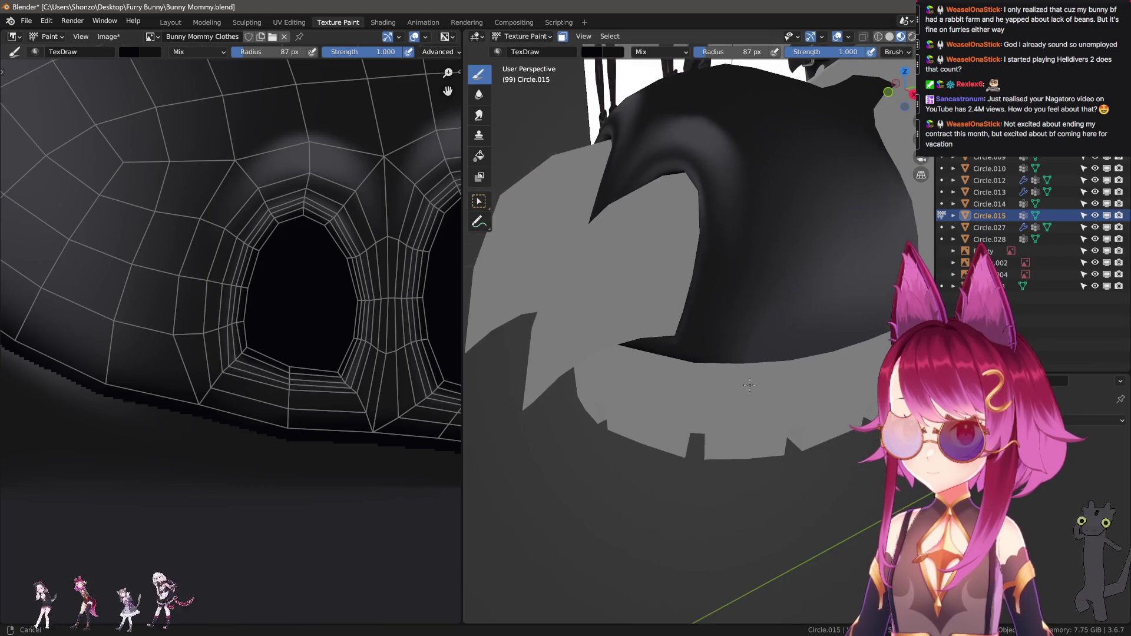
mouse_move(814, 367)
middle_down()
mouse_move(654, 374)
mouse_move(676, 378)
middle_up()
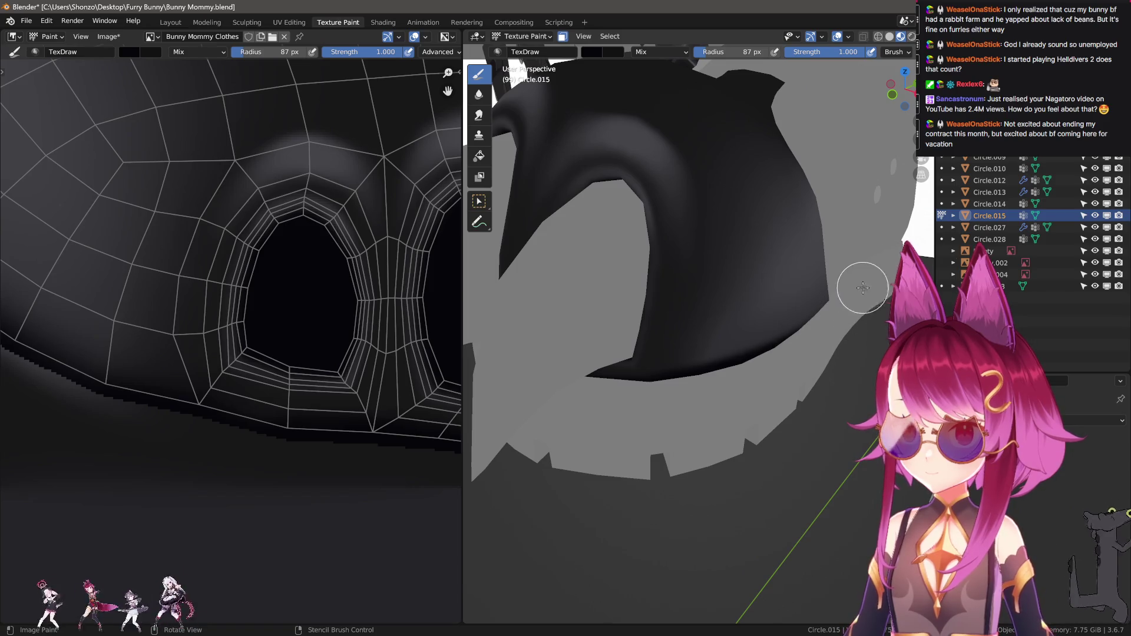
mouse_move(753, 397)
middle_down()
mouse_move(715, 397)
mouse_move(589, 475)
mouse_move(675, 407)
mouse_move(599, 412)
mouse_move(624, 328)
mouse_move(567, 366)
middle_up()
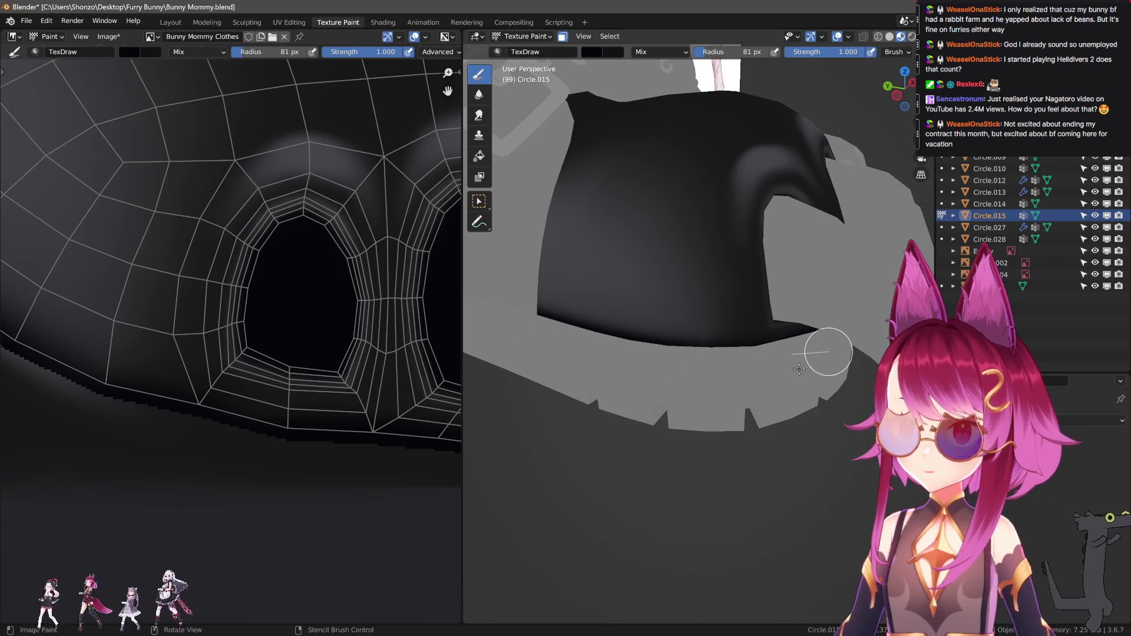
middle_drag(808, 365, 739, 361)
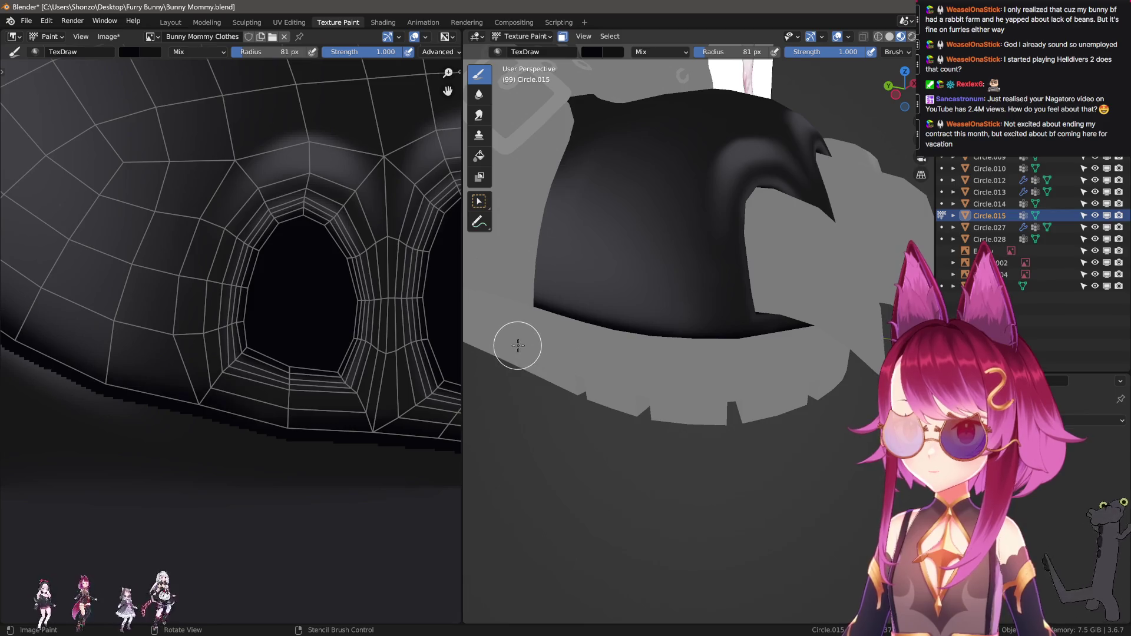
middle_drag(518, 345, 557, 356)
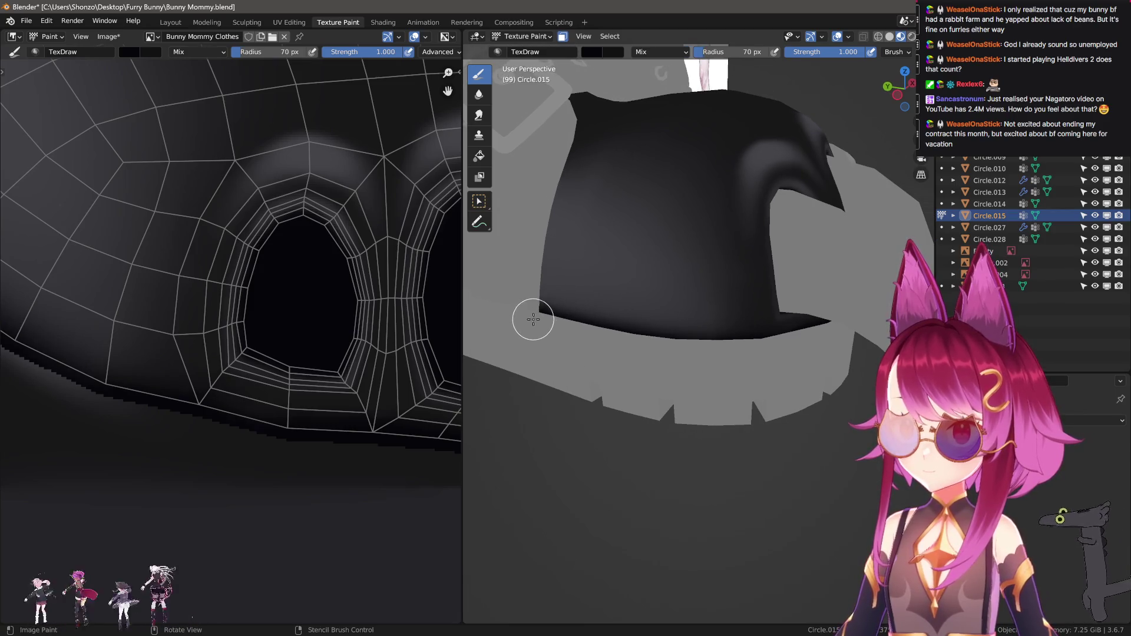
mouse_move(828, 341)
middle_down()
mouse_move(745, 380)
mouse_move(770, 286)
mouse_move(726, 424)
middle_up()
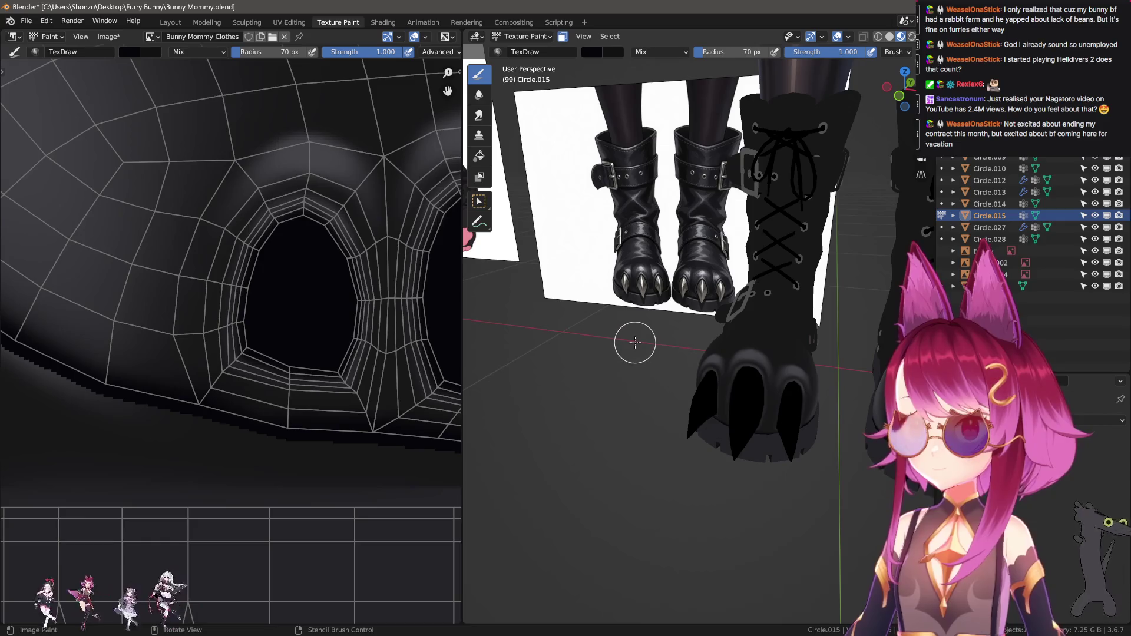
mouse_move(628, 338)
middle_down()
mouse_move(721, 307)
mouse_move(584, 356)
mouse_move(821, 454)
mouse_move(807, 398)
middle_up()
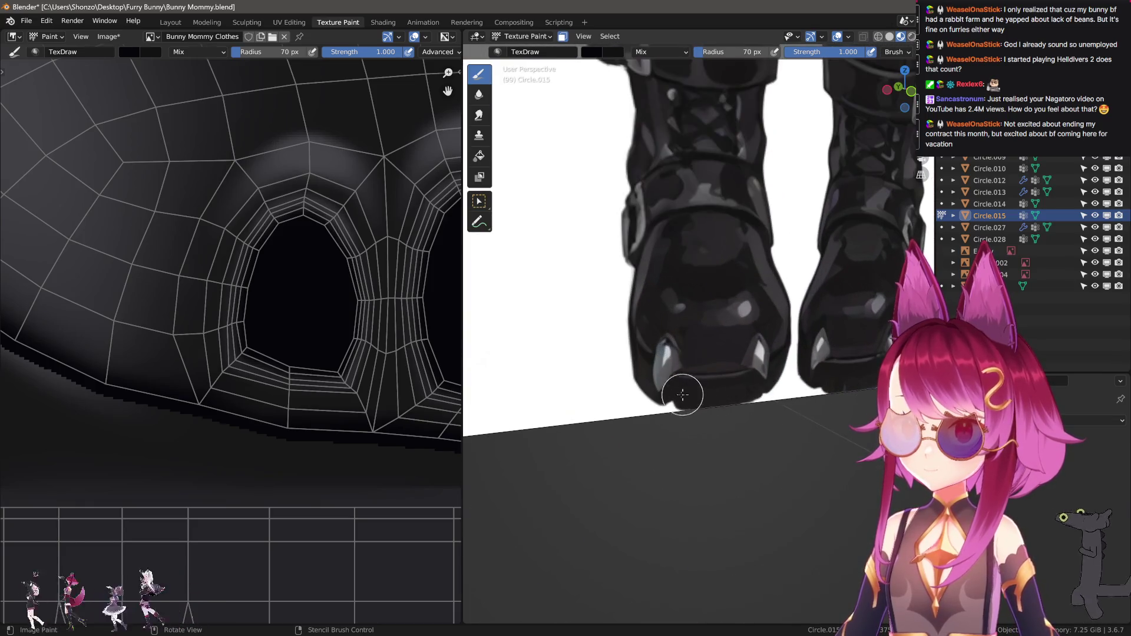
scroll(687, 396, down, 5)
Sample the olive colour, set Sphere falloff and fill the upper UV island with olive
mouse_move(579, 325)
middle_down()
mouse_move(593, 367)
mouse_move(613, 374)
middle_up()
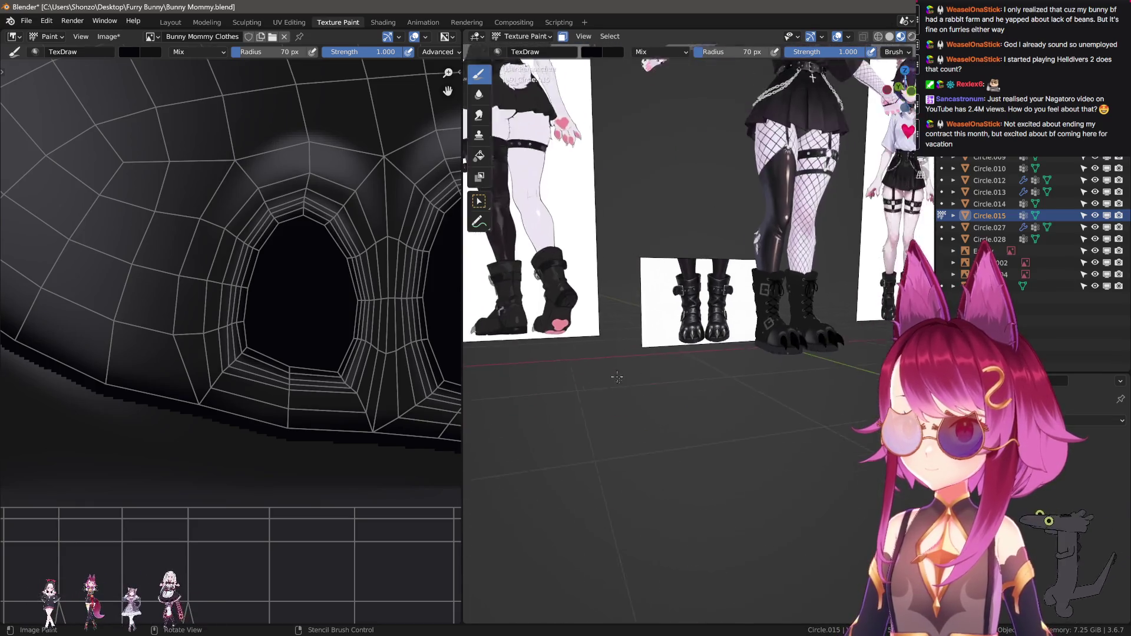
scroll(681, 332, up, 4)
scroll(684, 405, up, 4)
key(s)
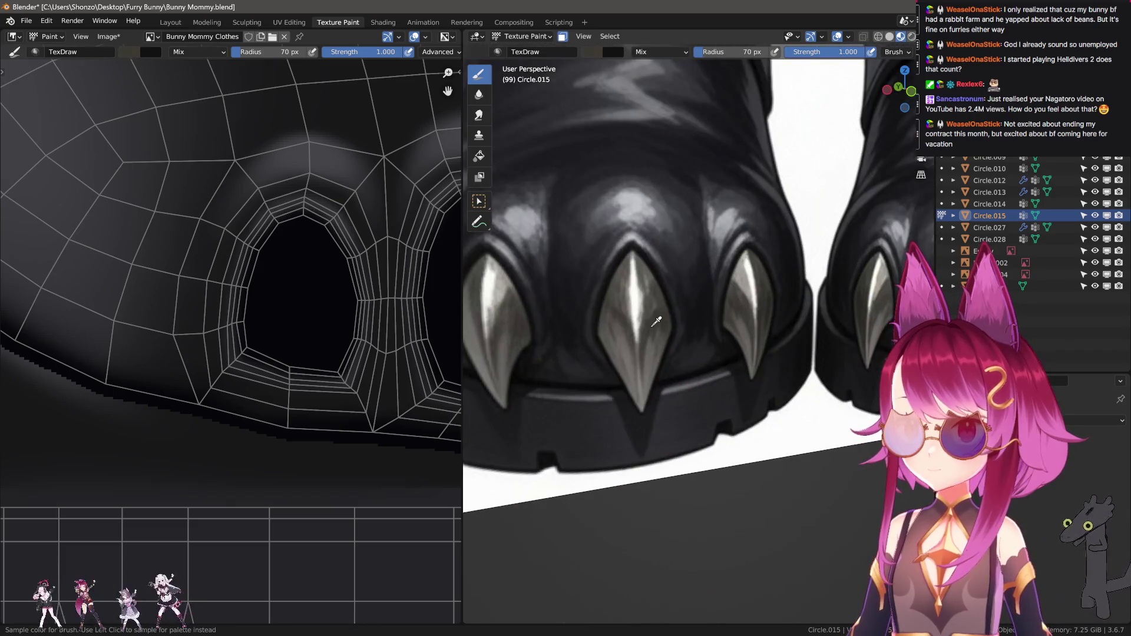
scroll(271, 392, down, 5)
scroll(260, 413, down, 4)
scroll(221, 389, up, 3)
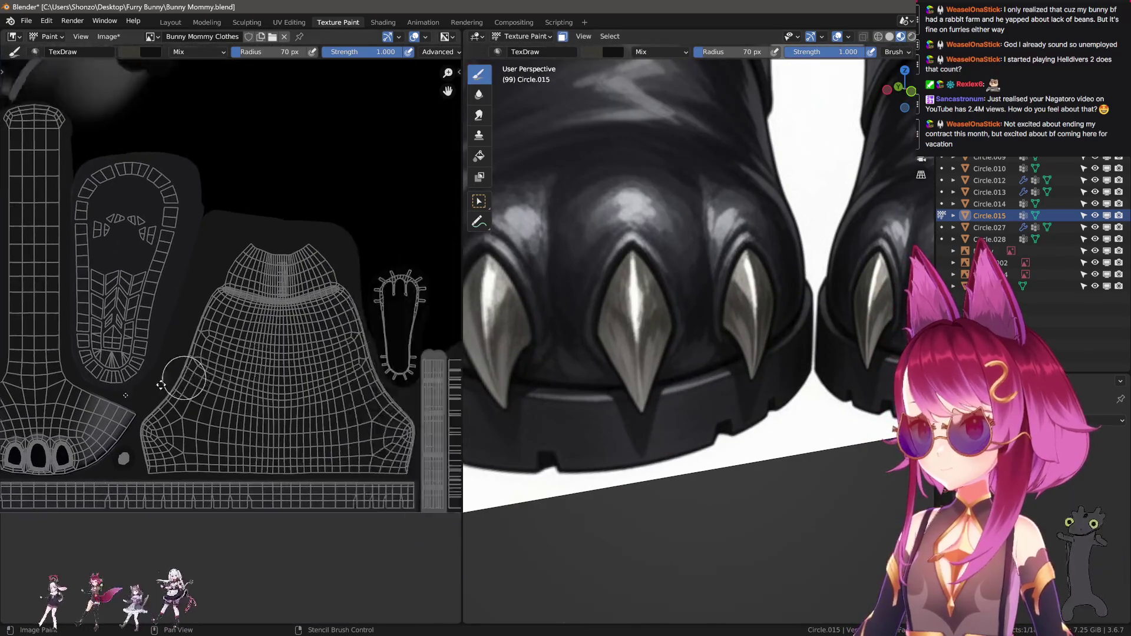
scroll(188, 386, down, 3)
scroll(189, 387, up, 2)
right_click(188, 372)
scroll(185, 353, up, 3)
key(shift+f)
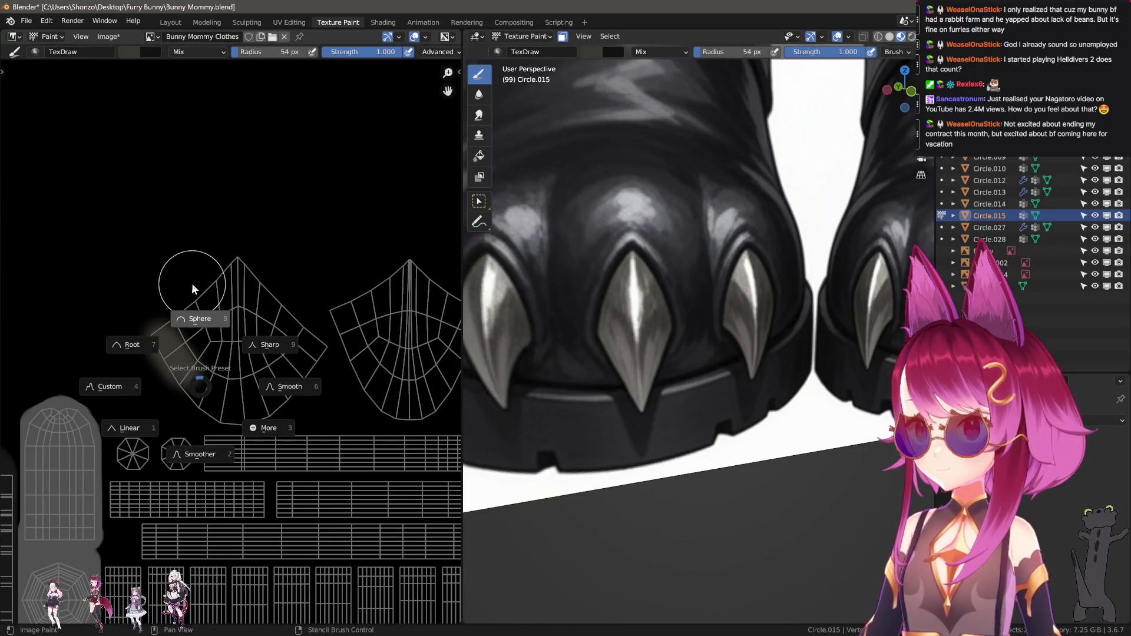
click(198, 312)
drag(171, 350, 279, 314)
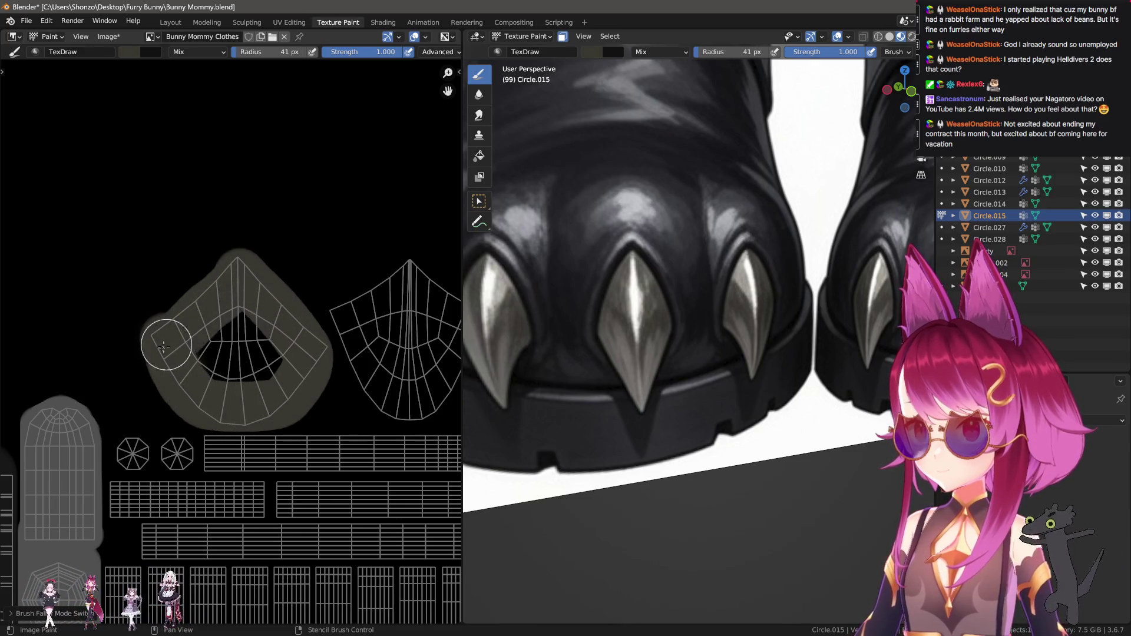
mouse_move(280, 314)
mouse_down()
mouse_move(247, 350)
mouse_move(343, 406)
mouse_move(341, 376)
mouse_up()
ctrl+scroll(243, 347, down, 2)
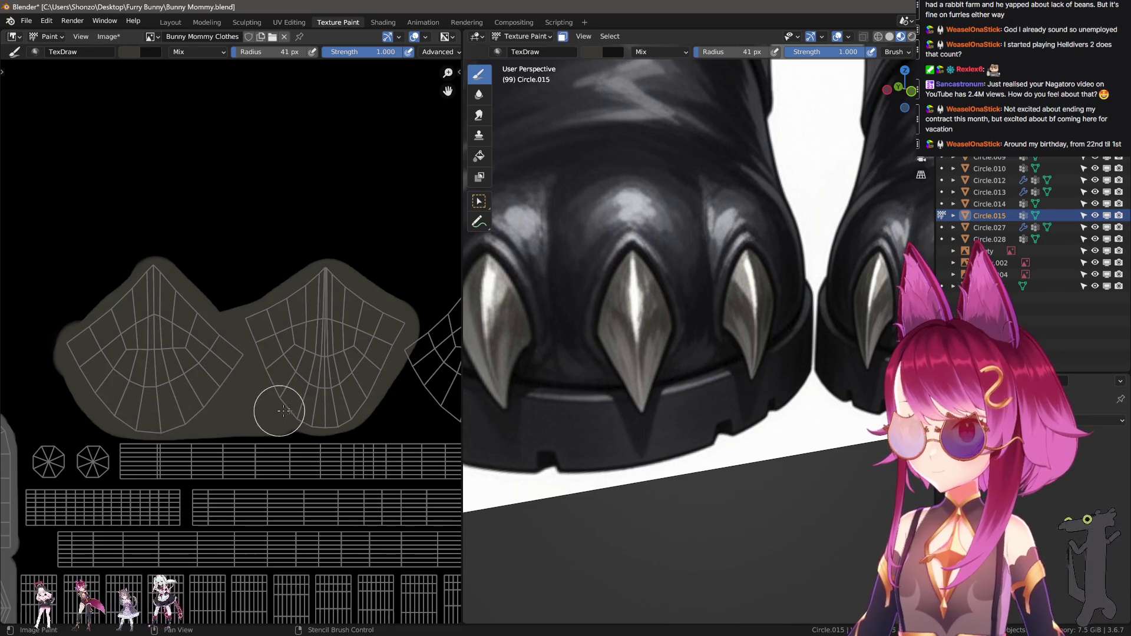
ctrl+scroll(380, 404, down, 5)
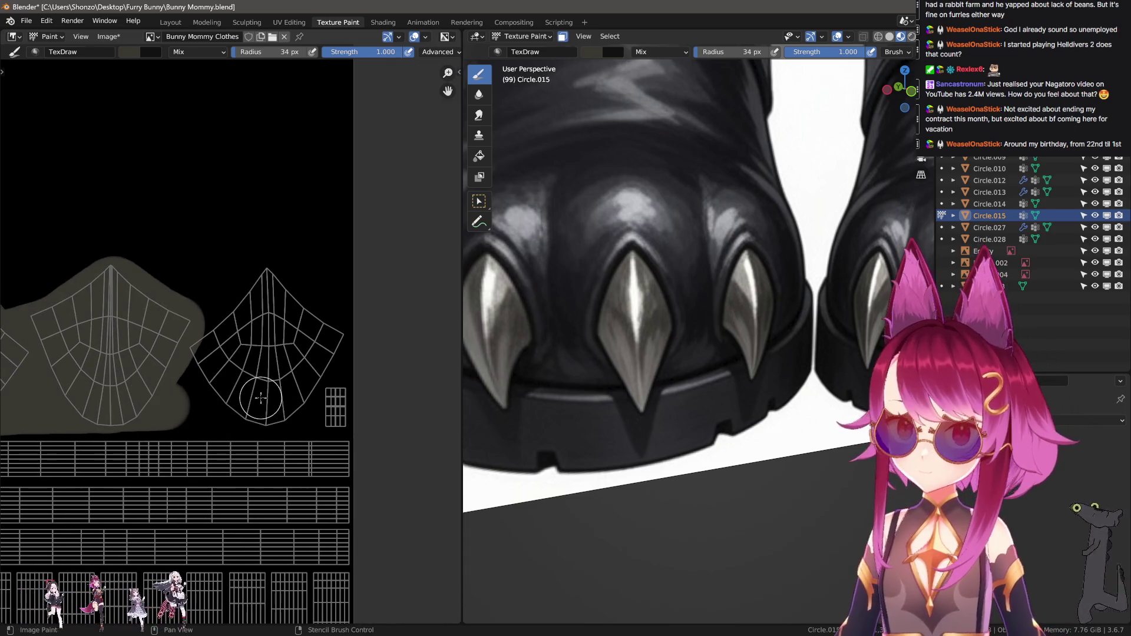
Paint olive over the black gaps between and around the first islands with a larger brush
key(bracketright)
key(bracketright)
key(bracketright)
drag(128, 349, 316, 323)
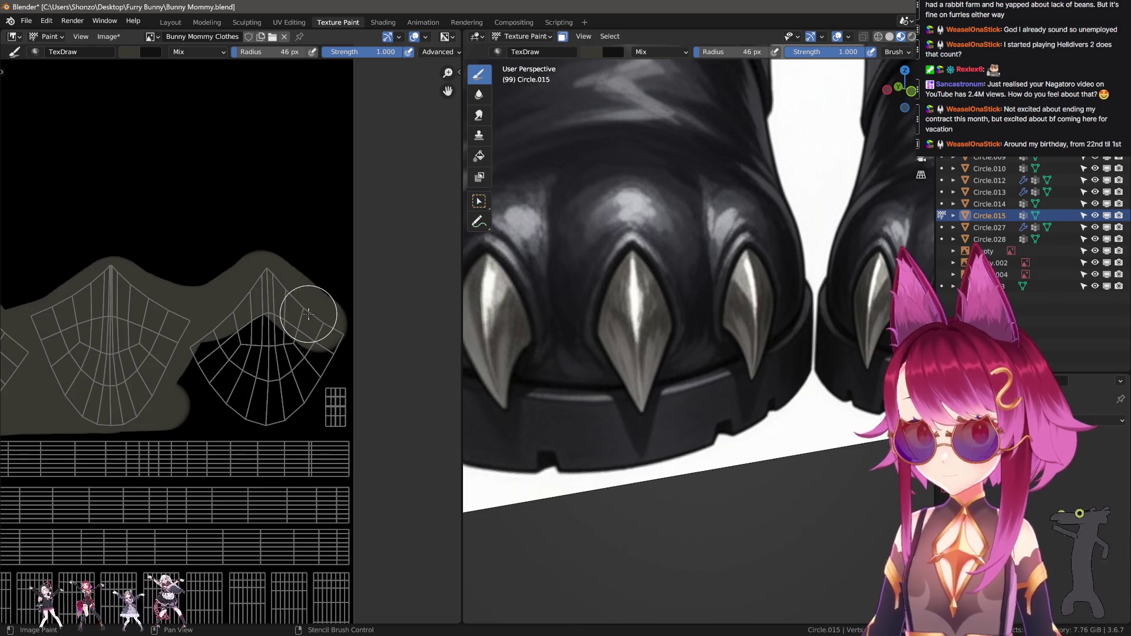
mouse_move(312, 323)
mouse_down()
mouse_move(308, 367)
mouse_move(148, 404)
mouse_up()
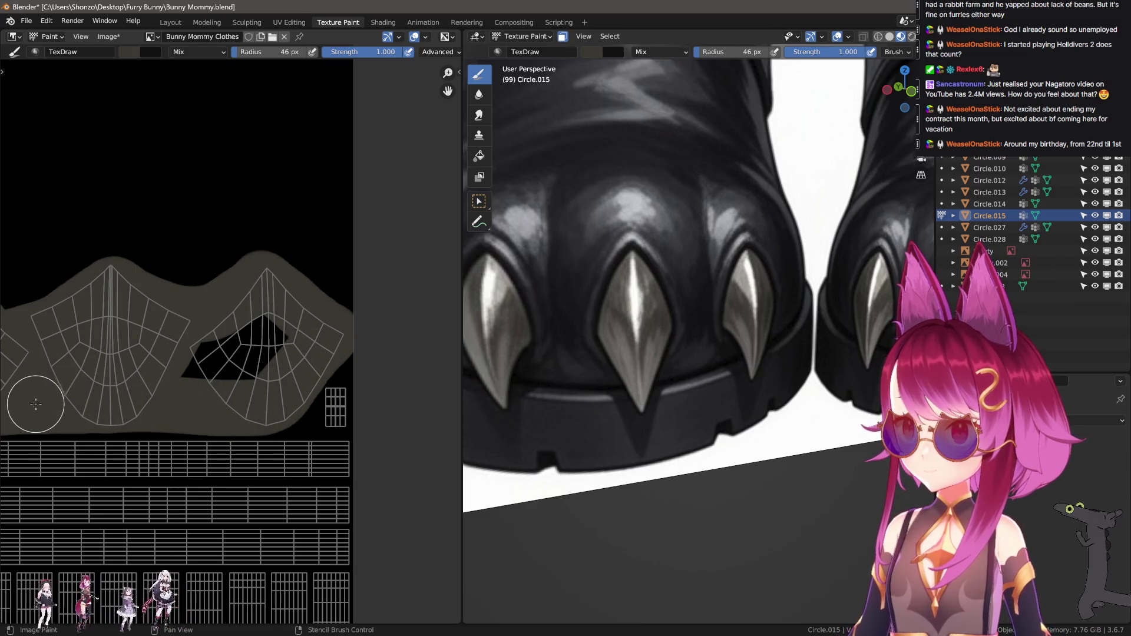
drag(270, 376, 154, 389)
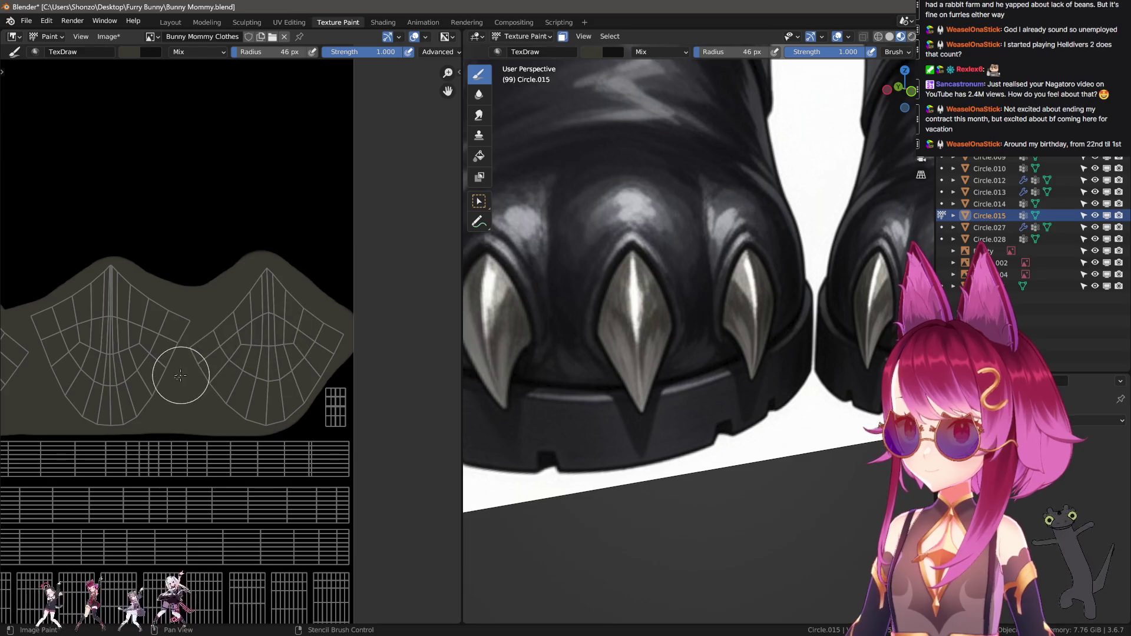
scroll(265, 354, up, 1)
scroll(252, 354, up, 1)
scroll(241, 354, up, 1)
Switch to Line strokes and paint a straight olive strip along the island's bottom edge
key(shift+e)
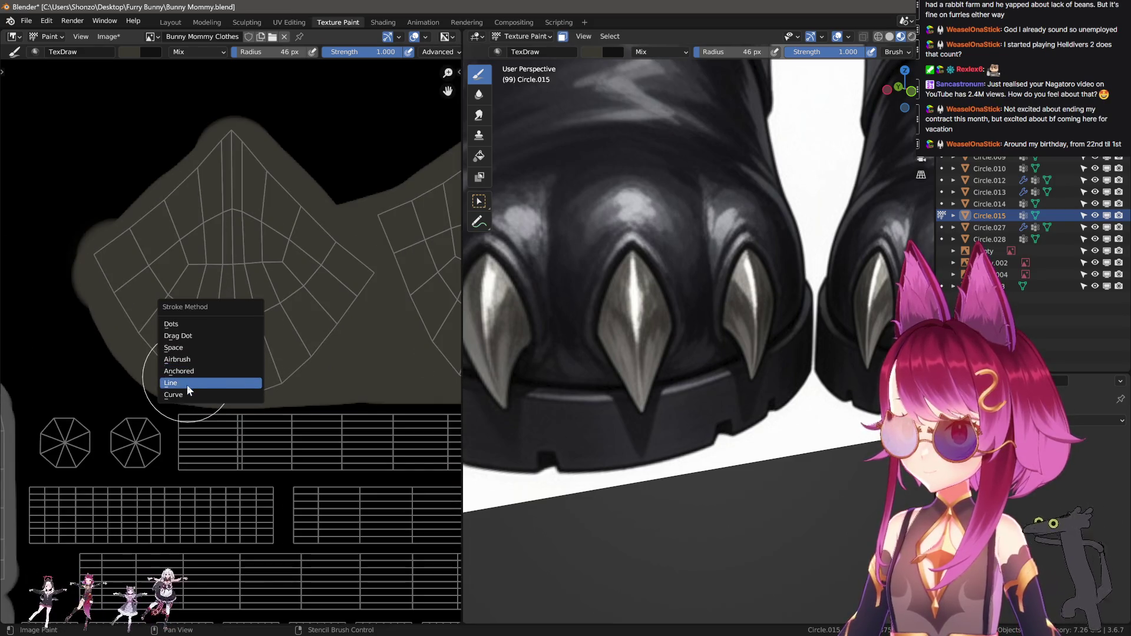
key(Escape)
key(f)
click(199, 389)
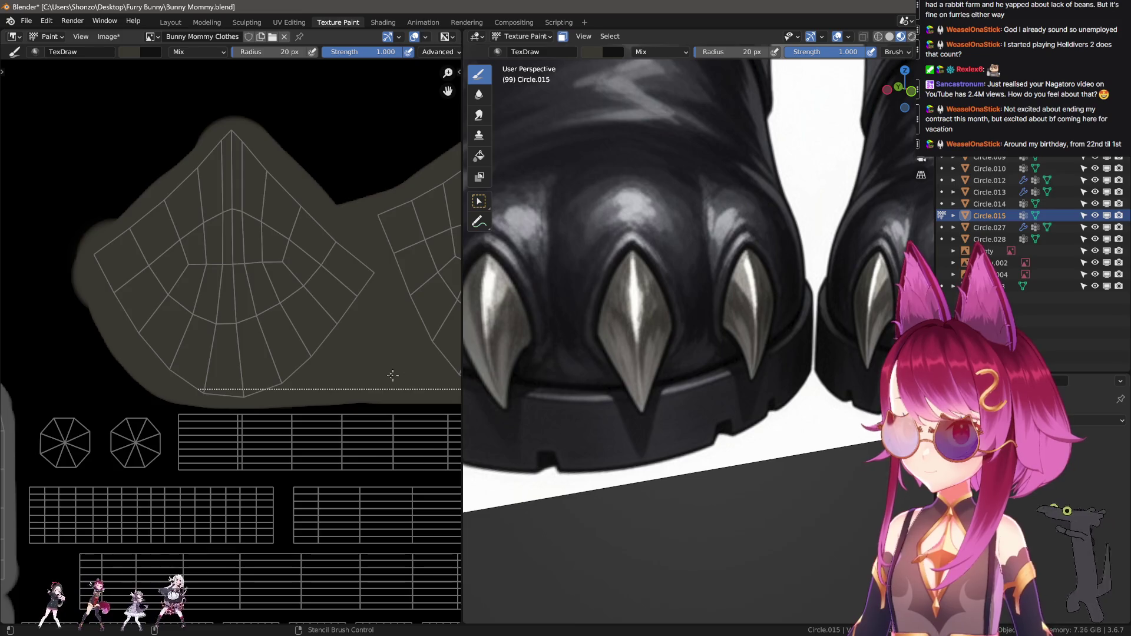
middle_drag(394, 376, 197, 383)
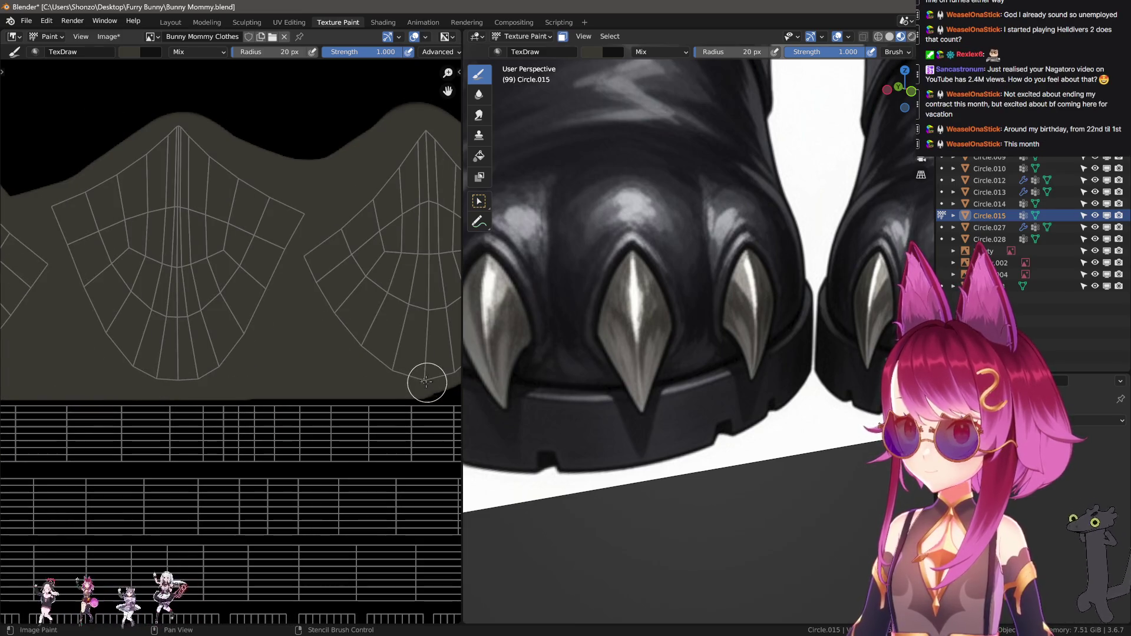
middle_drag(429, 378, 248, 382)
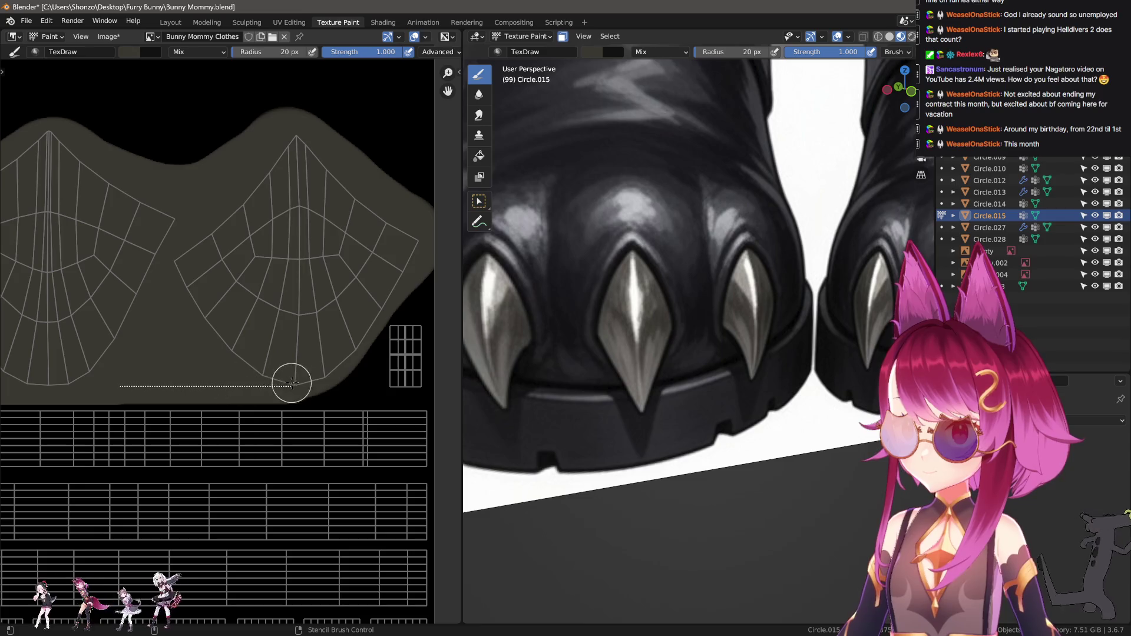
drag(355, 379, 360, 380)
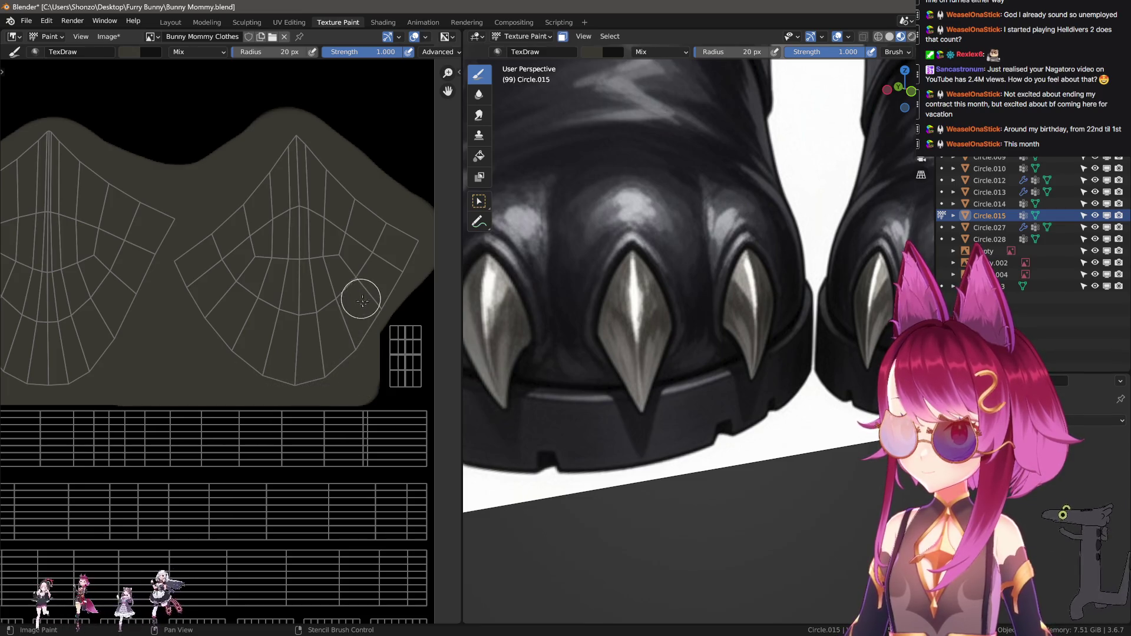
middle_drag(360, 298, 309, 328)
scroll(321, 381, up, 1)
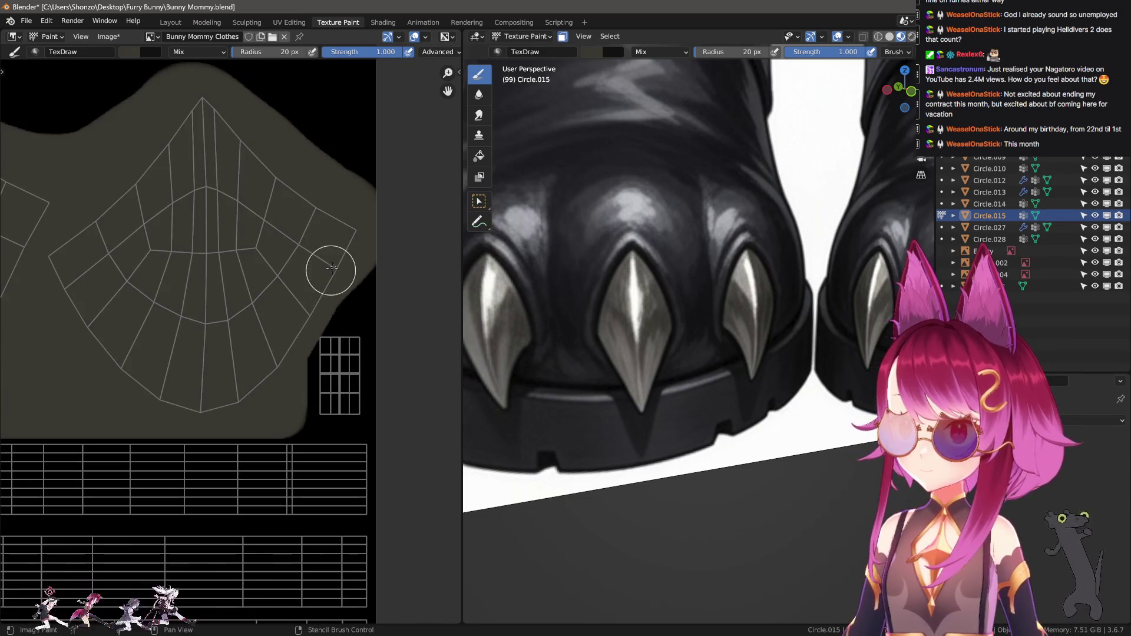
key(f)
click(357, 319)
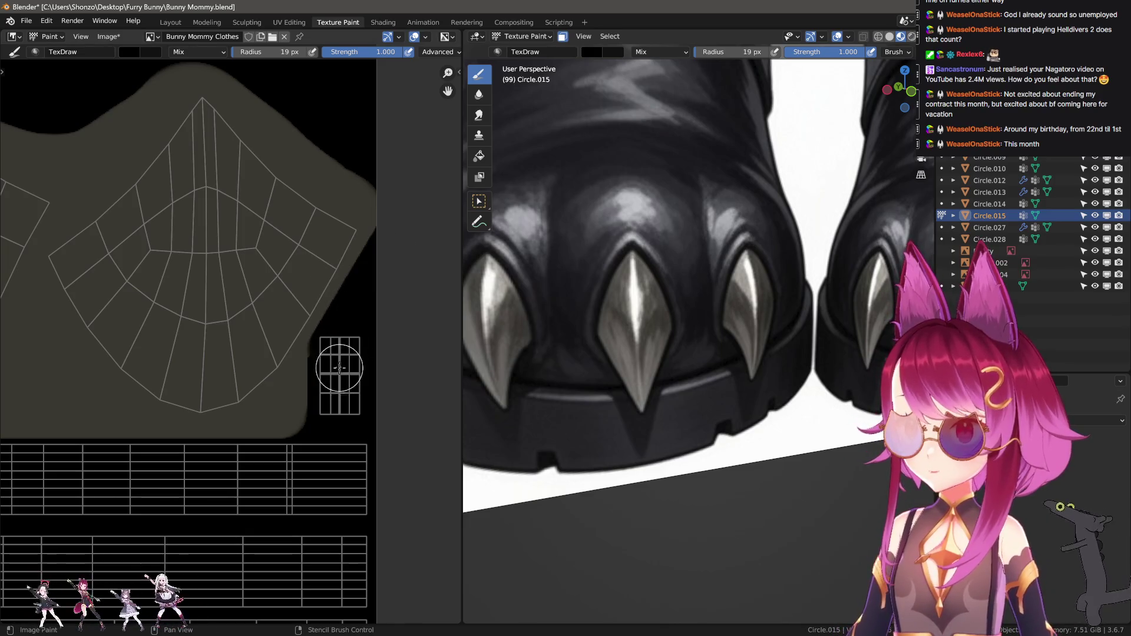
scroll(327, 390, down, 1)
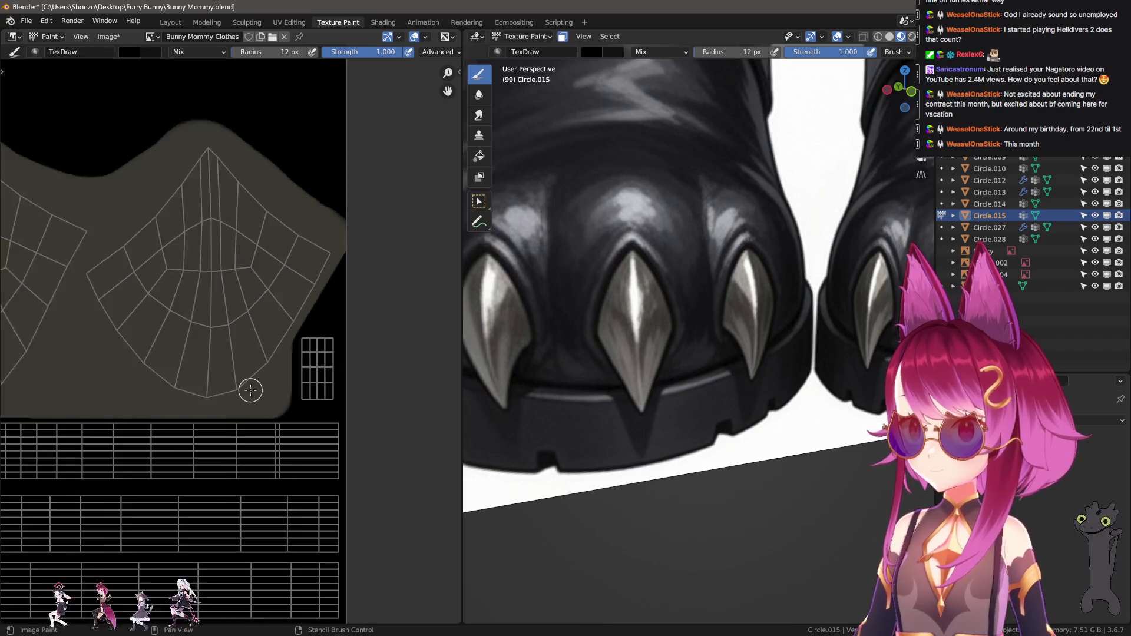
scroll(253, 392, down, 1)
scroll(291, 386, down, 1)
scroll(374, 392, down, 2)
scroll(254, 369, up, 4)
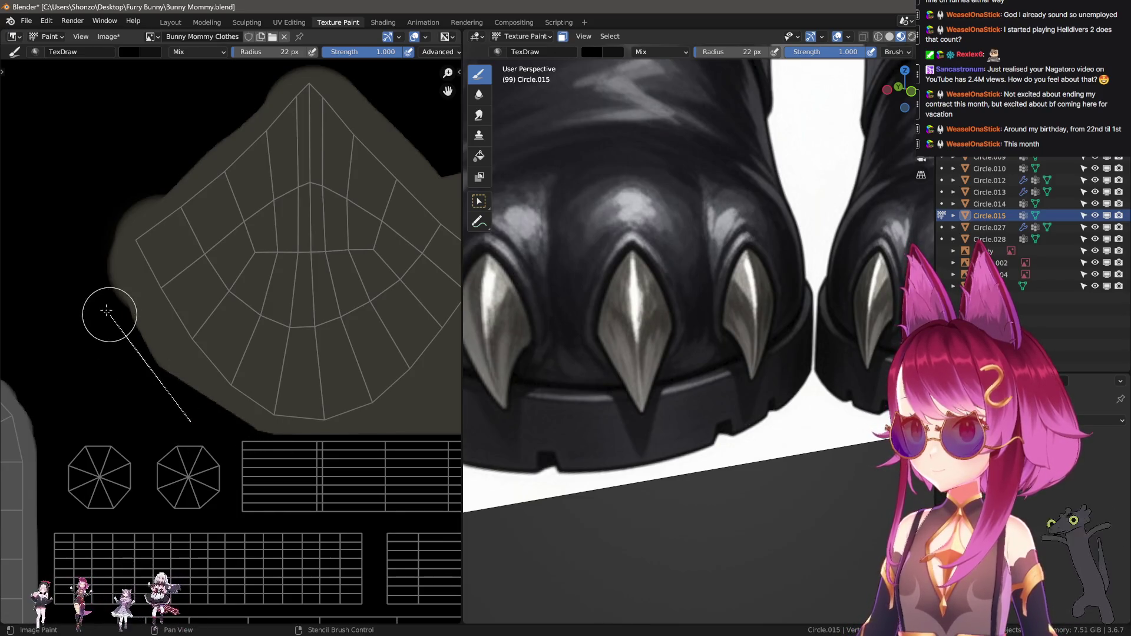
scroll(97, 301, up, 1)
Trim the islands' top edges back to black with a smaller brush
key(bracketleft)
key(bracketleft)
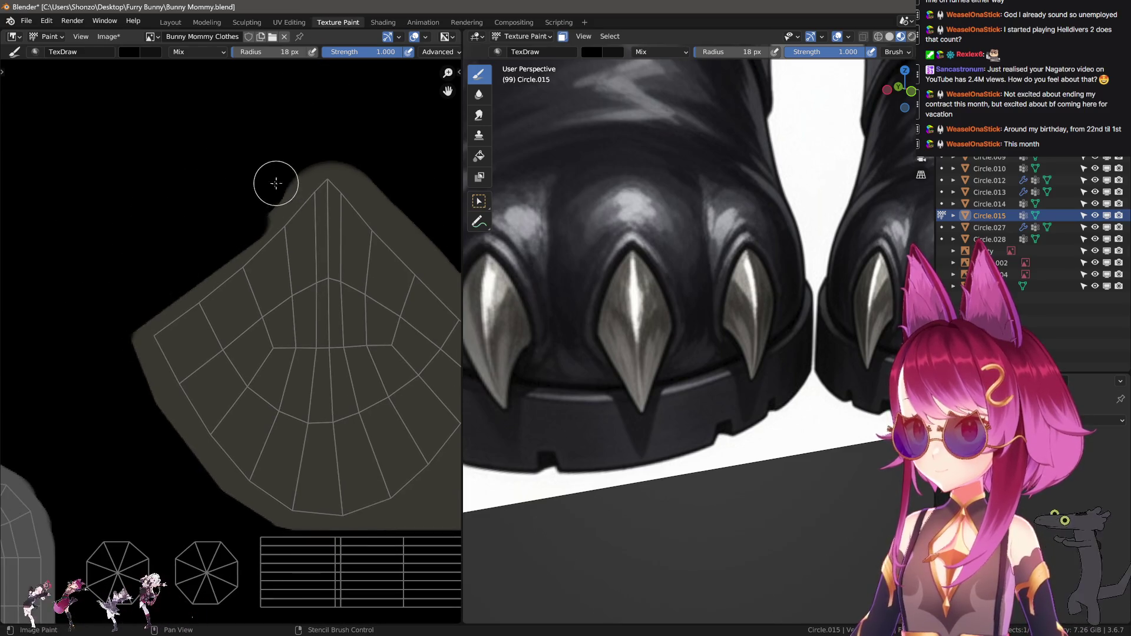
middle_drag(244, 204, 198, 255)
drag(198, 255, 414, 302)
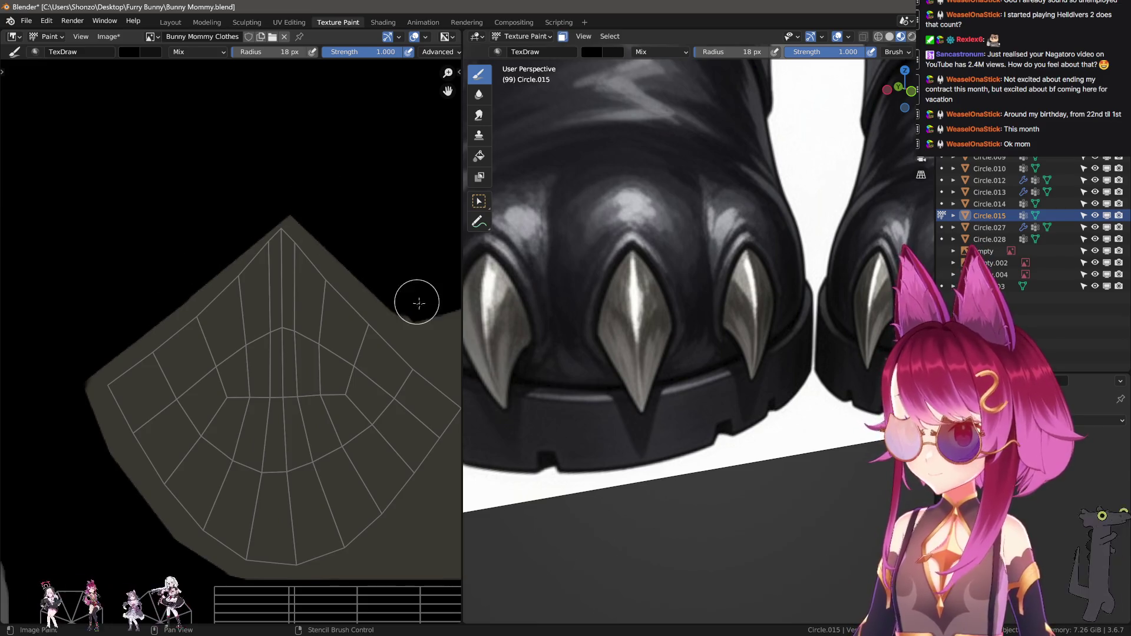
scroll(414, 302, down, 2)
ctrl+middle_drag(429, 222, 226, 298)
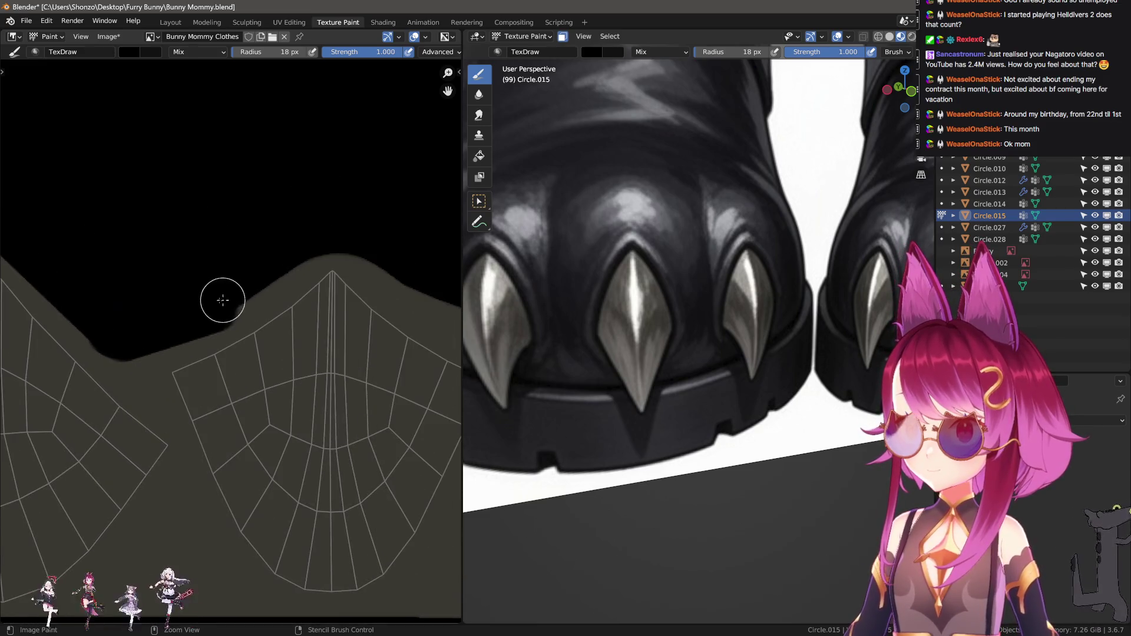
key(f)
click(201, 310)
middle_drag(359, 230, 261, 249)
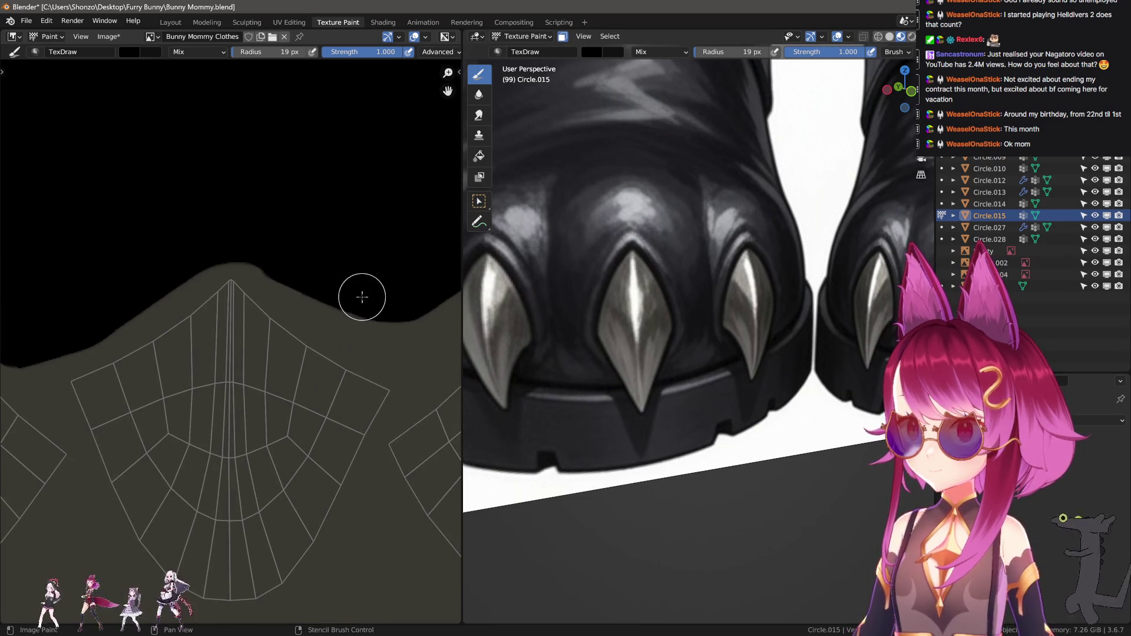
middle_drag(385, 303, 284, 207)
Return to freehand strokes, finish the black top-edge trim and sample a light colour from the boot
key(e)
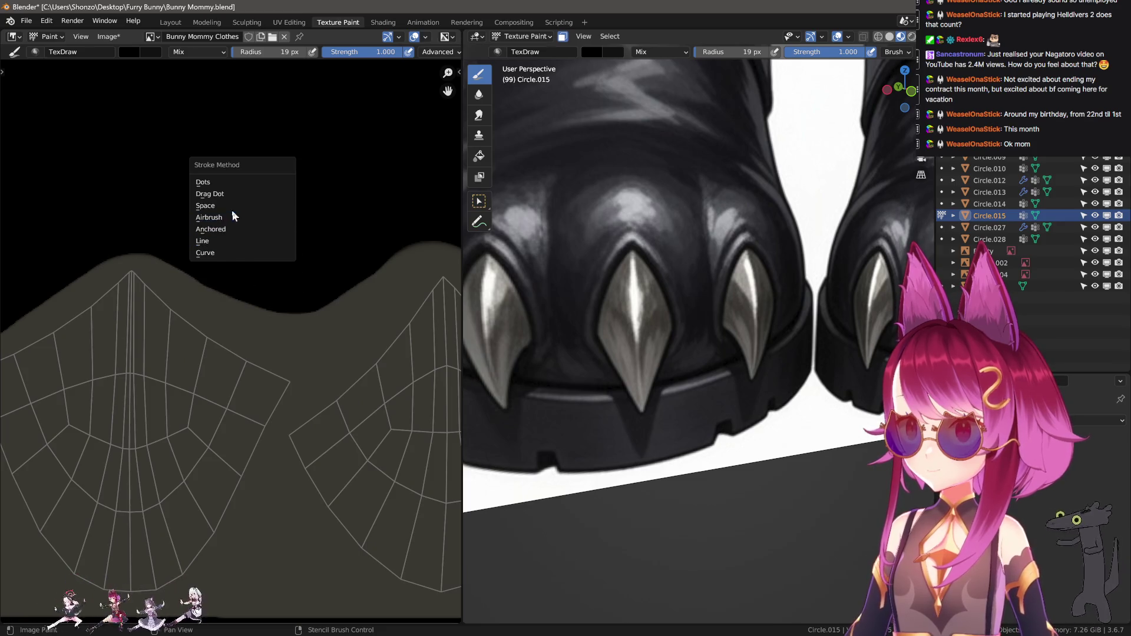
click(228, 217)
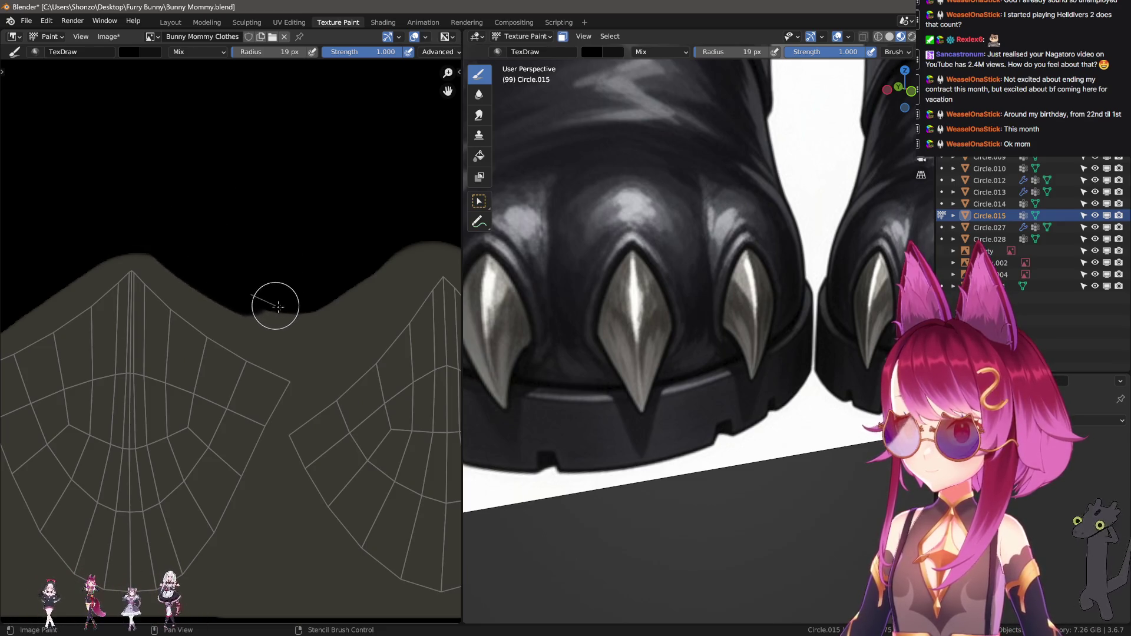
drag(272, 305, 446, 212)
middle_drag(138, 229, 203, 258)
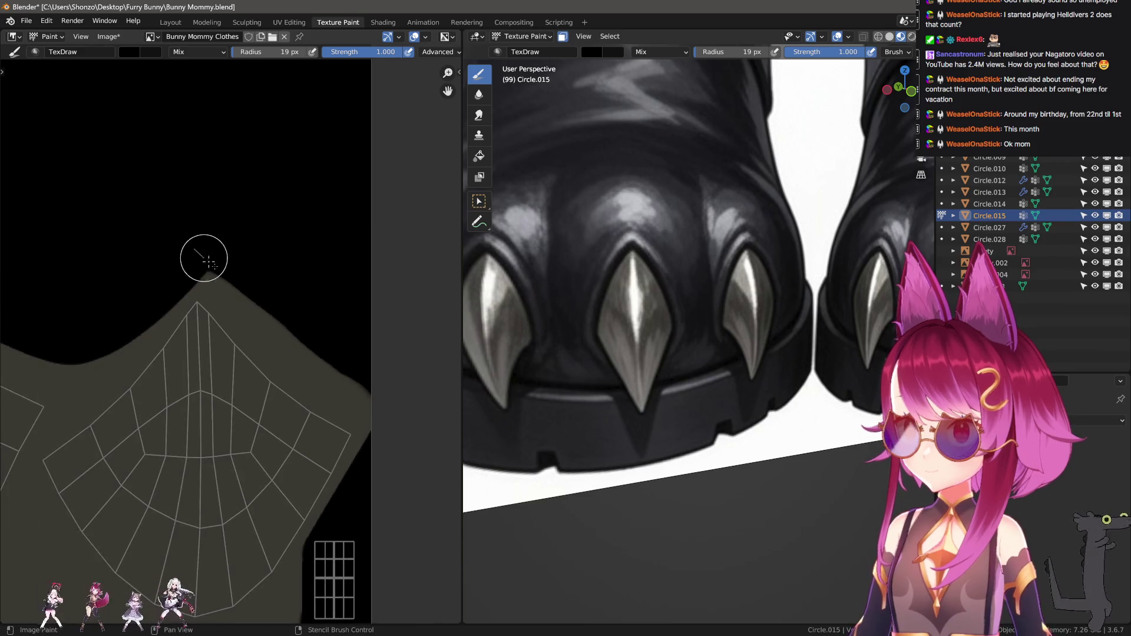
scroll(346, 374, down, 2)
scroll(345, 375, down, 2)
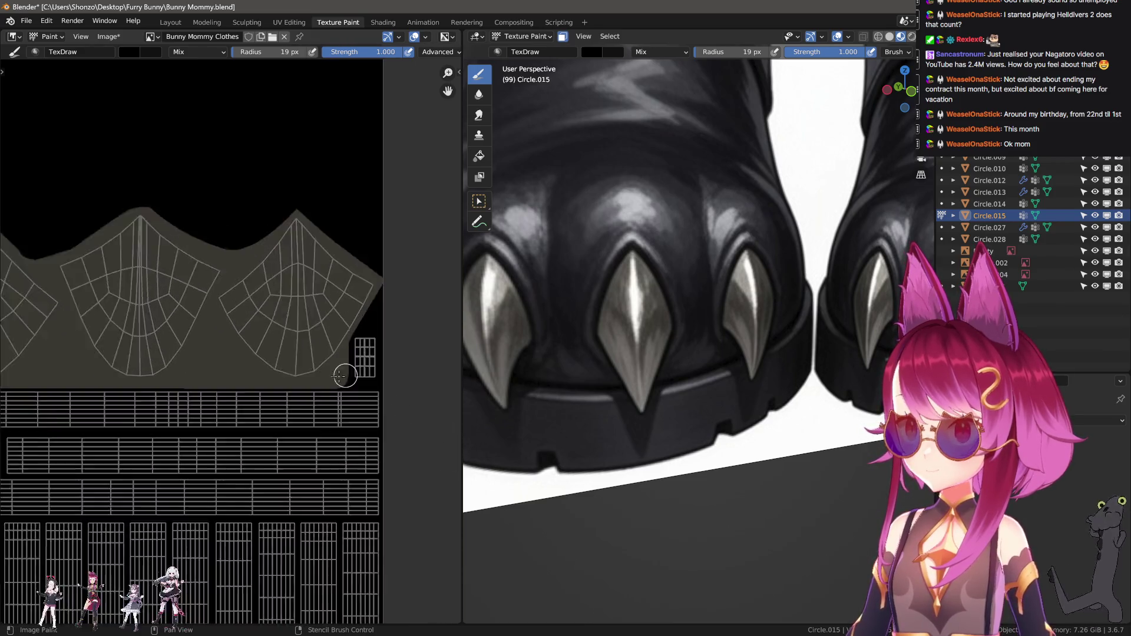
scroll(345, 374, up, 3)
key(s)
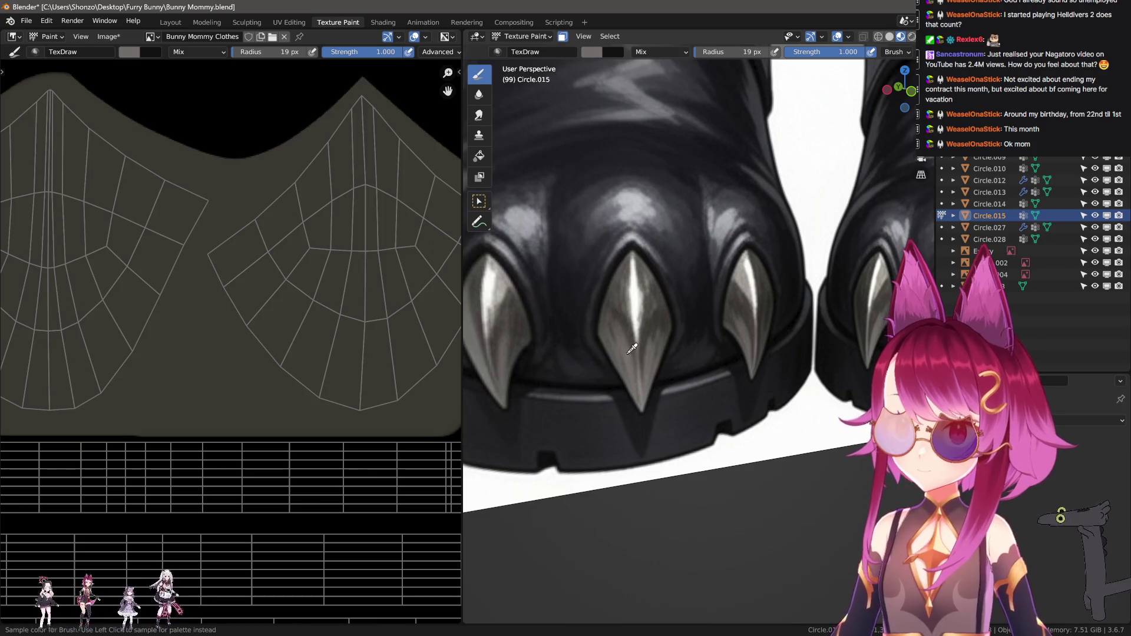
Try two light gray highlight strokes on the upper island, undoing each after checking the boot
middle_drag(416, 450, 234, 343)
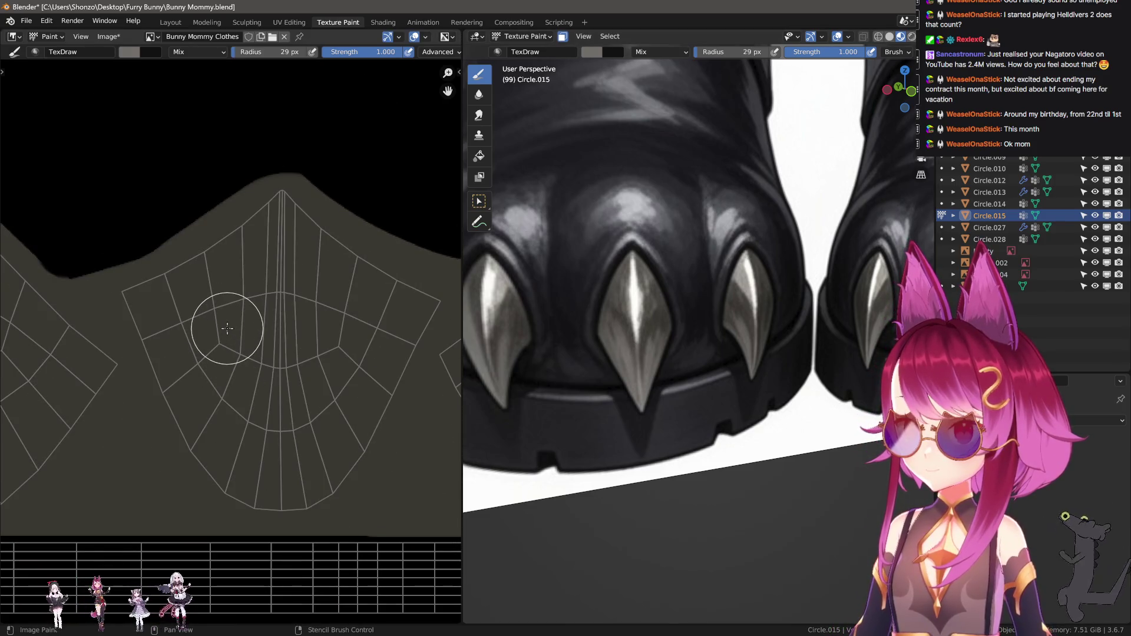
drag(231, 295, 163, 346)
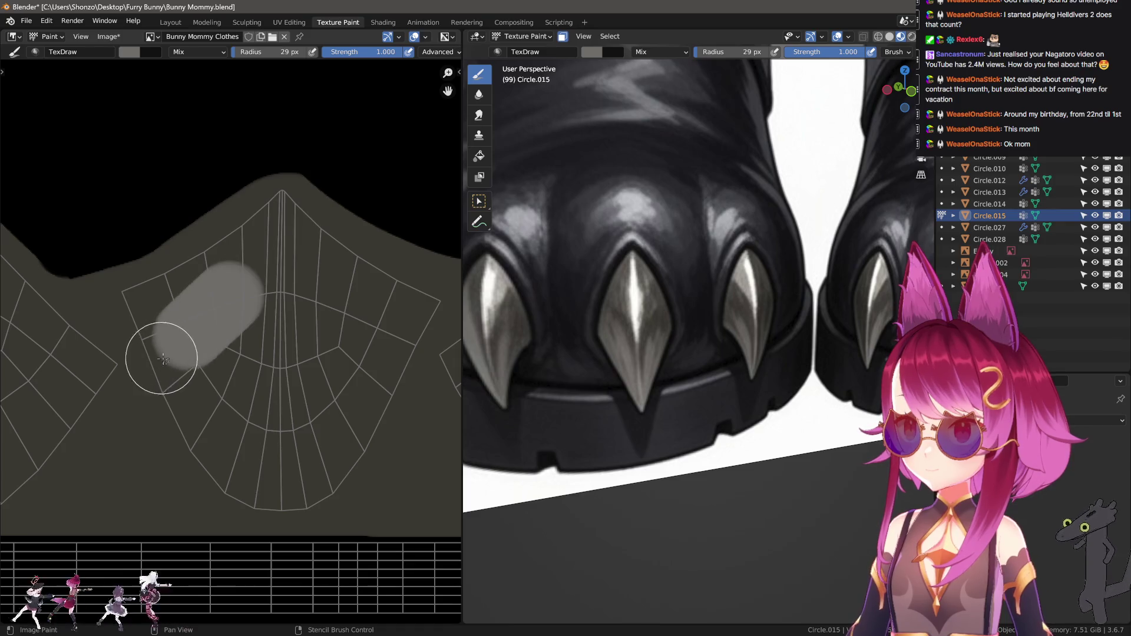
scroll(674, 407, down, 2)
scroll(674, 408, down, 2)
scroll(675, 408, down, 2)
mouse_move(675, 408)
middle_down()
mouse_move(700, 404)
mouse_move(539, 391)
middle_up()
key(ctrl+z)
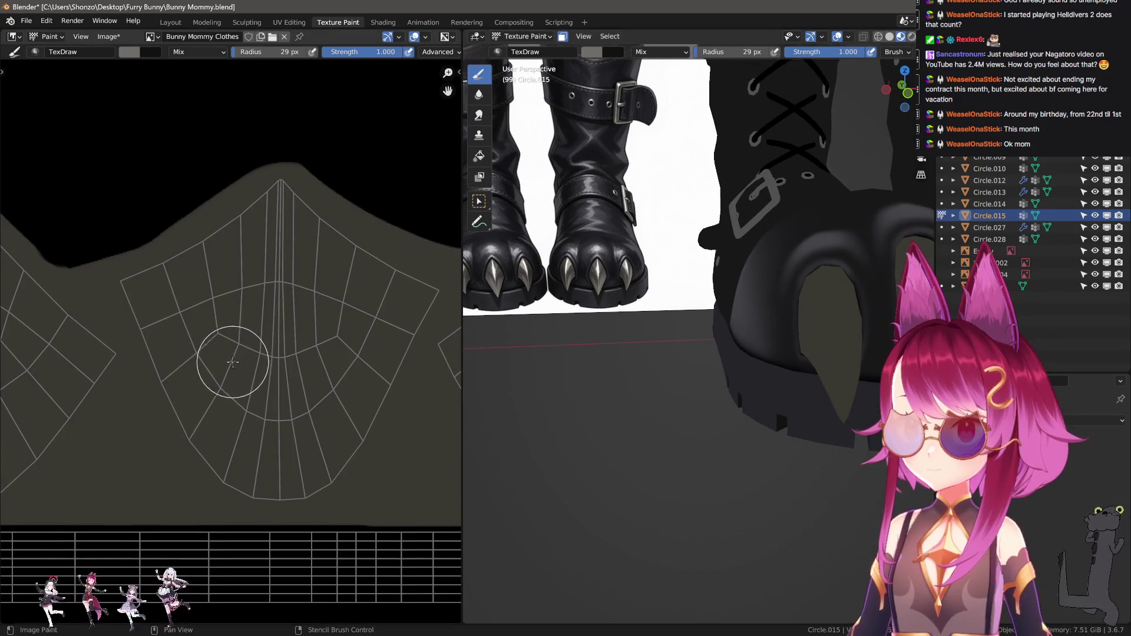
mouse_move(212, 440)
mouse_down()
mouse_move(202, 381)
mouse_move(159, 292)
mouse_move(209, 447)
mouse_up()
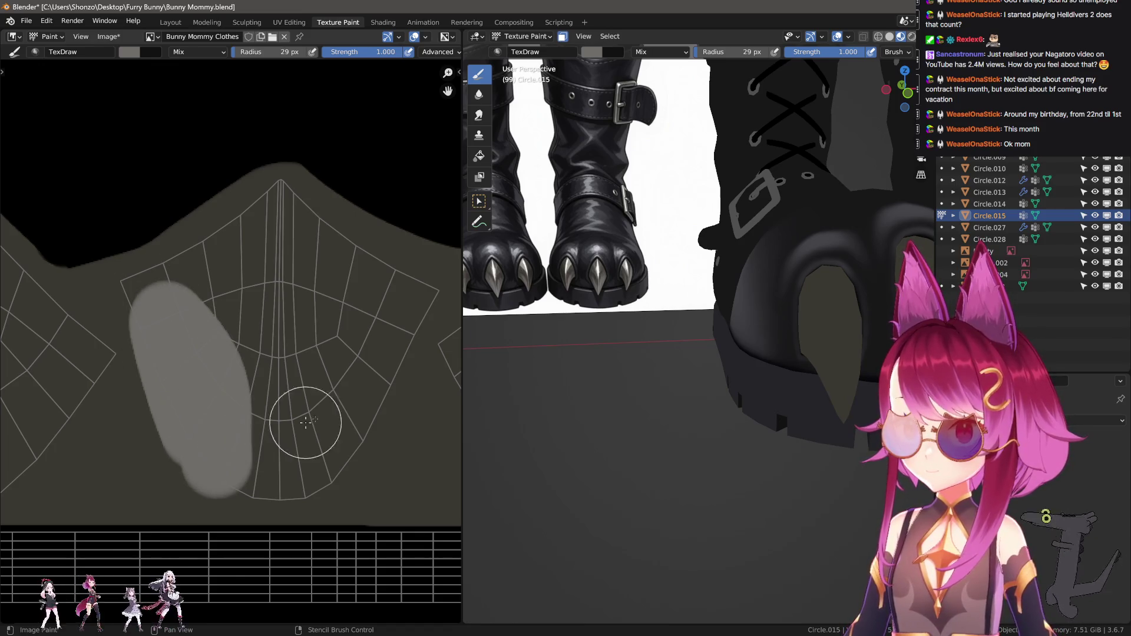
middle_drag(540, 385, 770, 381)
key(ctrl+z)
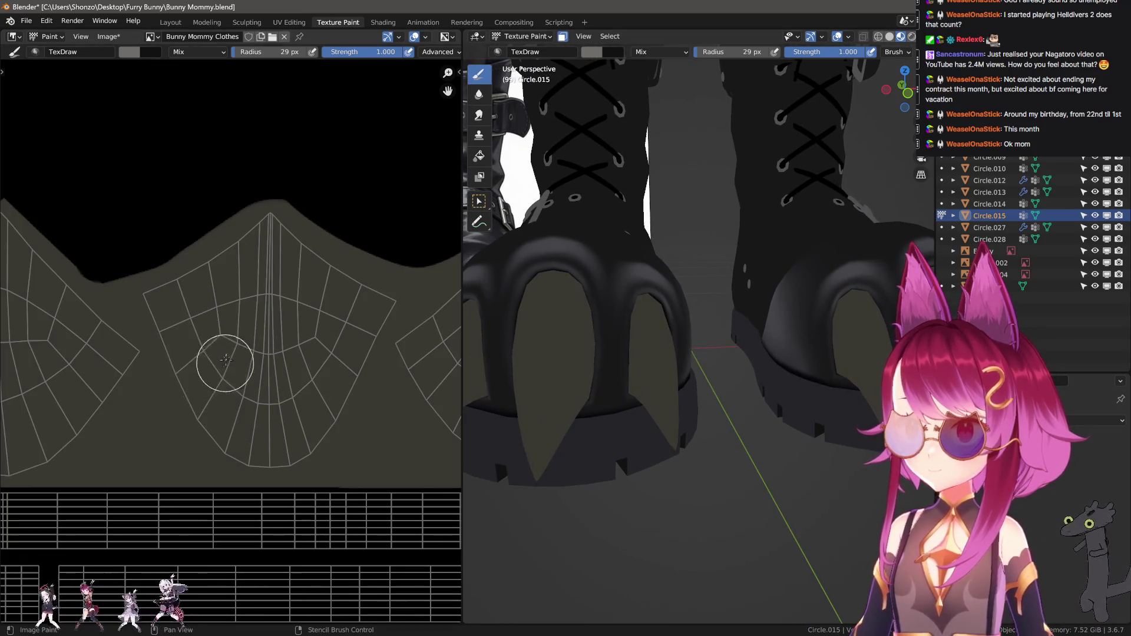
Redo the stroke and paint a light gray patch directly on the boot's upper island in the viewport
middle_drag(551, 374, 572, 371)
middle_drag(644, 390, 707, 321)
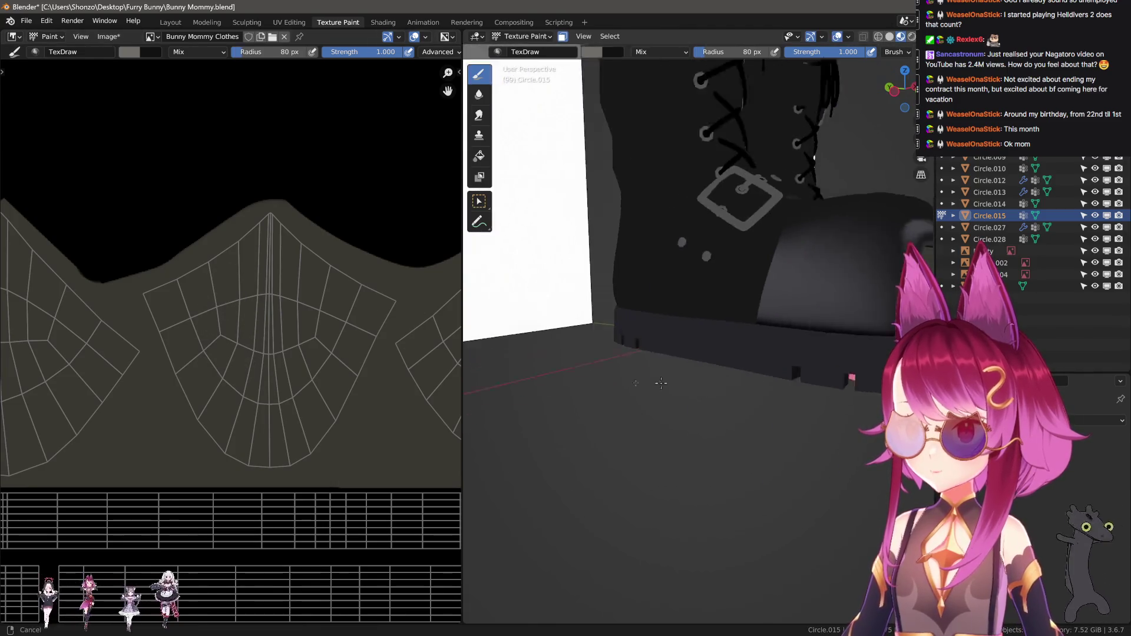
key(ctrl+shift+z)
drag(745, 338, 752, 399)
mouse_move(753, 398)
middle_down()
mouse_move(575, 412)
mouse_move(702, 376)
mouse_move(698, 362)
middle_up()
scroll(417, 404, up, 1)
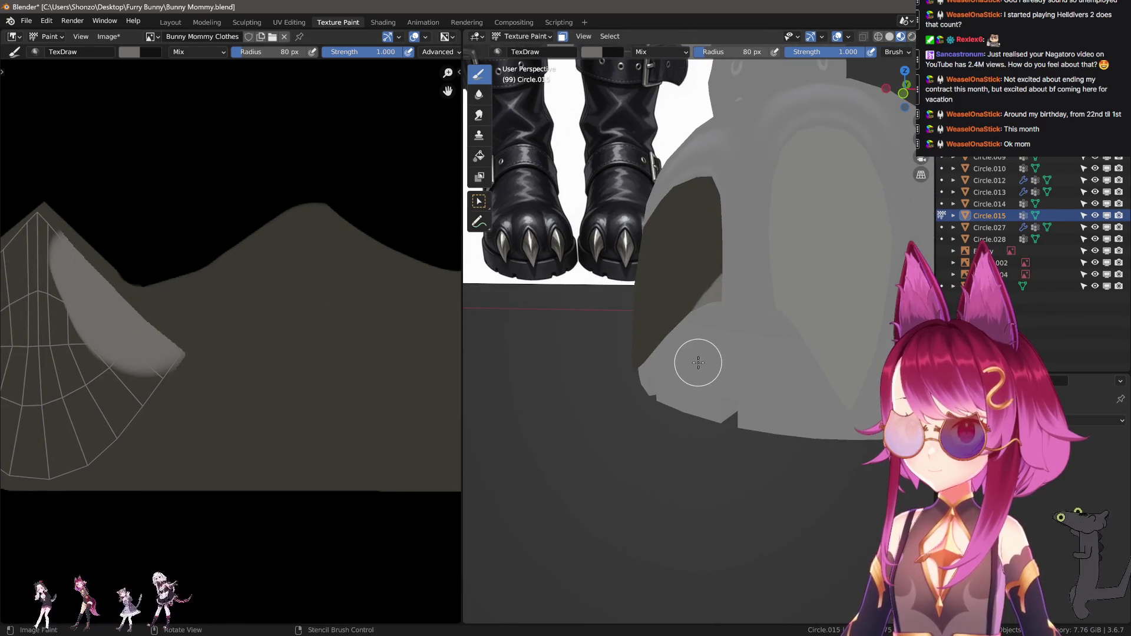
Undo the patch and repaint light gray strokes across the boot top and down its side with a larger brush
key(ctrl+z)
key(f)
click(675, 355)
drag(675, 354, 745, 275)
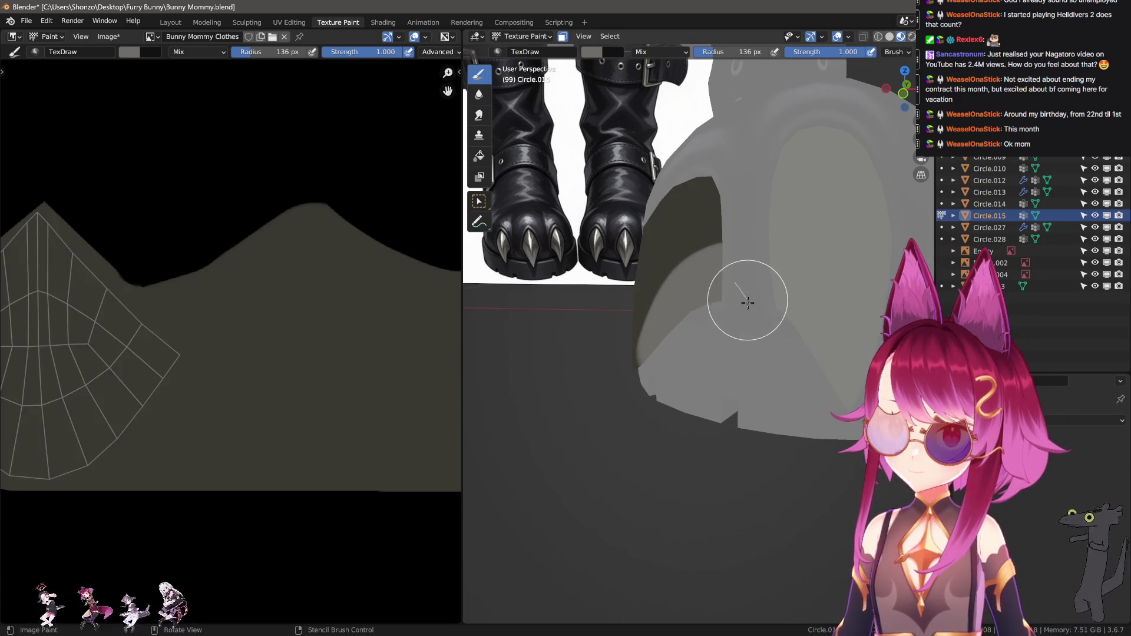
key(ctrl+z)
drag(678, 361, 777, 296)
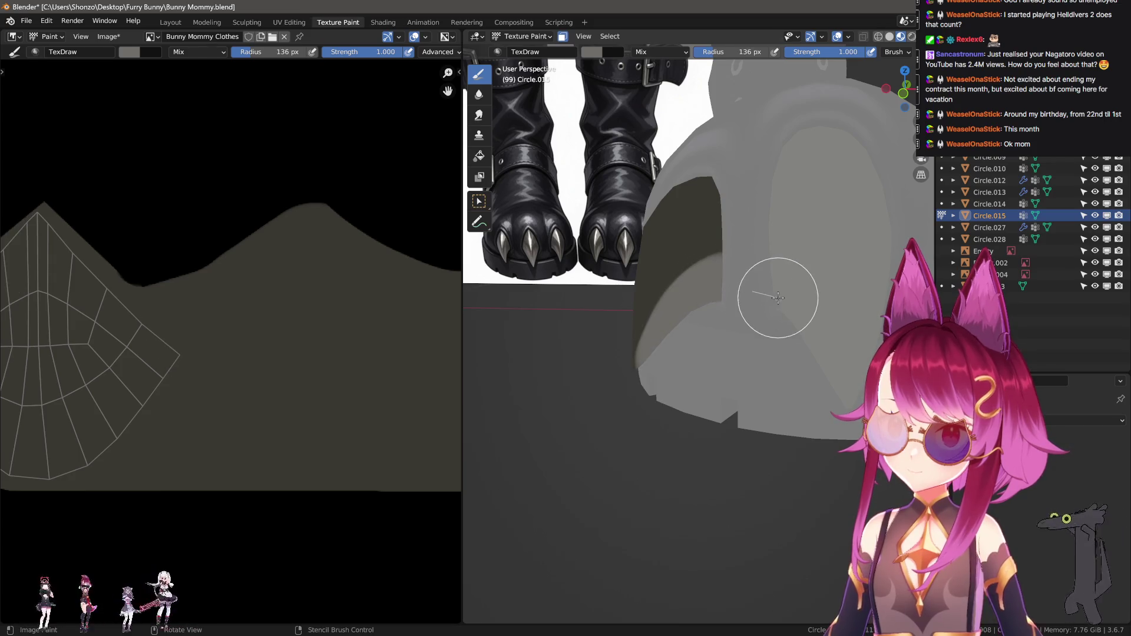
middle_drag(777, 296, 745, 313)
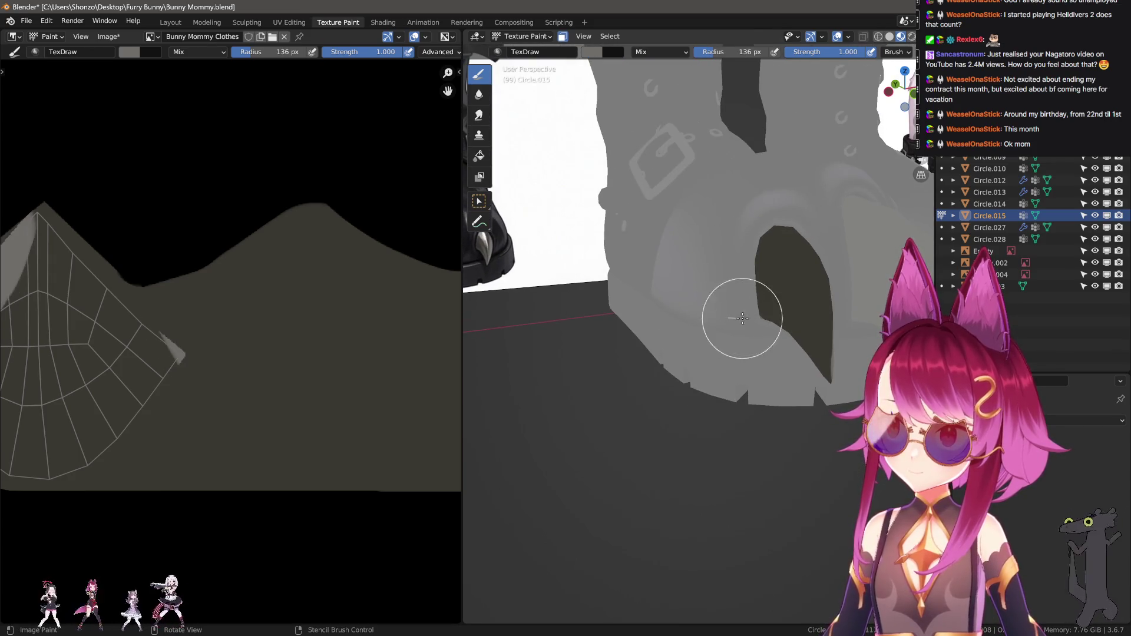
drag(739, 319, 796, 412)
middle_drag(796, 412, 760, 389)
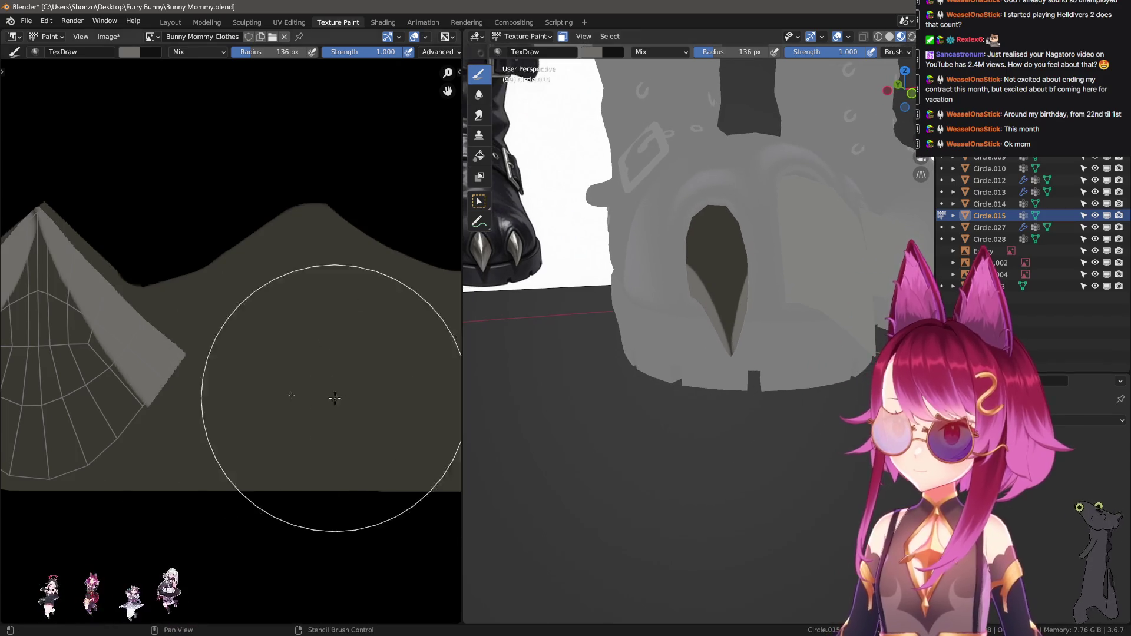
Shrink the brush to 32 px, cover the dark edge at the island tip and switch to softening
key(Home)
key(f)
click(165, 303)
scroll(253, 203, up, 2)
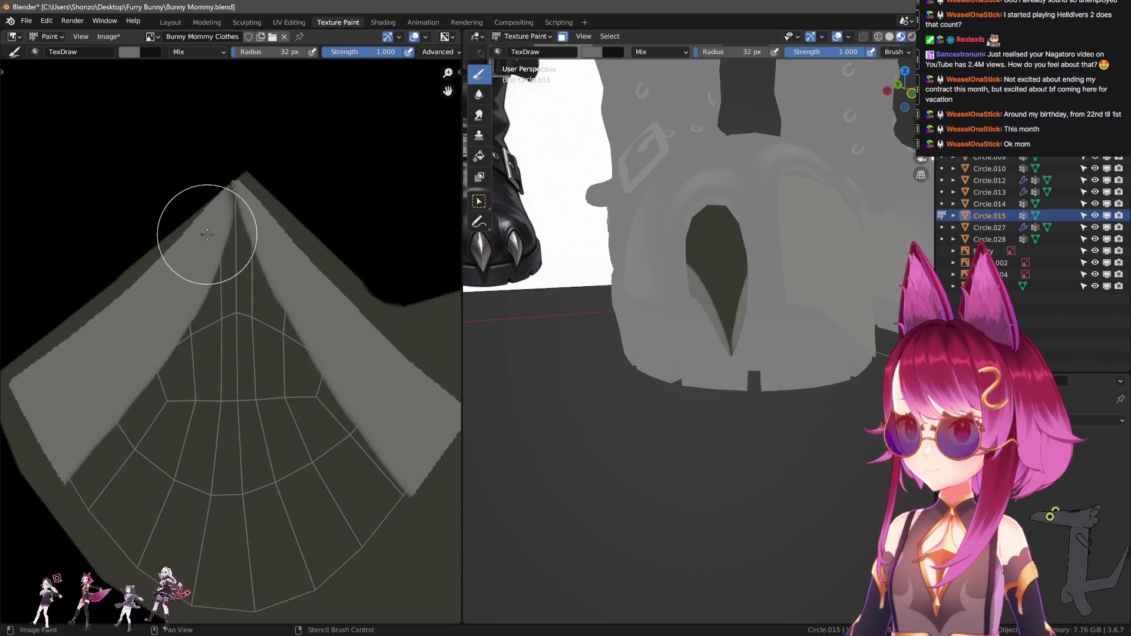
drag(192, 237, 214, 192)
key(s)
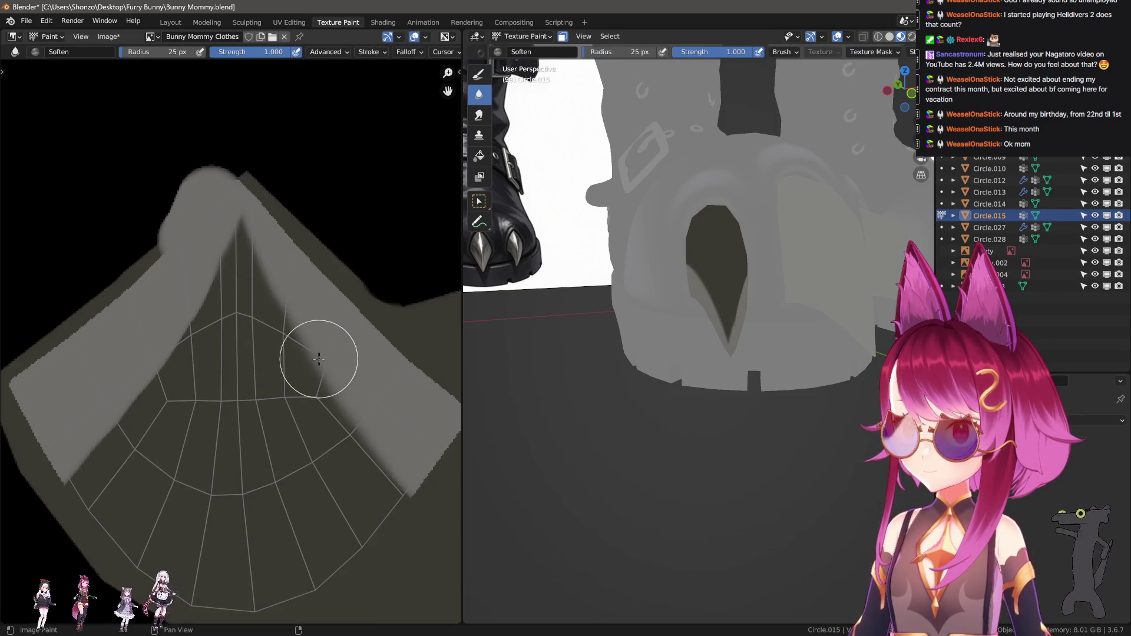
scroll(309, 389, down, 2)
scroll(256, 404, up, 3)
Back on the draw brush, paint light gray over the leftover dark V patches on the right island
middle_drag(708, 352, 682, 324)
key(d)
mouse_move(684, 322)
mouse_down()
mouse_move(747, 354)
mouse_move(763, 454)
mouse_up()
mouse_move(763, 455)
middle_down()
mouse_move(678, 417)
mouse_move(681, 381)
middle_up()
mouse_move(681, 381)
mouse_down()
mouse_move(710, 253)
mouse_move(596, 315)
mouse_move(579, 417)
mouse_up()
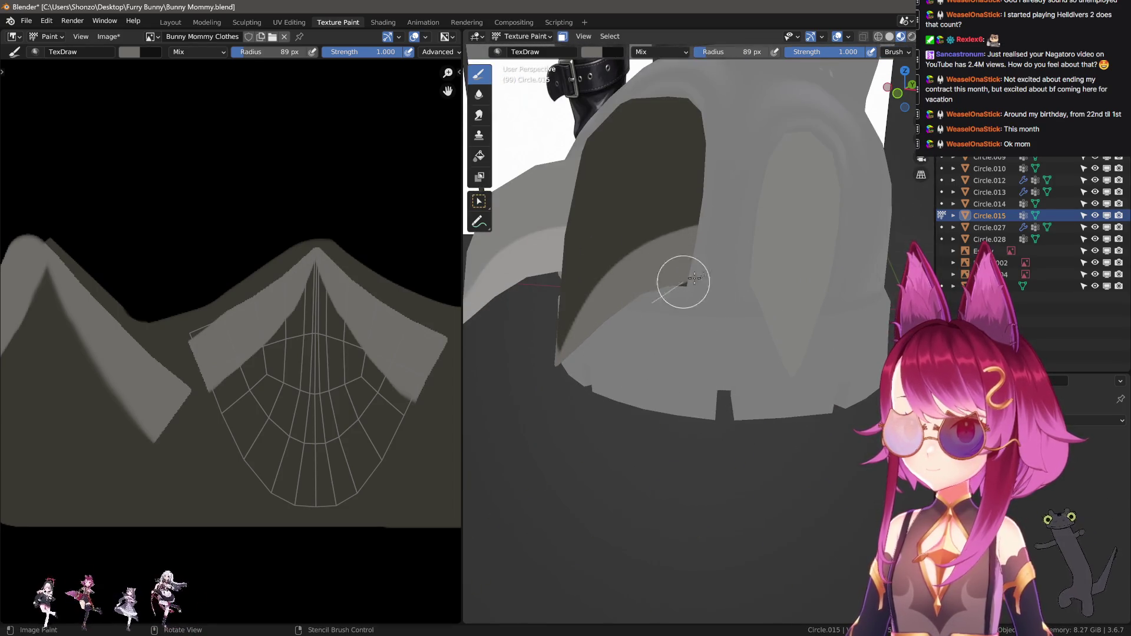
middle_drag(683, 282, 699, 246)
drag(699, 245, 713, 299)
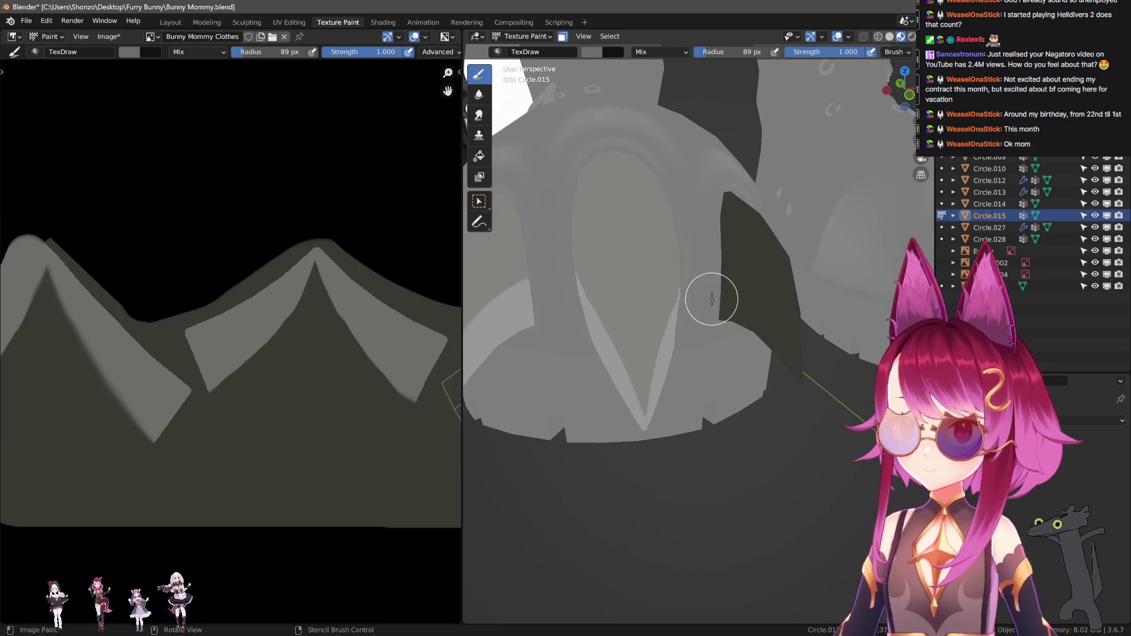
Shrink the brush to 6 px at the UV peak and pull back to view the boots and legs
middle_drag(778, 455, 783, 398)
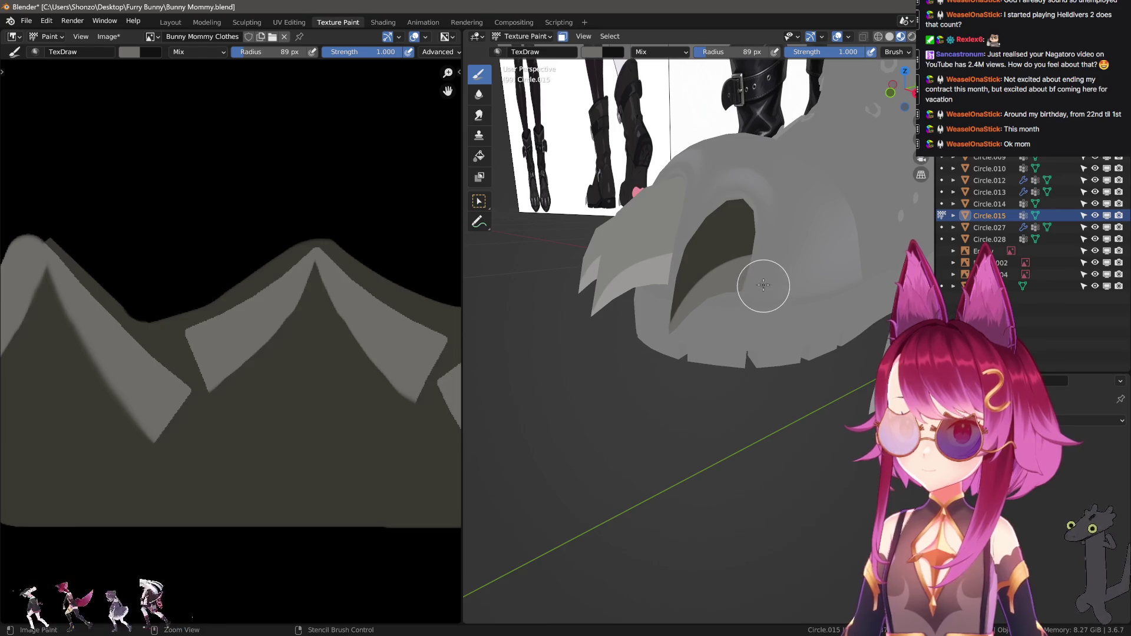
middle_drag(353, 378, 281, 407)
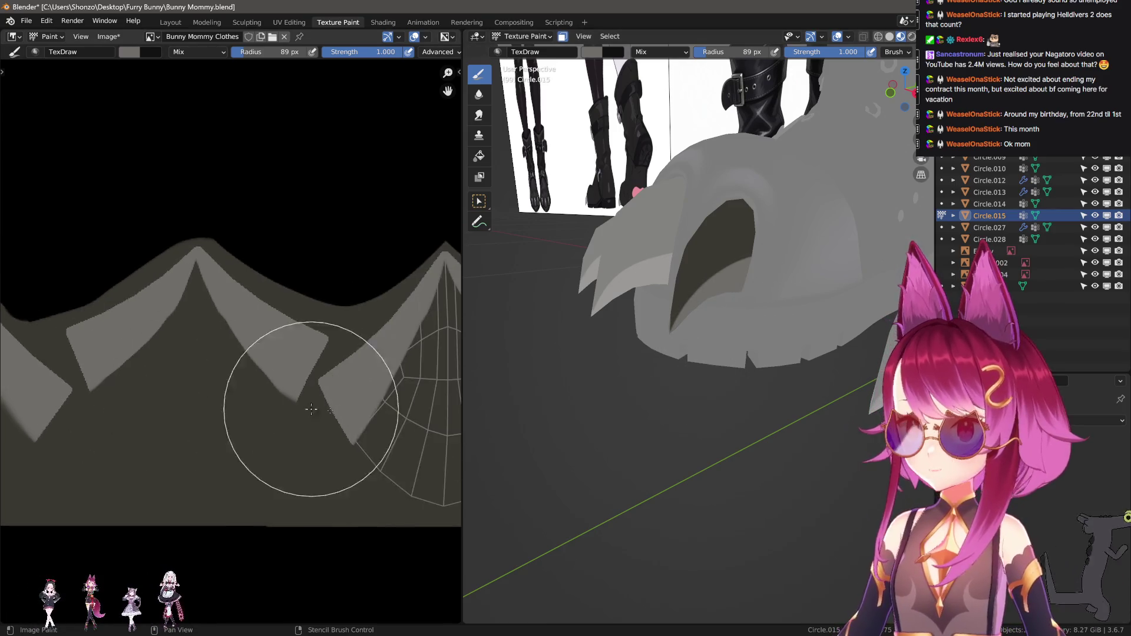
scroll(281, 407, up, 3)
key(f)
click(189, 328)
scroll(189, 328, up, 2)
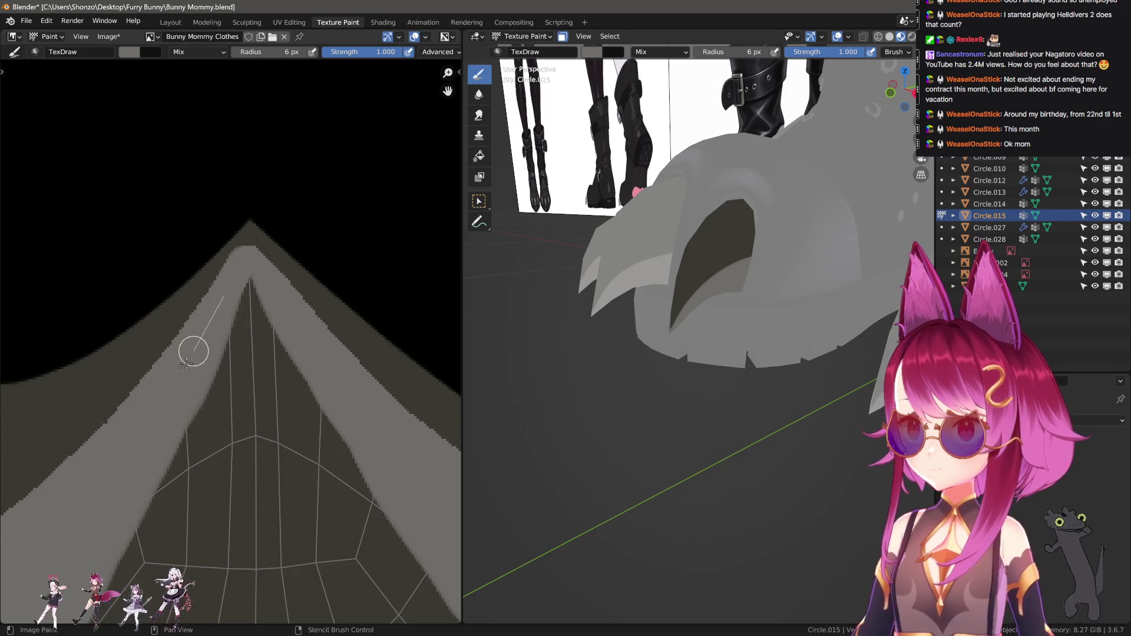
scroll(661, 331, down, 5)
mouse_move(662, 330)
middle_down()
mouse_move(751, 433)
mouse_move(567, 301)
middle_up()
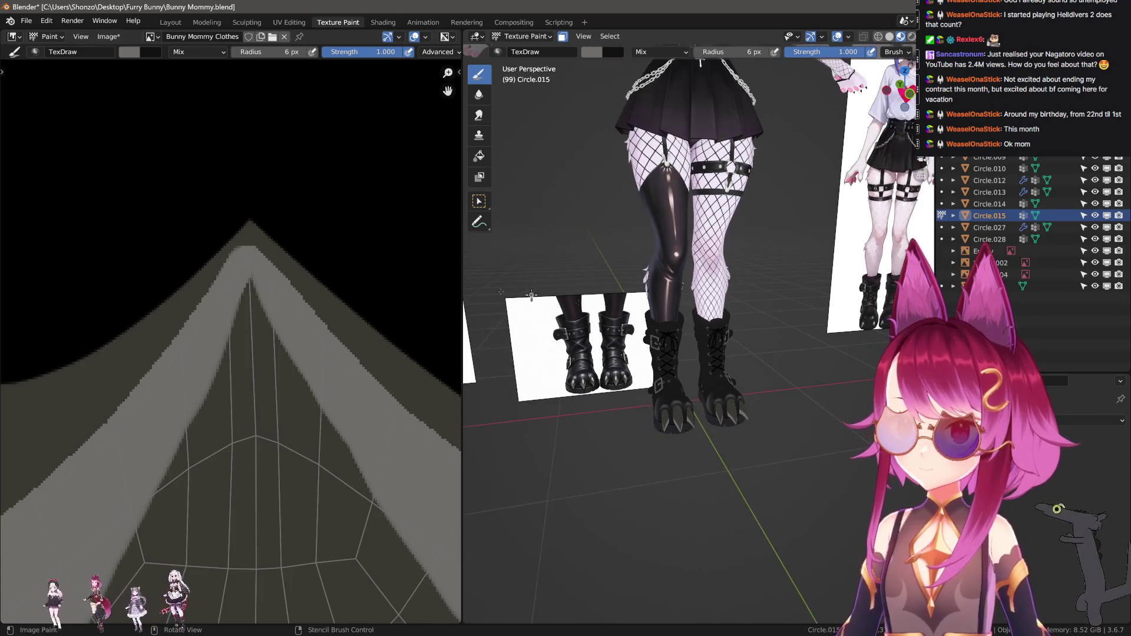
alt+click(598, 309)
Slide the boot reference picture sideways along X and save all painted images
key(g)
key(x)
click(505, 301)
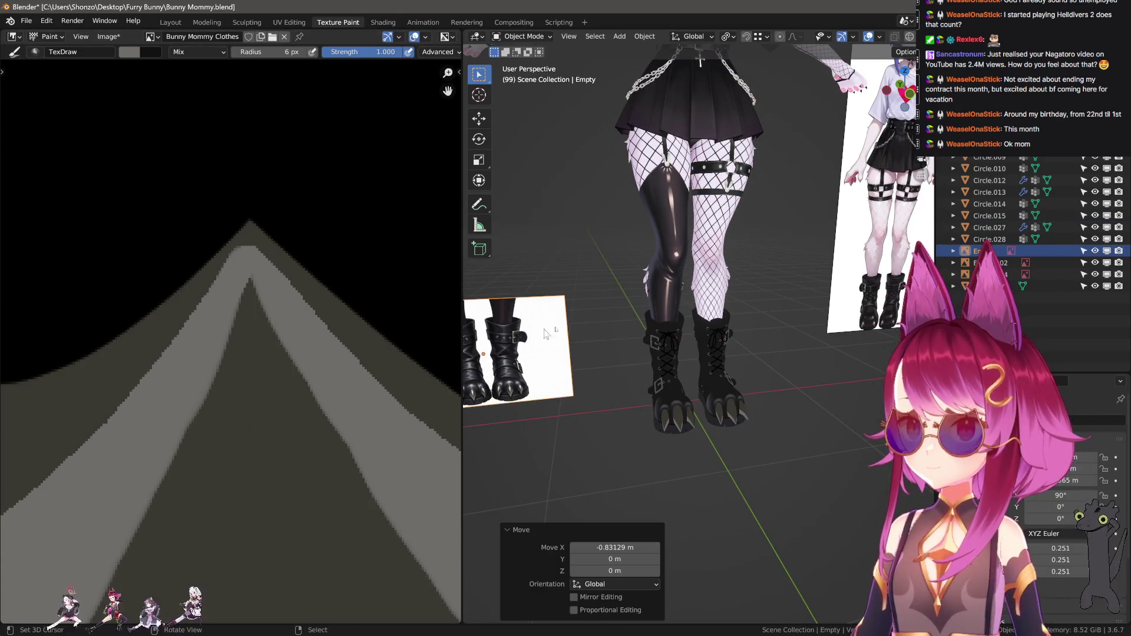
click(108, 36)
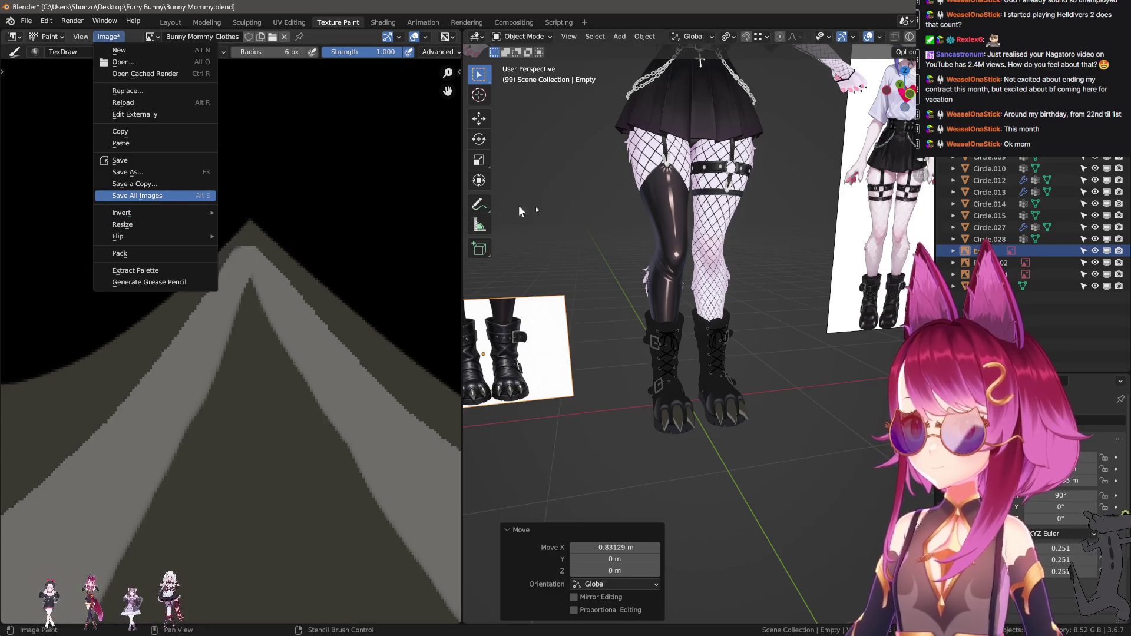
key(Return)
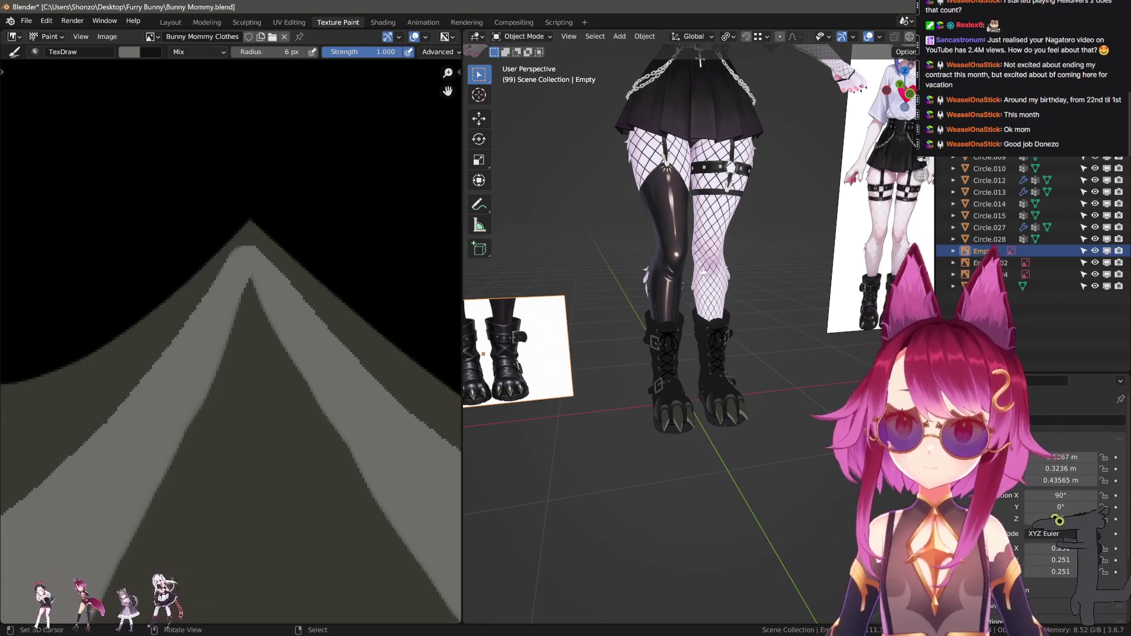
Save the project file and switch to the Layout workspace
middle_drag(665, 235, 708, 235)
key(ctrl+s)
click(170, 22)
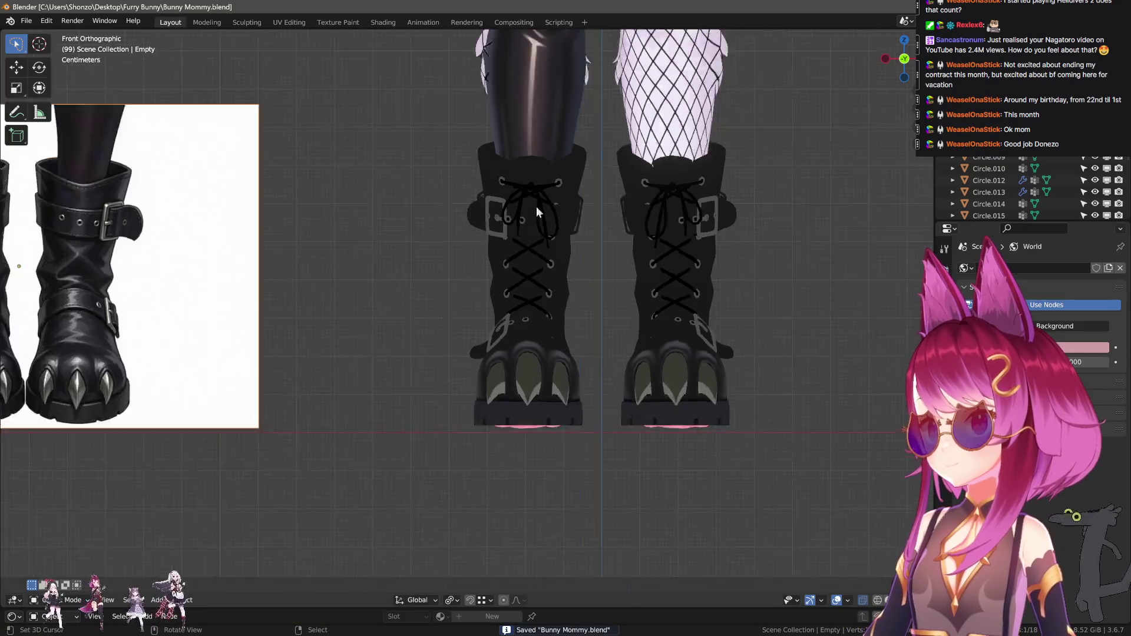
scroll(532, 201, down, 3)
scroll(586, 382, down, 3)
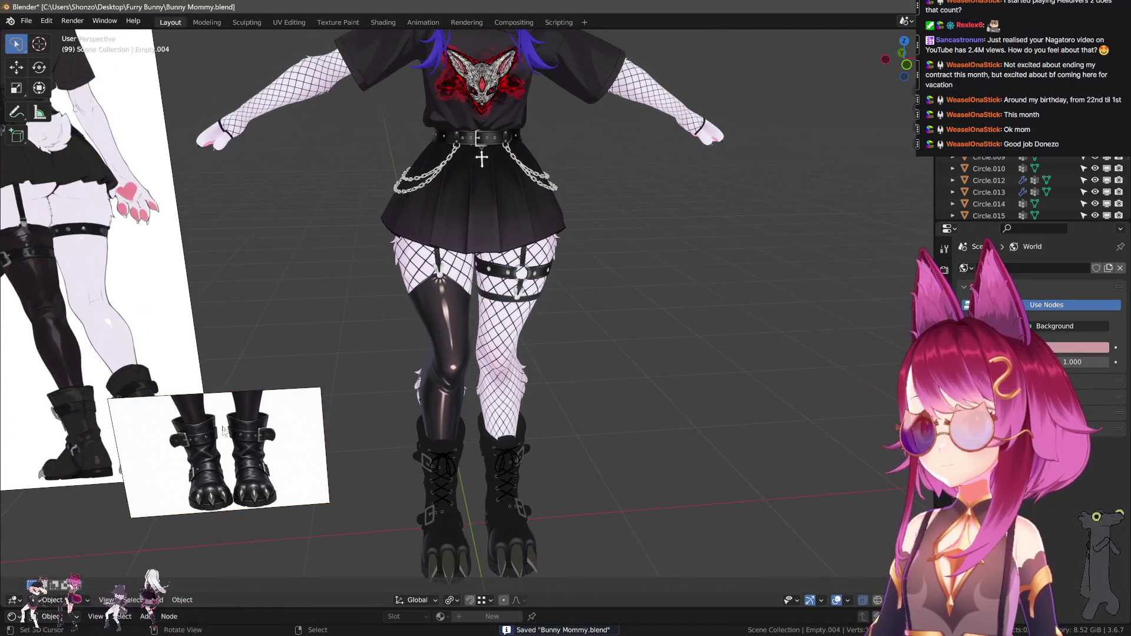
scroll(586, 330, down, 1)
scroll(591, 377, up, 4)
scroll(597, 383, down, 2)
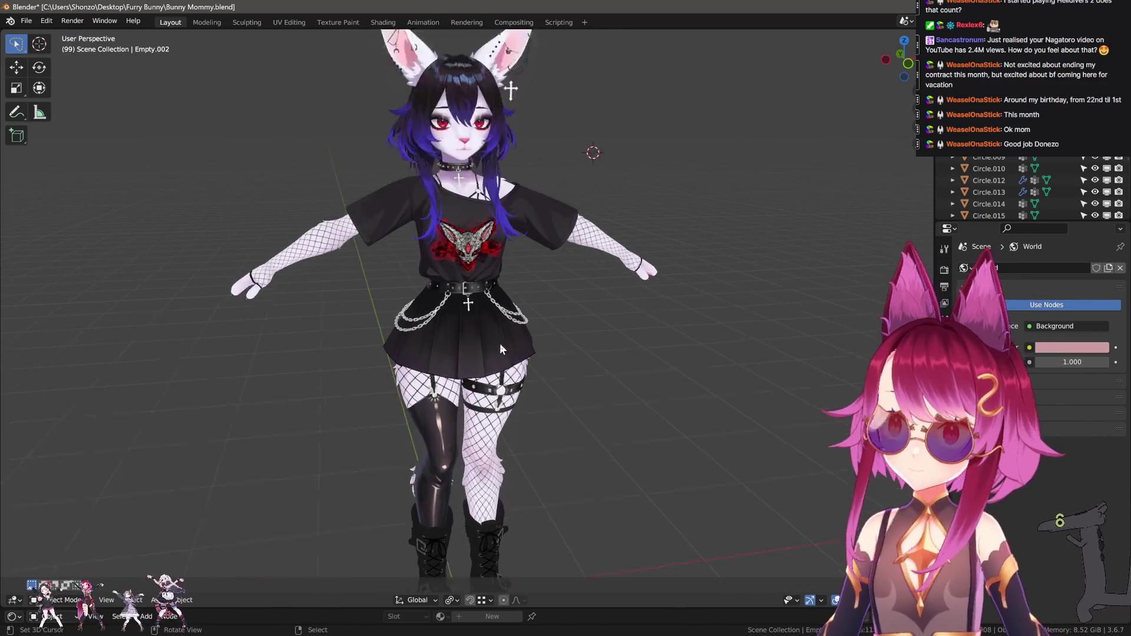
Temporarily hide the skirt and shirt to inspect the clothing, then reveal everything again
click(499, 343)
scroll(500, 343, up, 3)
key(h)
click(483, 267)
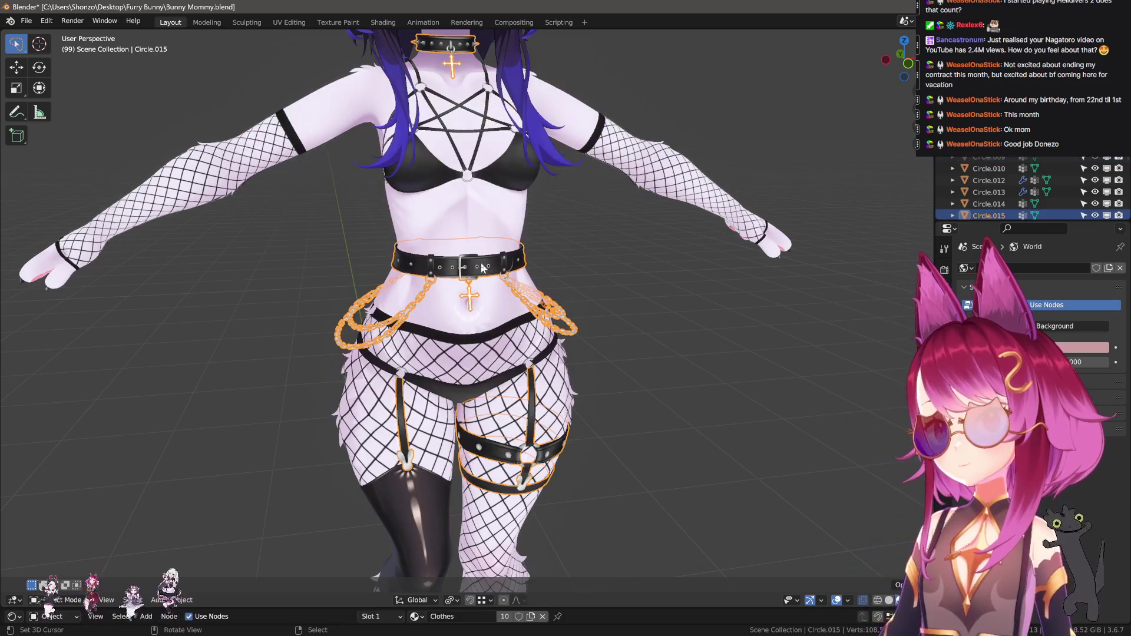
click(590, 279)
mouse_move(590, 279)
middle_down()
mouse_move(580, 326)
mouse_move(632, 342)
middle_up()
click(495, 370)
scroll(495, 370, down, 3)
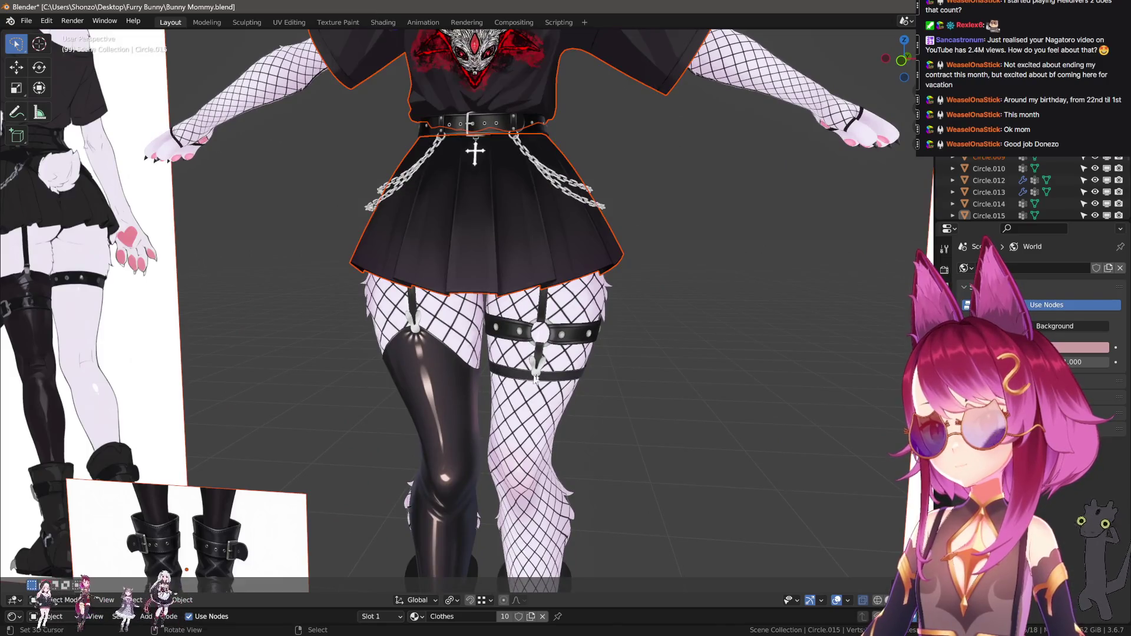
mouse_move(495, 370)
middle_down()
mouse_move(543, 330)
mouse_move(493, 353)
middle_up()
scroll(529, 351, up, 3)
scroll(544, 327, down, 3)
key(alt+h)
Hide the fishnet layer and orbit the full dressed avatar with its paw boots
click(518, 484)
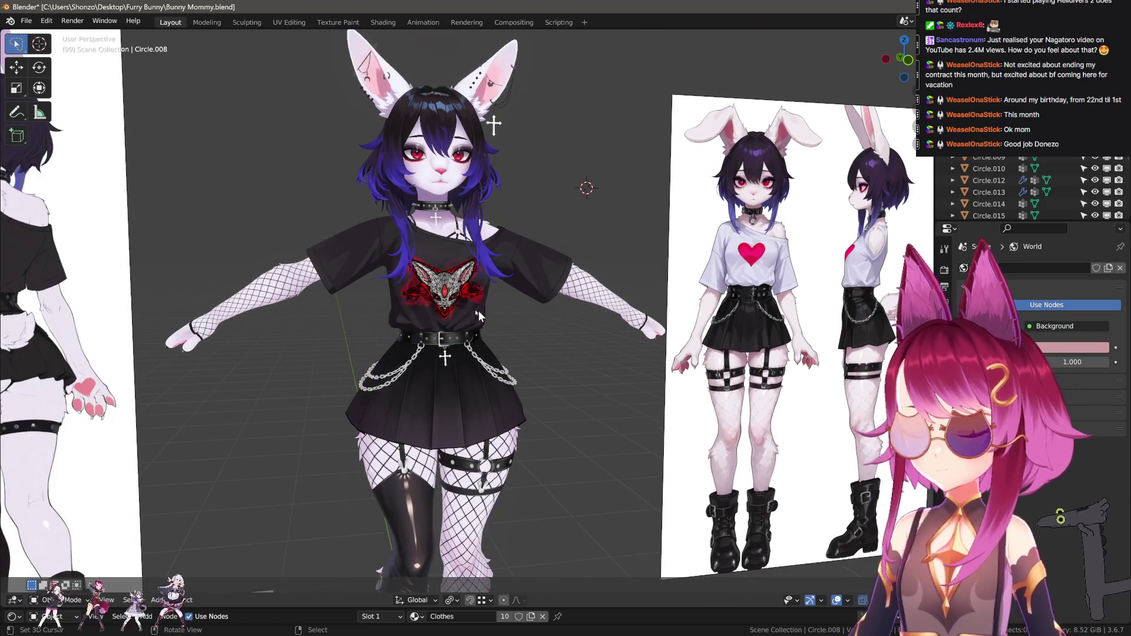
key(h)
mouse_move(519, 484)
middle_down()
mouse_move(580, 393)
mouse_move(429, 415)
mouse_move(504, 416)
mouse_move(549, 404)
mouse_move(429, 403)
middle_up()
scroll(431, 416, up, 3)
scroll(428, 404, down, 1)
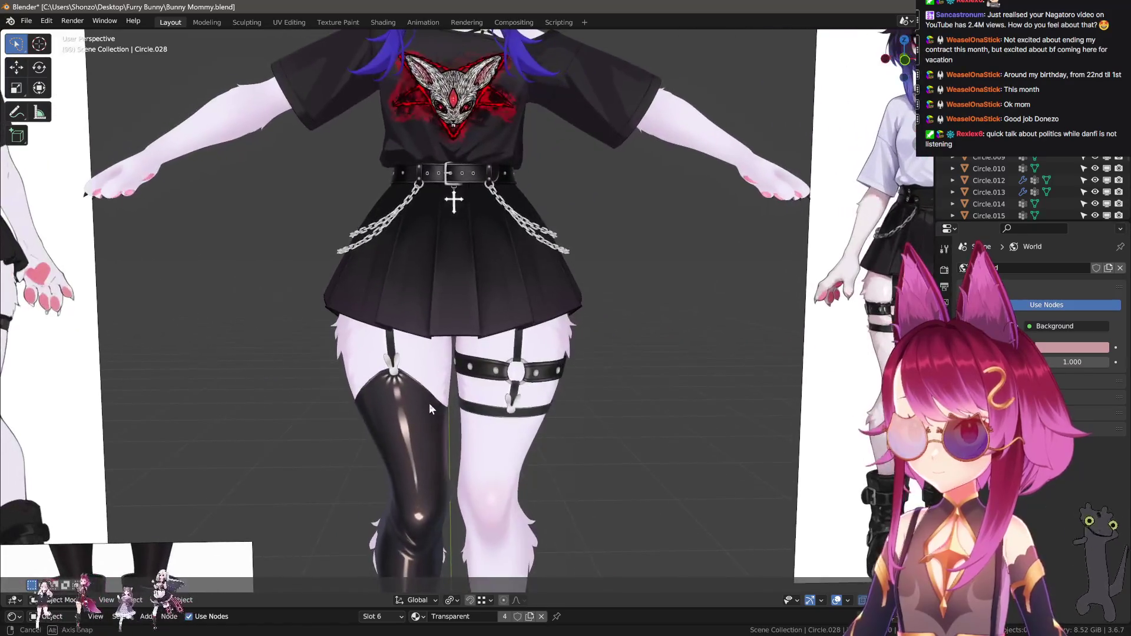
scroll(429, 403, down, 3)
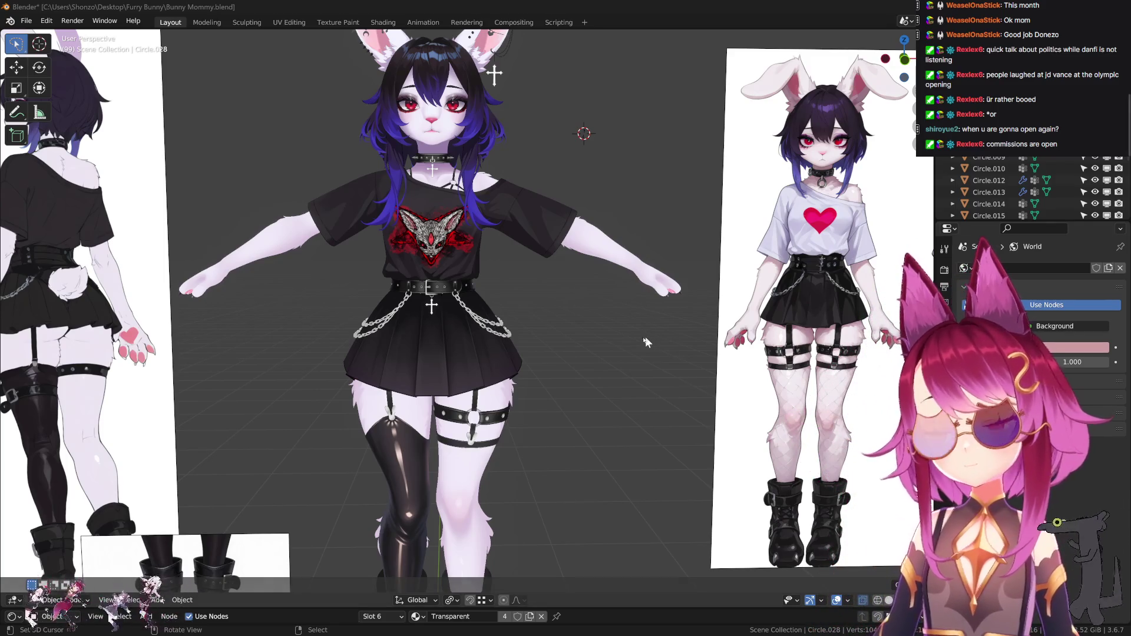
scroll(578, 385, down, 2)
middle_drag(577, 383, 590, 374)
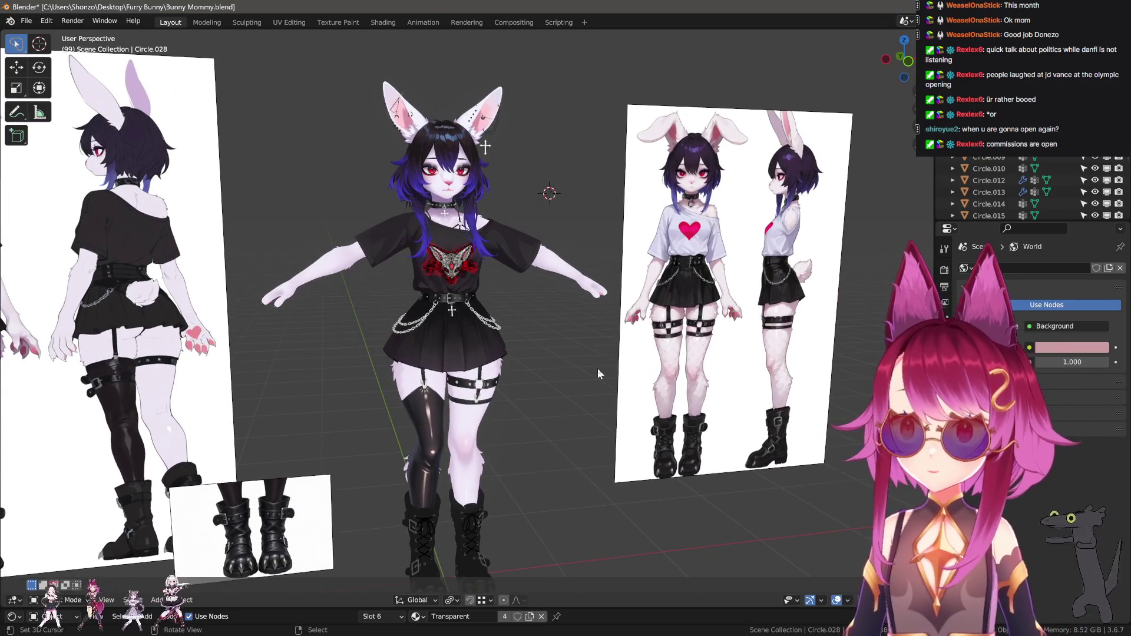
scroll(473, 335, up, 1)
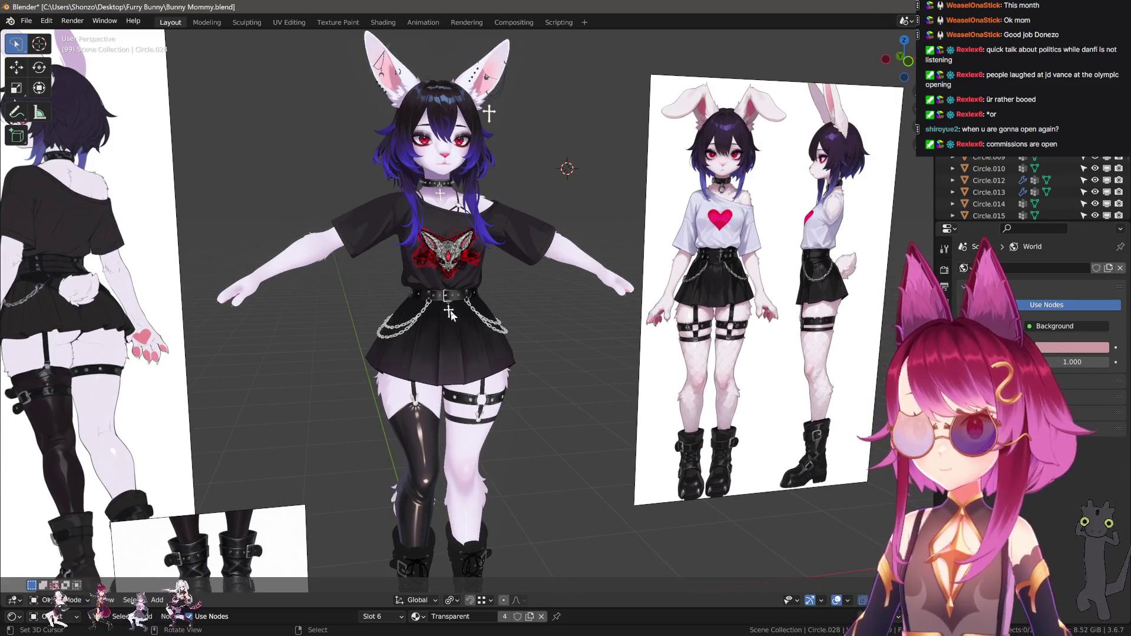